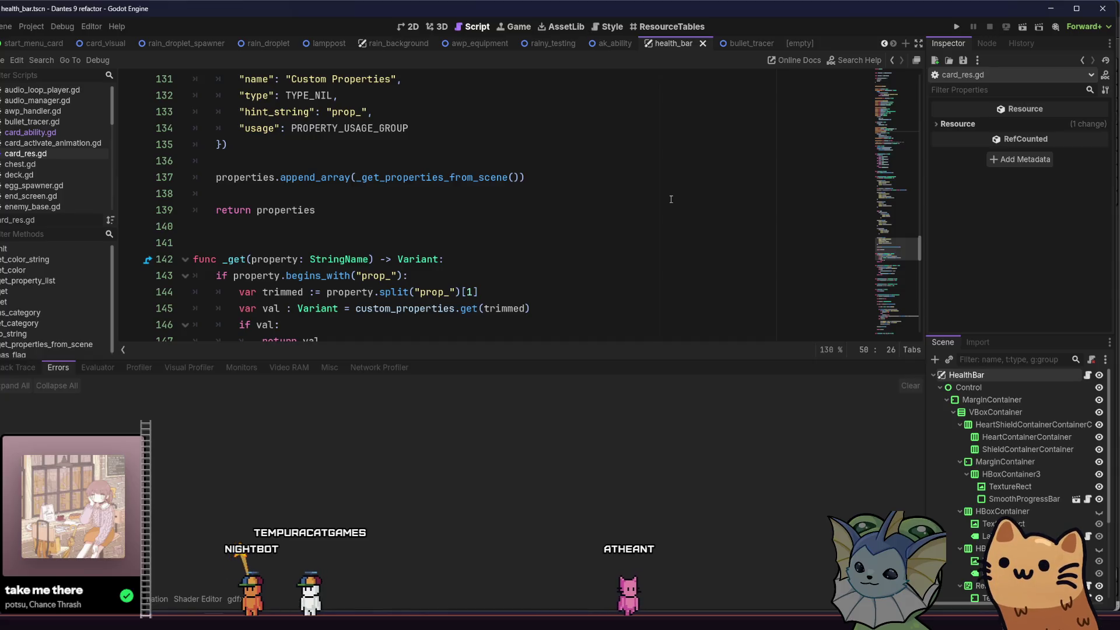
# Scroll through card_res.gd, then close the health_bar scene so ak_ability shows
pyautogui.scroll(-10, 671, 199)
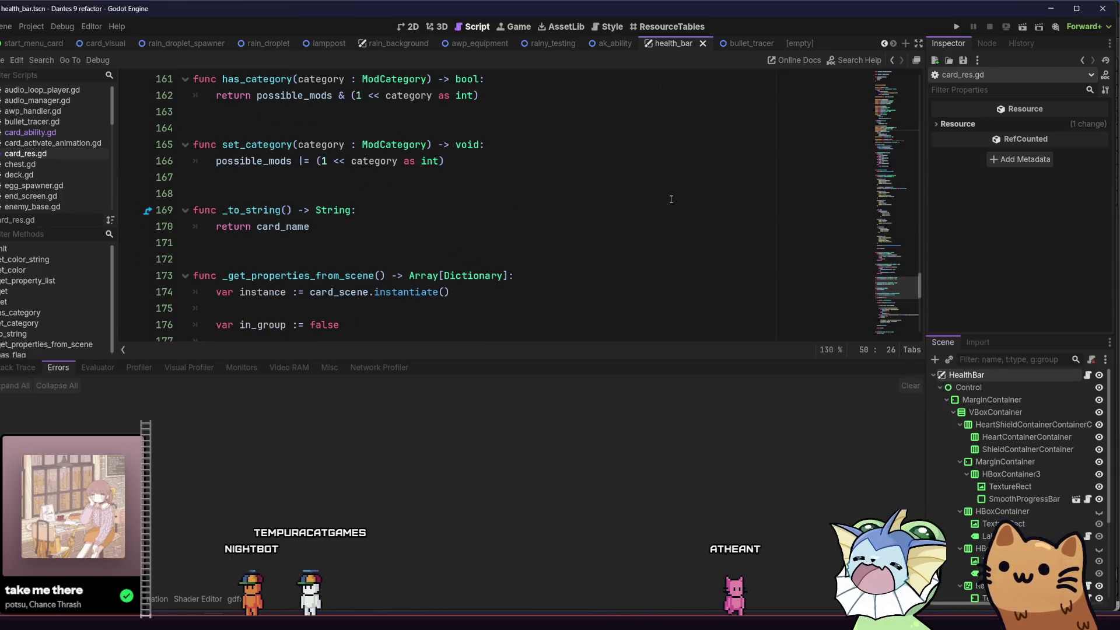
pyautogui.scroll(-5, 671, 199)
pyautogui.scroll(2, 670, 199)
pyautogui.scroll(-2, 671, 199)
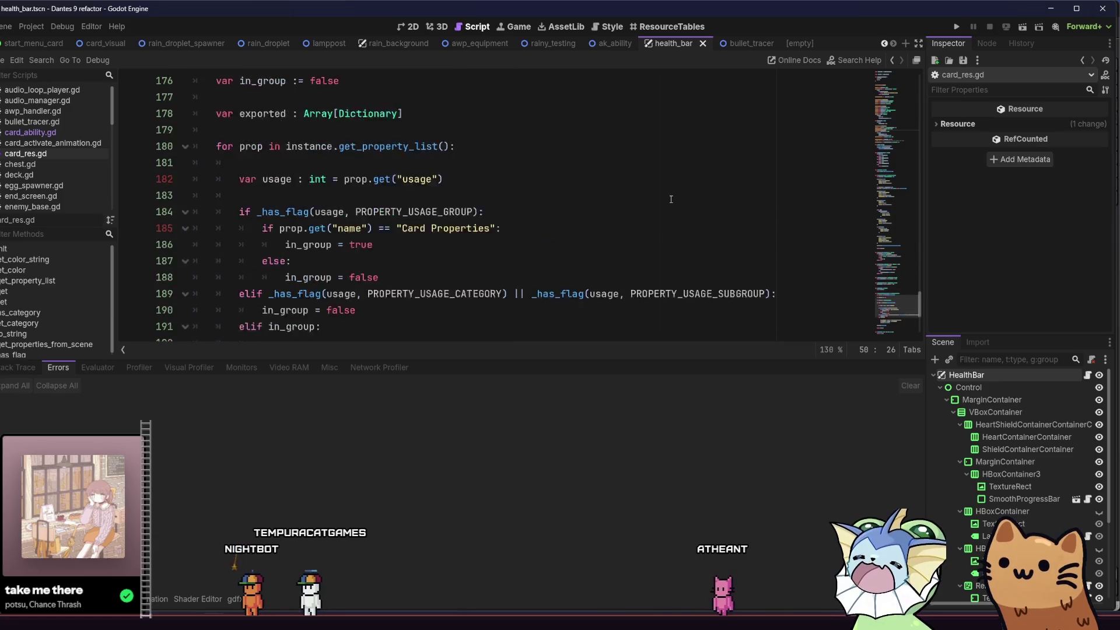
pyautogui.scroll(-5, 671, 199)
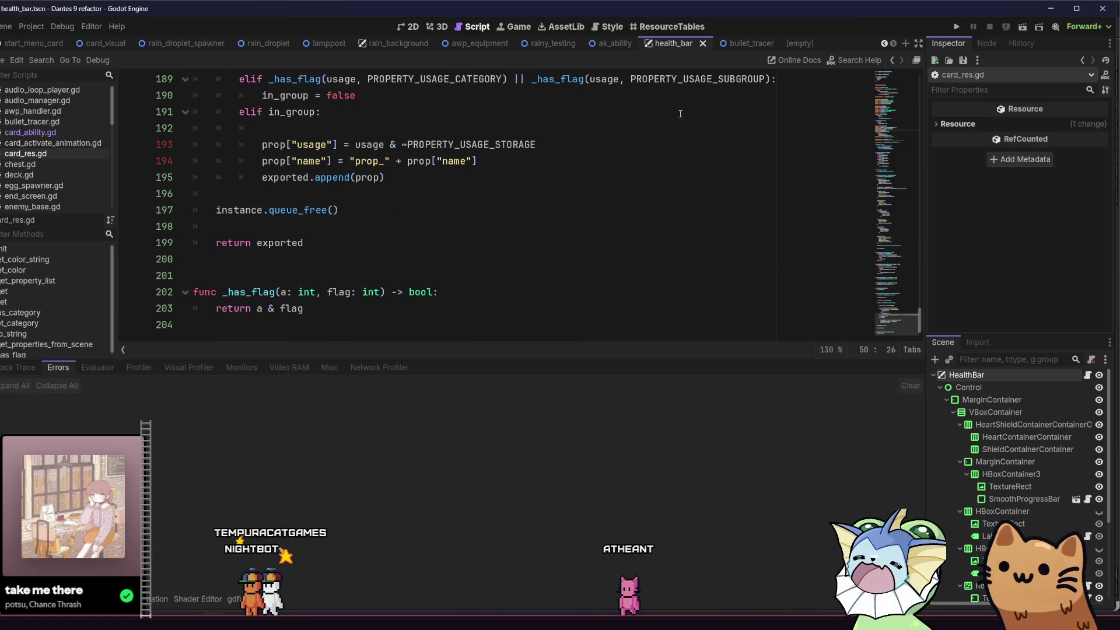
pyautogui.middleClick(695, 43)
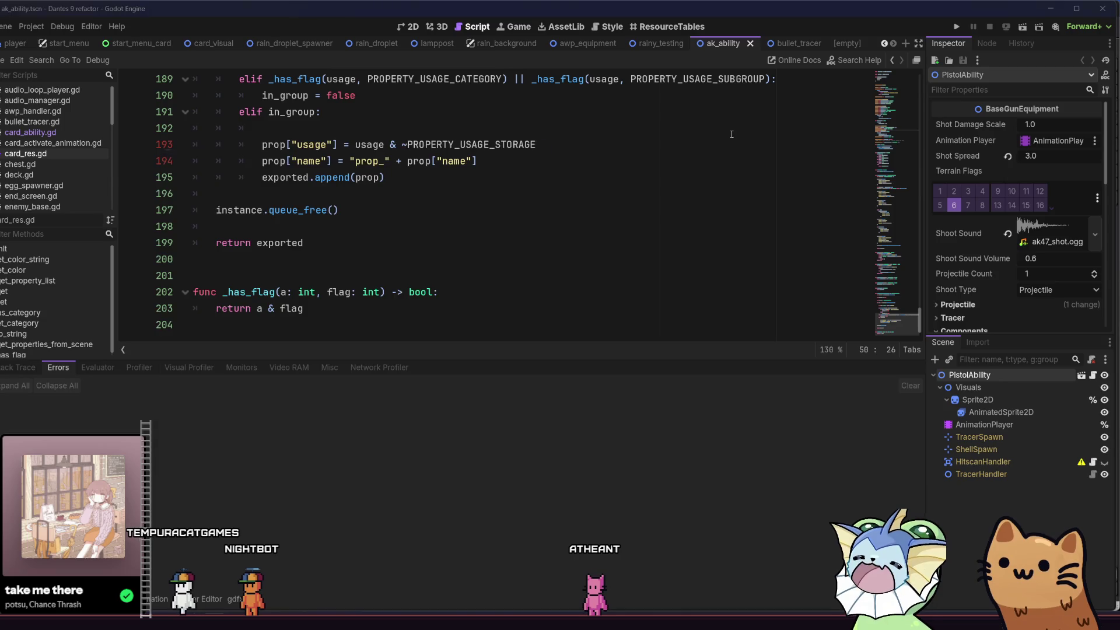
# Quick-open card_soul_projector.tres by searching 'card_sou' and scroll through its properties
pyautogui.hotkey('shift', 'alt', 'o')
pyautogui.write('card_')
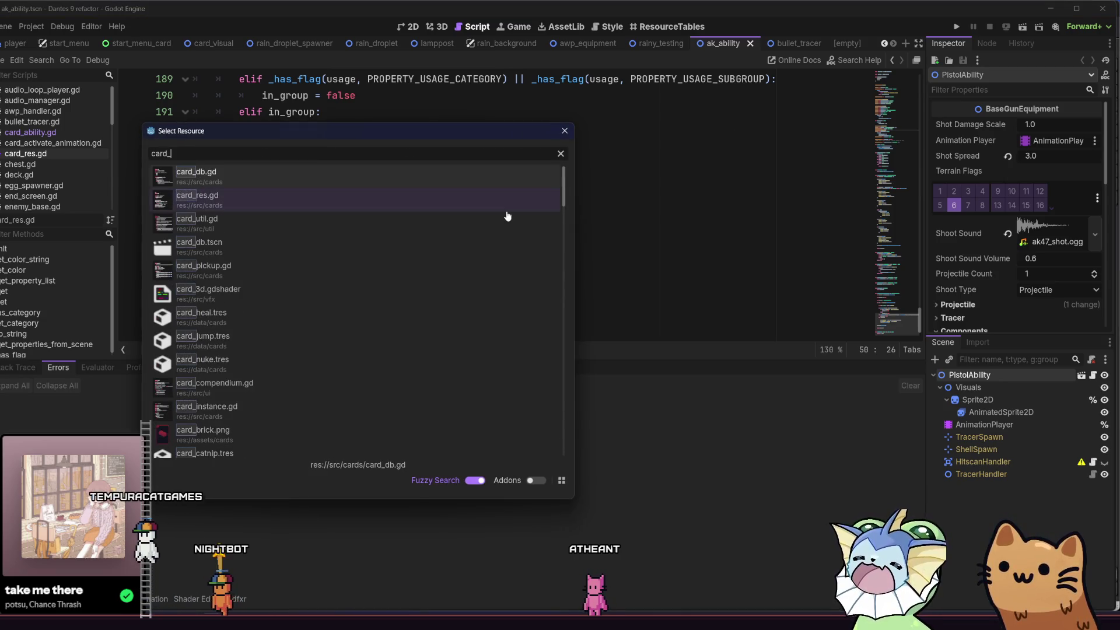
pyautogui.write('sou')
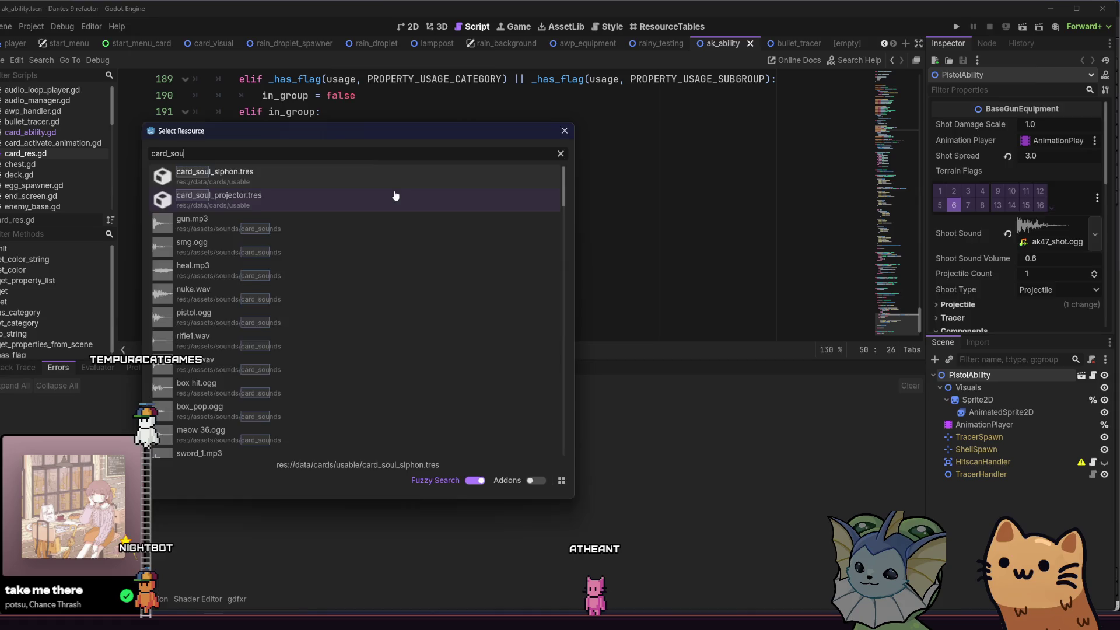
pyautogui.click(395, 196)
pyautogui.scroll(-3, 990, 235)
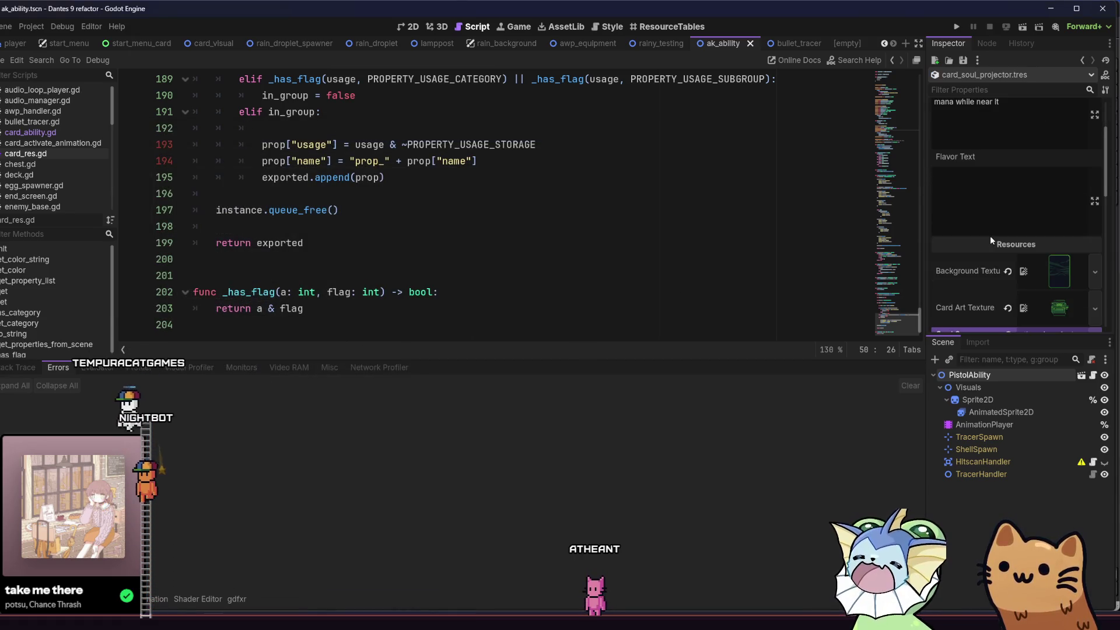
pyautogui.scroll(-3, 991, 239)
# Open the soul_projector_ability scene from the card's Card Scene field
pyautogui.click(1004, 264)
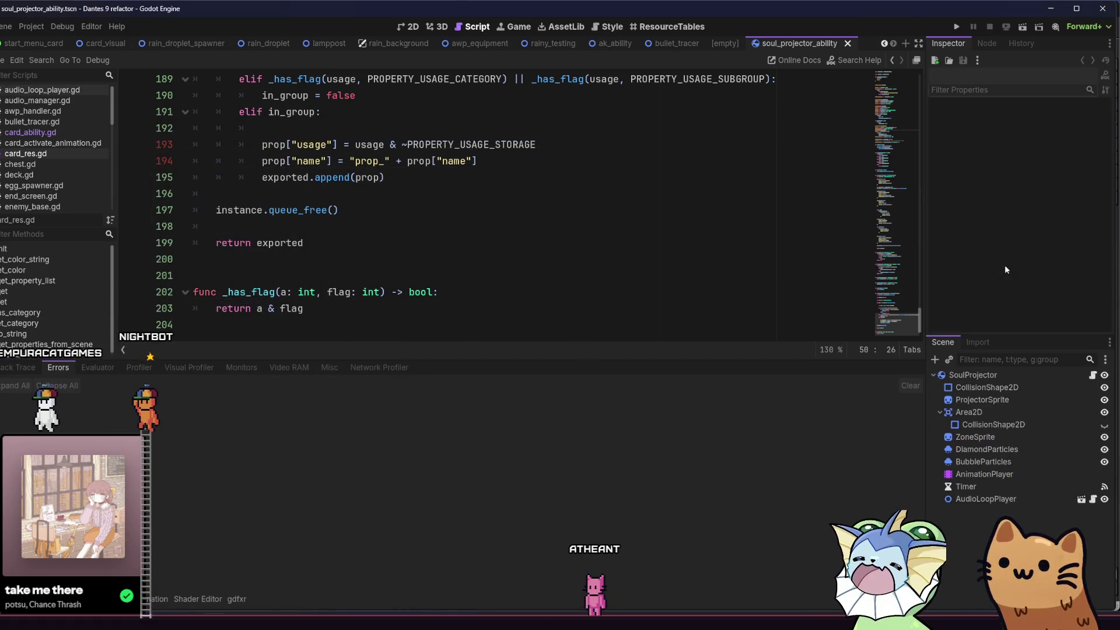
pyautogui.click(726, 46)
pyautogui.click(785, 45)
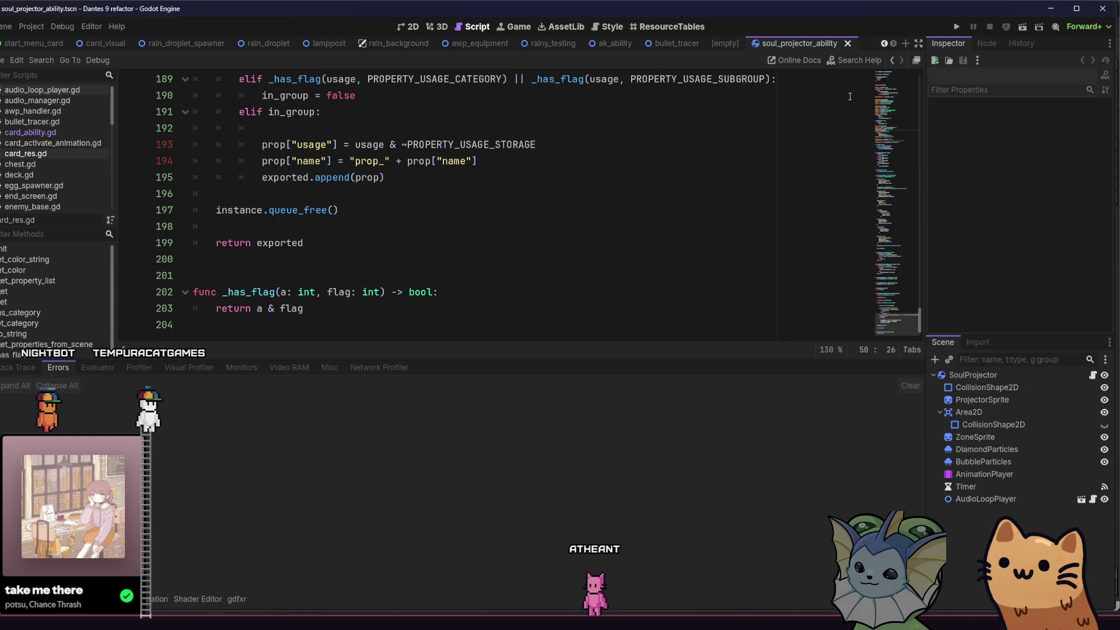
# Reopen card_soul_projector.tres via a 'card_soul' quick search and review its stats
pyautogui.hotkey('shift', 'alt', 'o')
pyautogui.write('card_s')
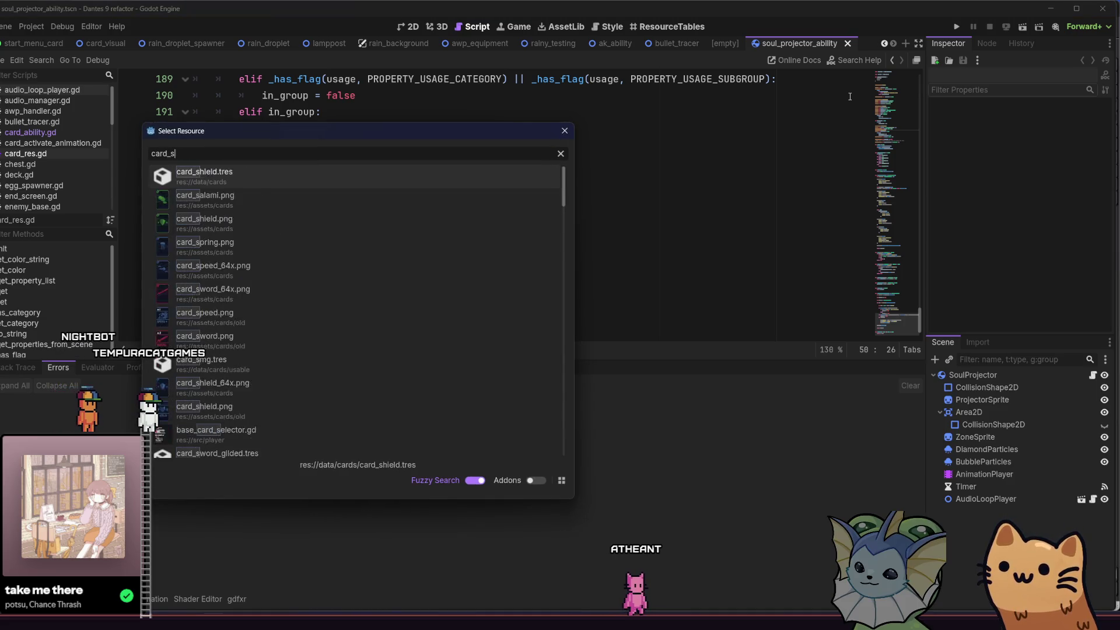
pyautogui.write('oul')
pyautogui.press('Down')
pyautogui.press('Return')
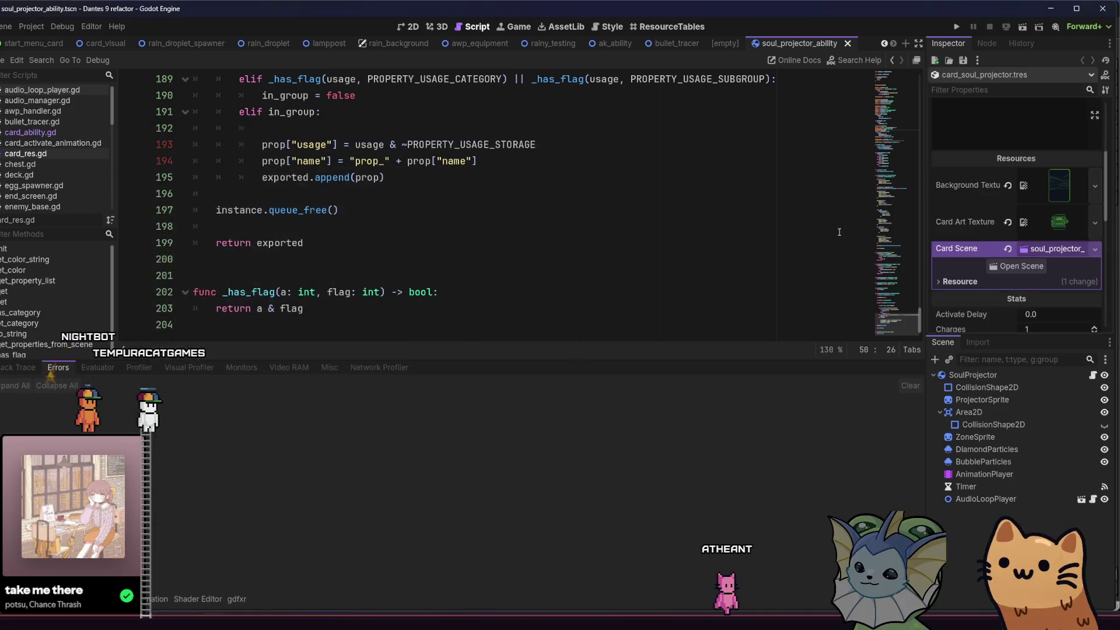
pyautogui.scroll(-3, 1074, 216)
pyautogui.scroll(-1, 999, 242)
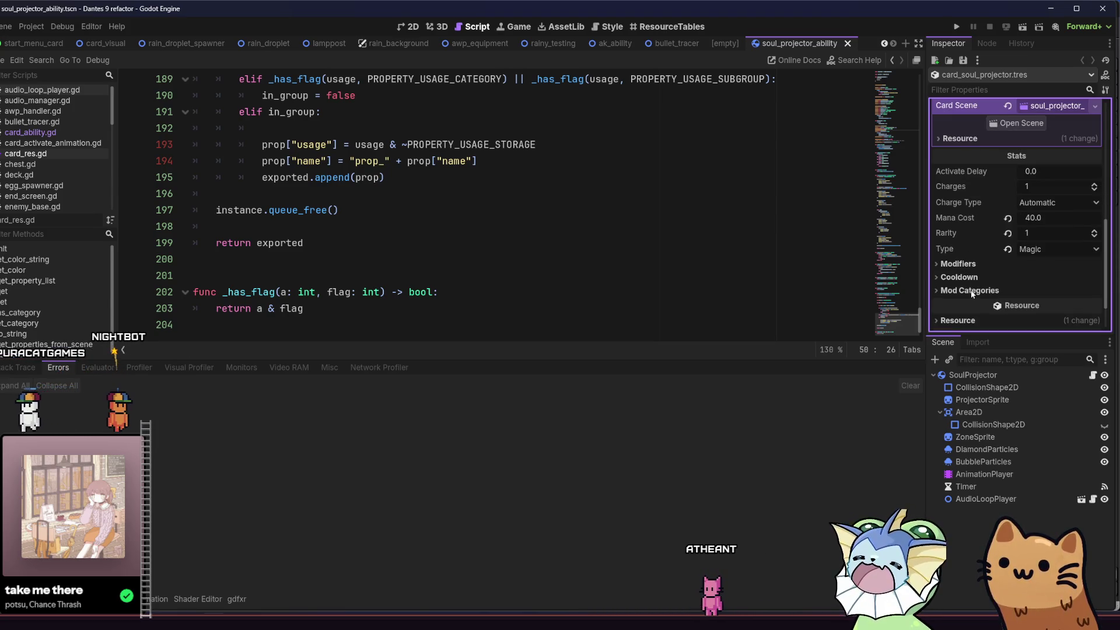
pyautogui.scroll(2, 973, 268)
pyautogui.scroll(6, 973, 269)
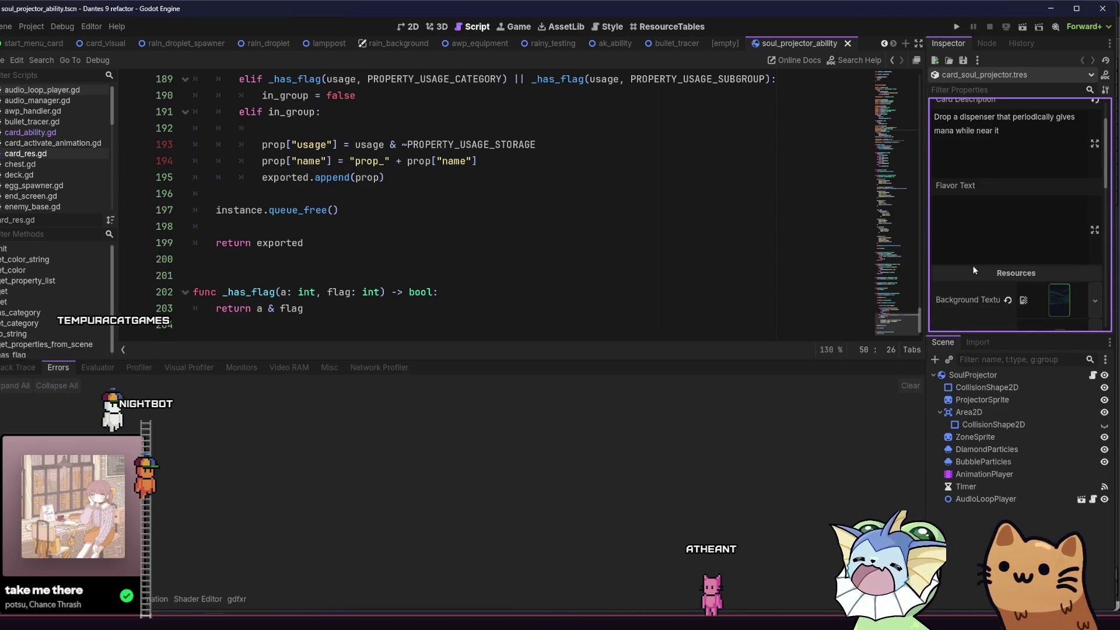
pyautogui.scroll(-8, 974, 266)
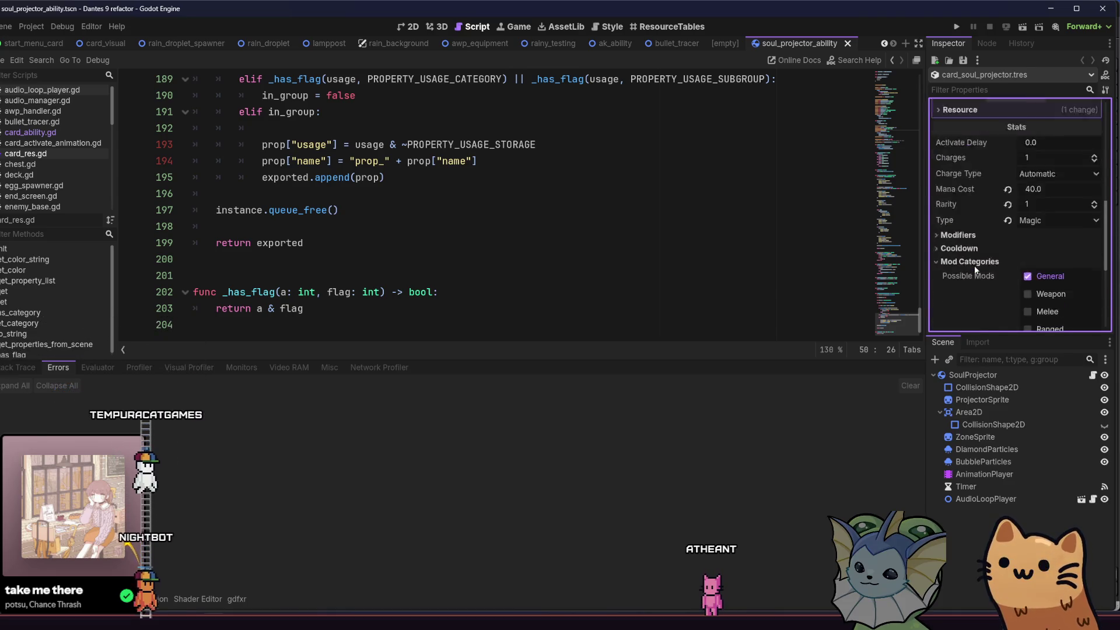
# Select the SoulProjector root node and browse its Inspector settings, including Mana per Second 5.0
pyautogui.click(982, 374)
pyautogui.scroll(-10, 996, 240)
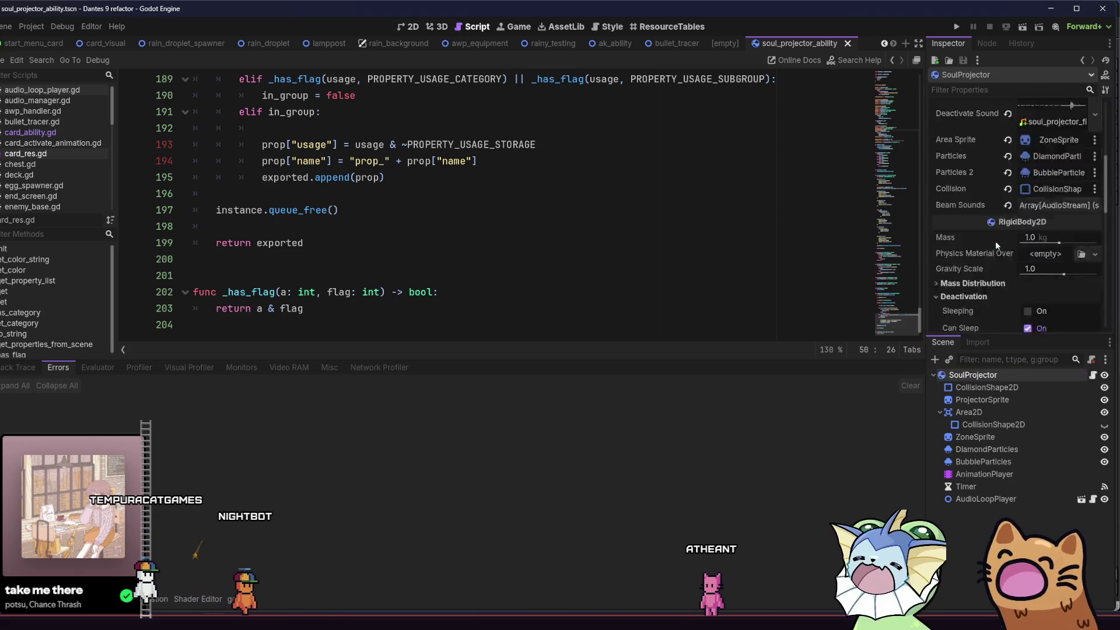
pyautogui.scroll(-5, 989, 206)
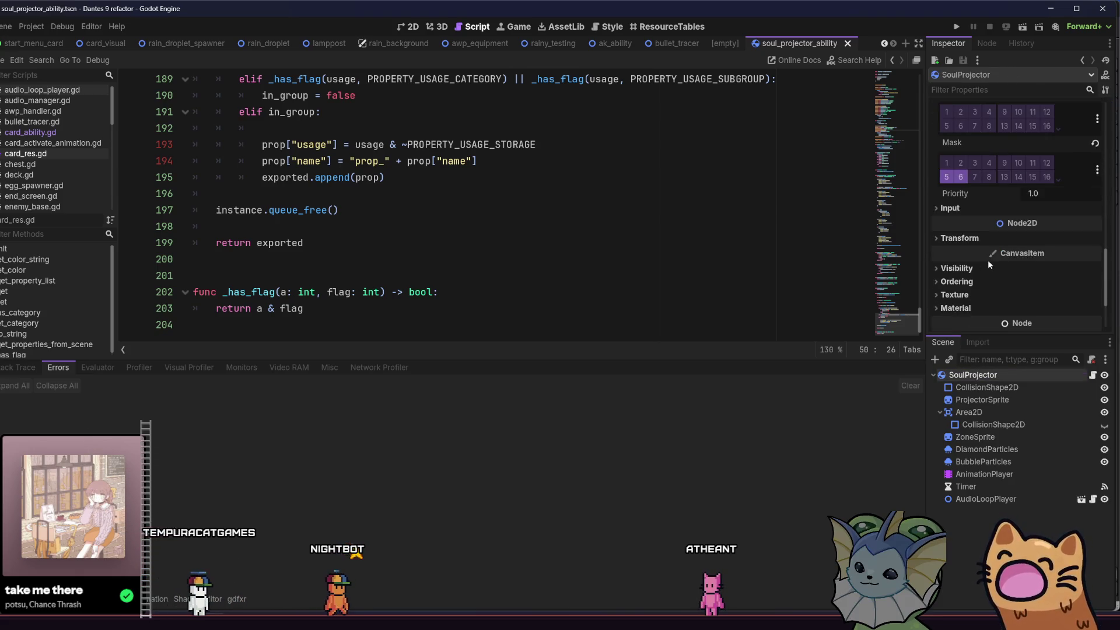
pyautogui.scroll(-2, 985, 278)
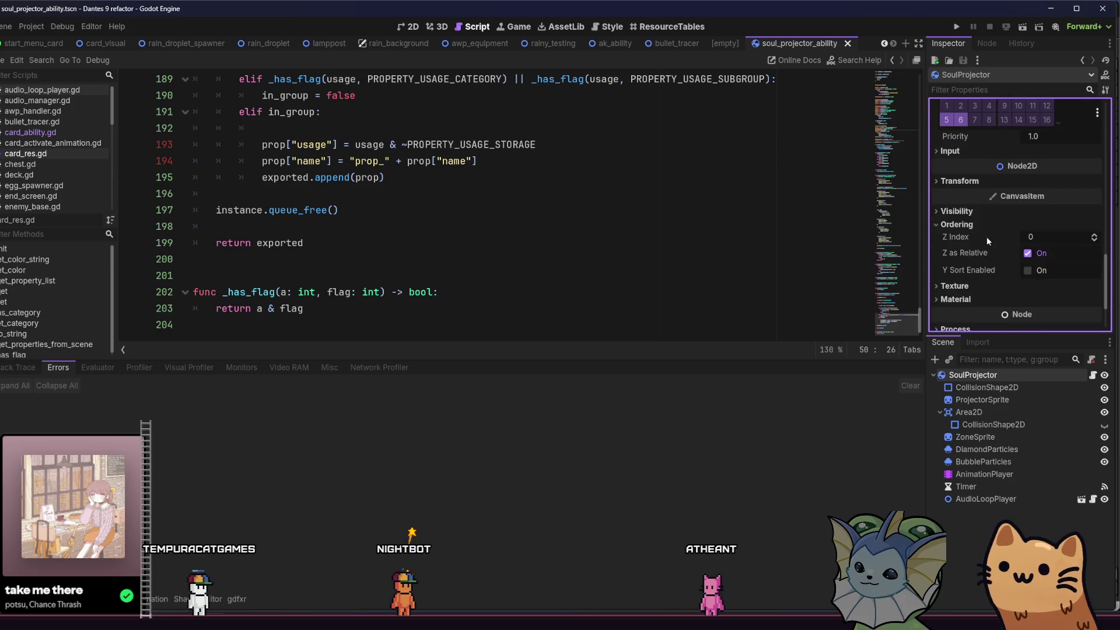
pyautogui.click(980, 212)
pyautogui.click(980, 212)
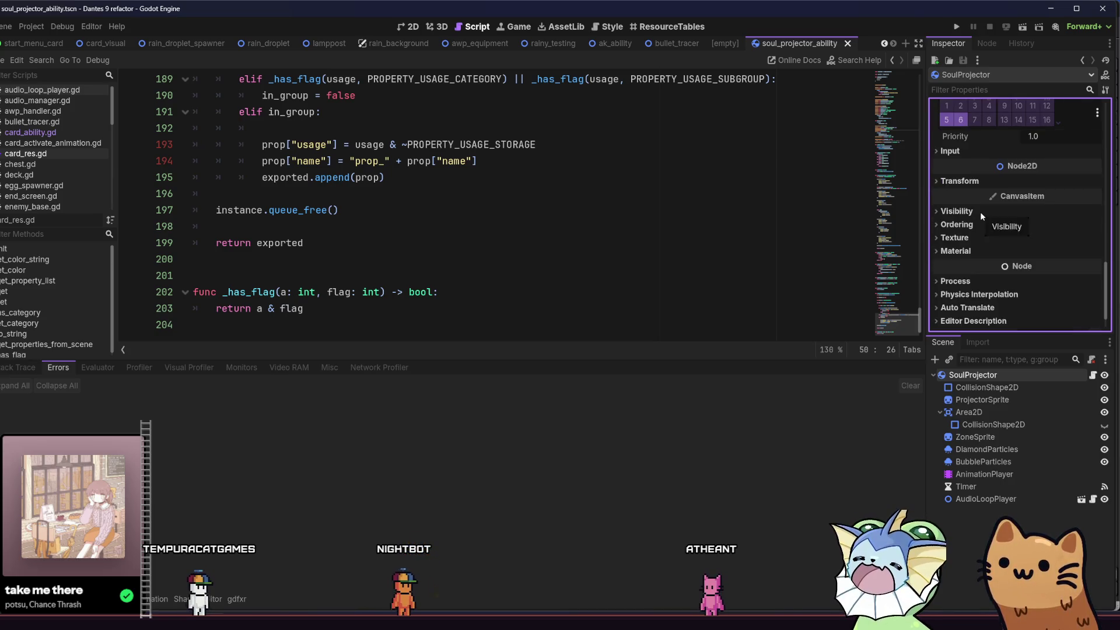
pyautogui.scroll(3, 1072, 261)
pyautogui.moveTo(1105, 248); pyautogui.dragTo(1072, 81)
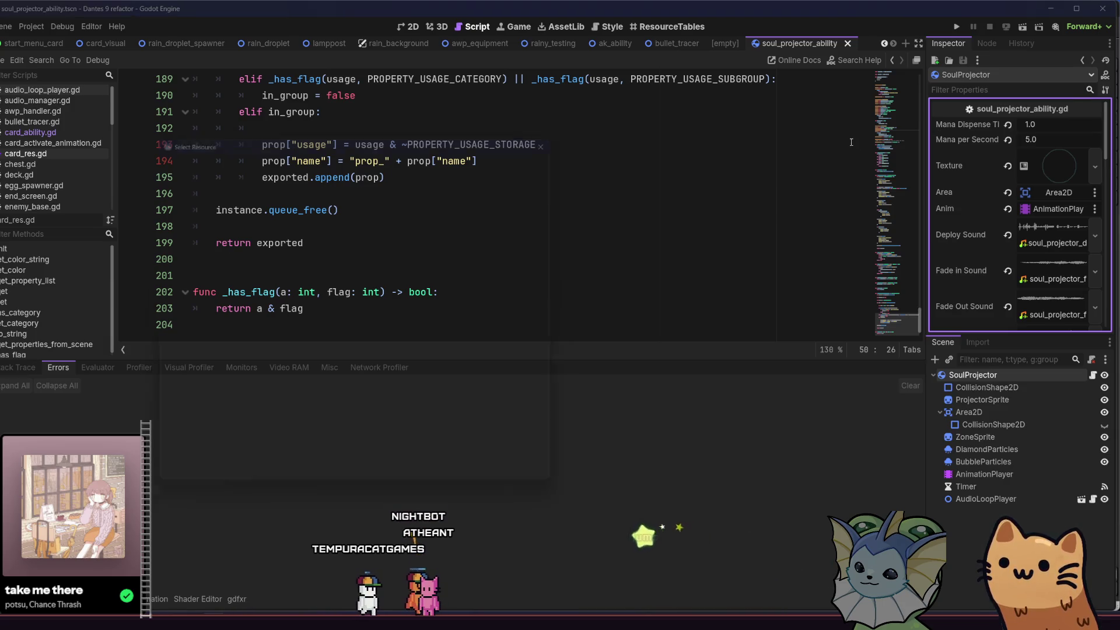
# Open the SoulProjector node's attached soul_projector_ability.gd script
pyautogui.hotkey('shift', 'alt', 'o')
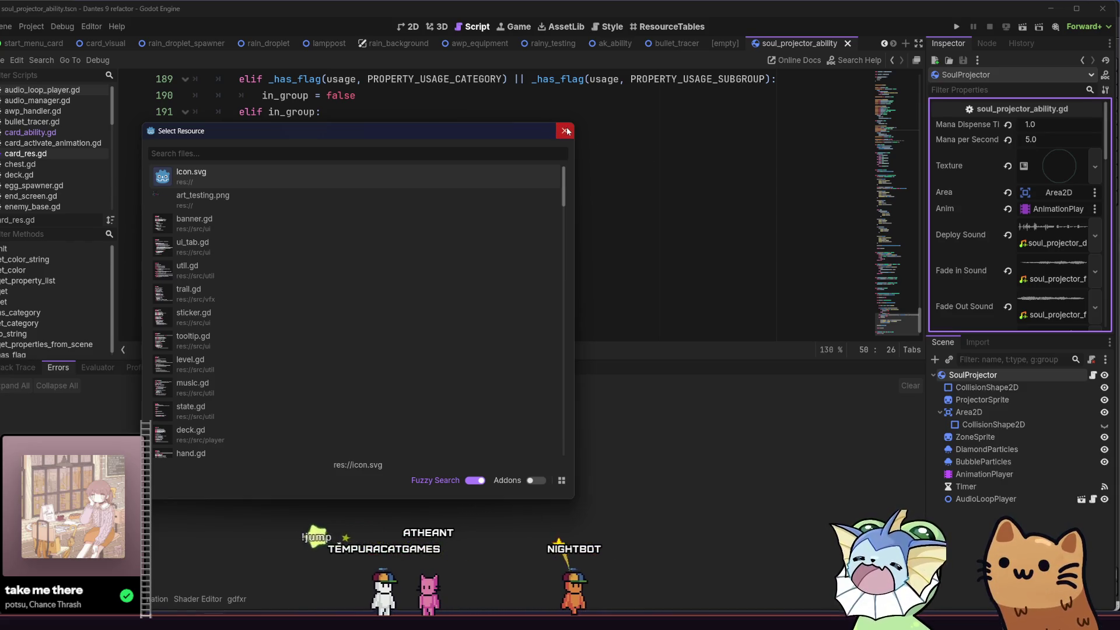
pyautogui.click(565, 130)
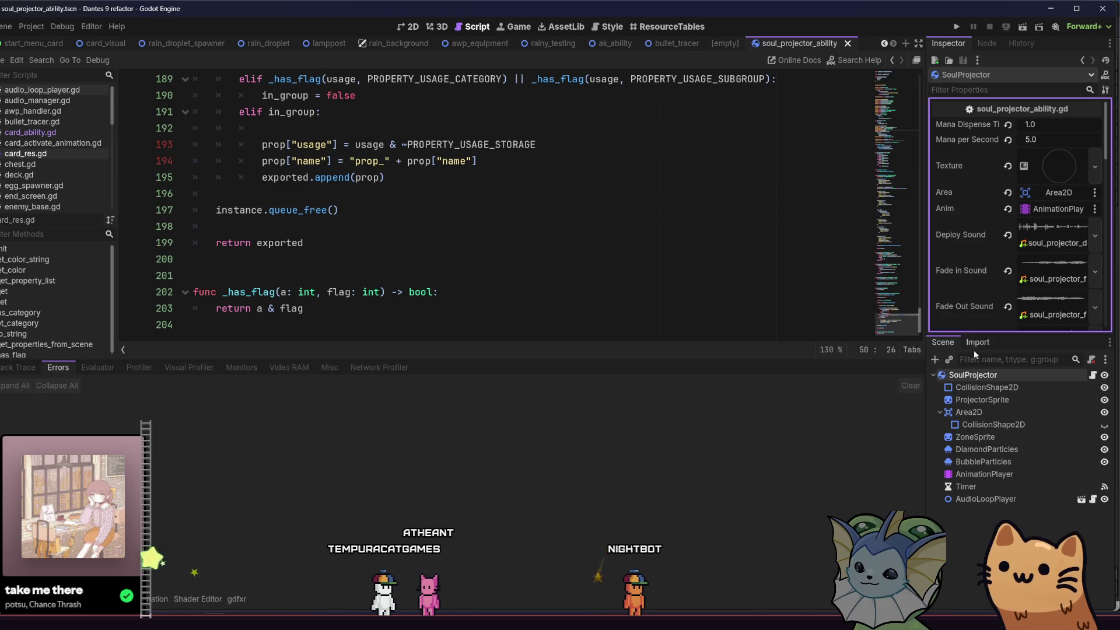
pyautogui.click(1092, 375)
pyautogui.scroll(-10, 663, 260)
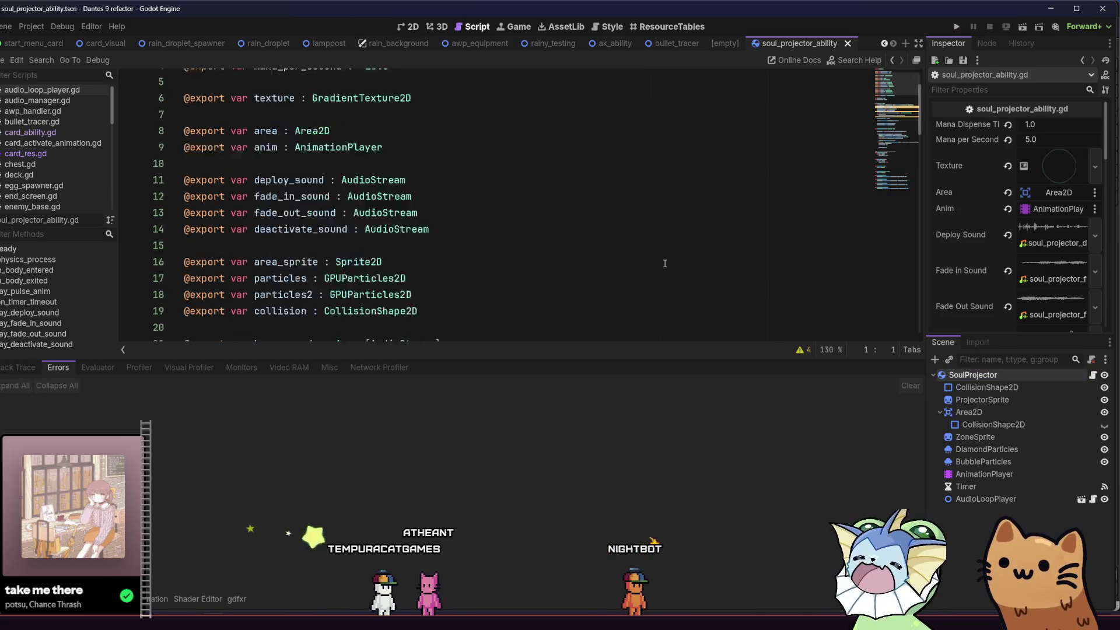
pyautogui.scroll(2, 663, 259)
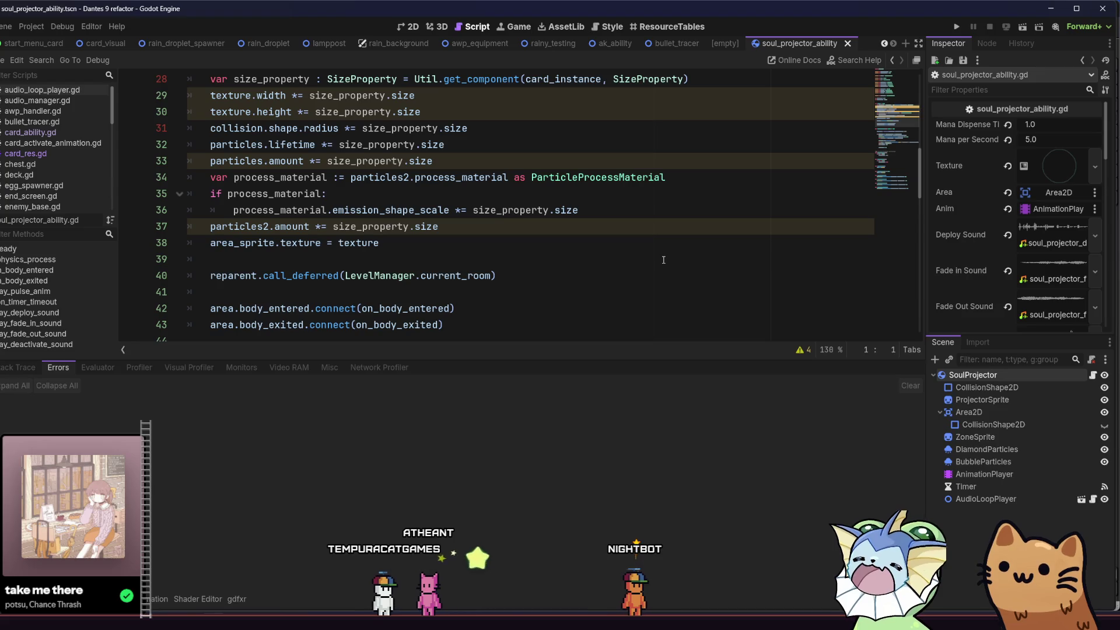
# Examine the reparent call on line 40, then close the soul_projector_ability scene
pyautogui.moveTo(495, 275)
pyautogui.mouseDown()
pyautogui.moveTo(192, 292)
pyautogui.moveTo(210, 276)
pyautogui.mouseUp()
pyautogui.click(227, 284)
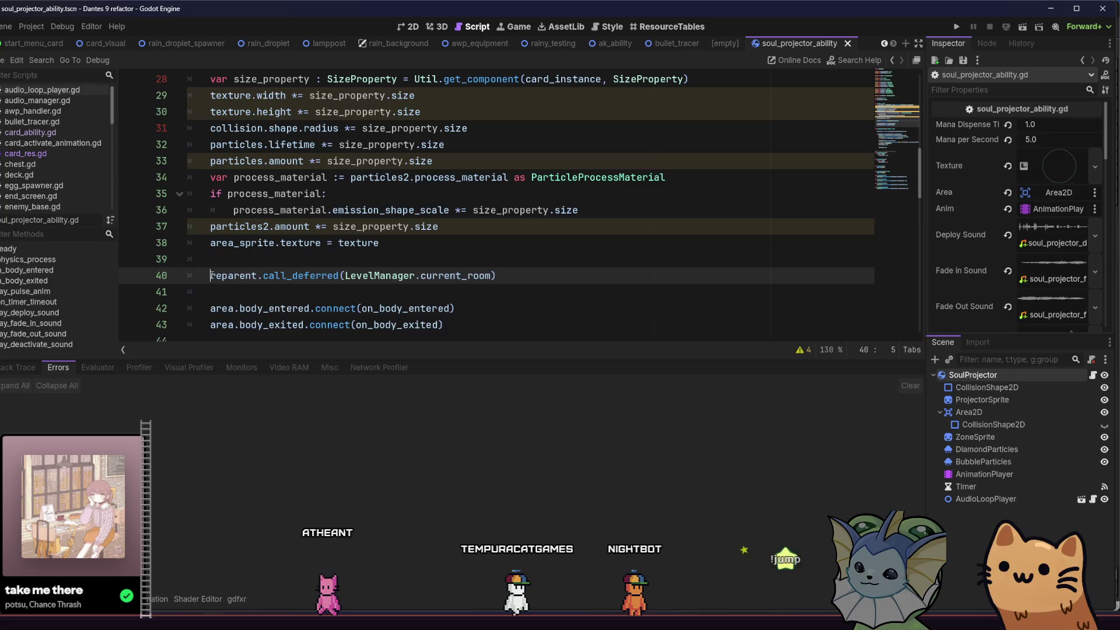
pyautogui.scroll(5, 227, 284)
pyautogui.scroll(-4, 227, 284)
pyautogui.scroll(-4, 227, 284)
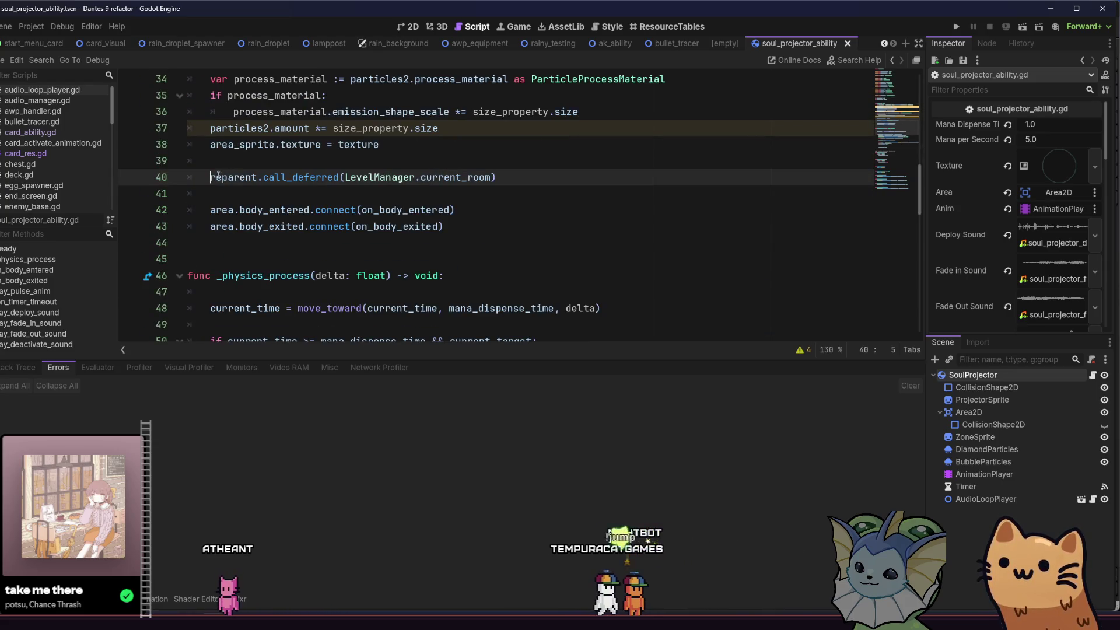
pyautogui.moveTo(209, 178); pyautogui.dragTo(536, 179)
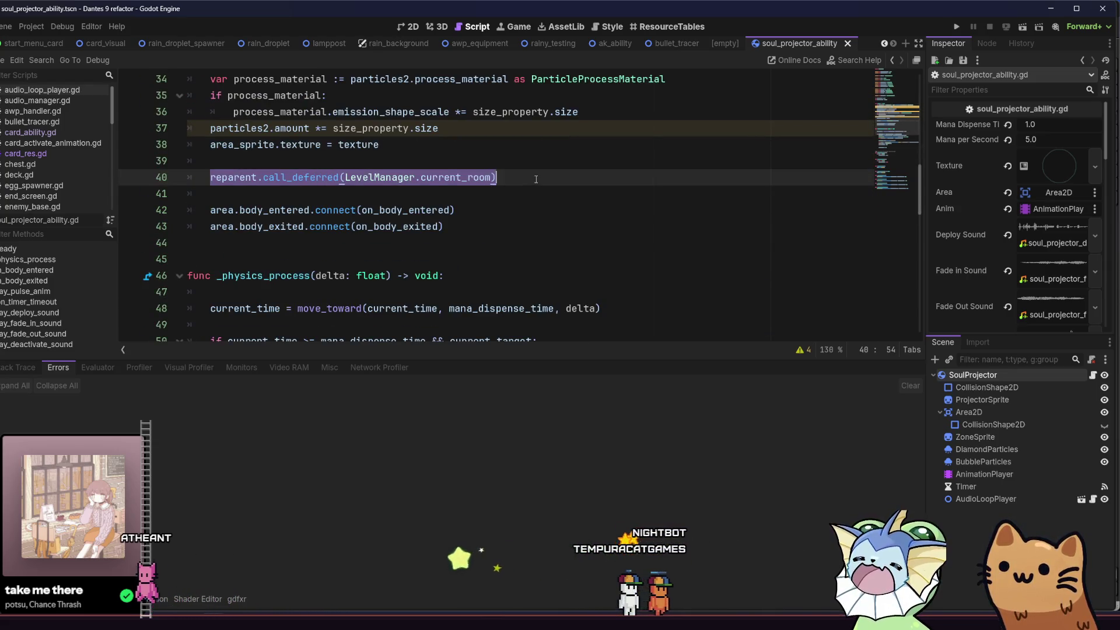
pyautogui.click(536, 179)
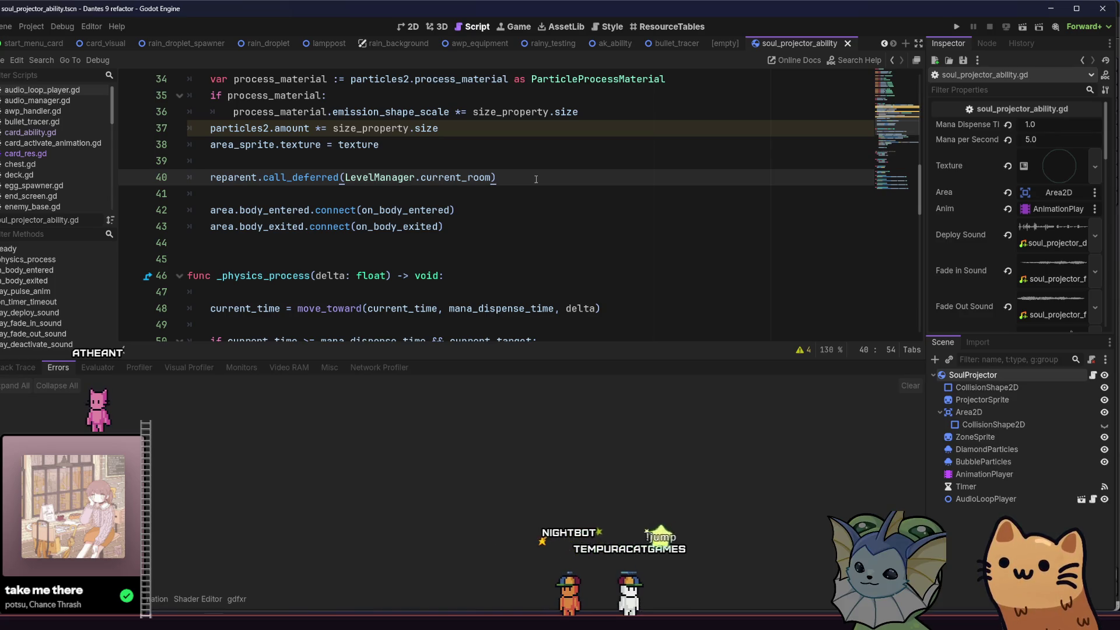
pyautogui.click(620, 111)
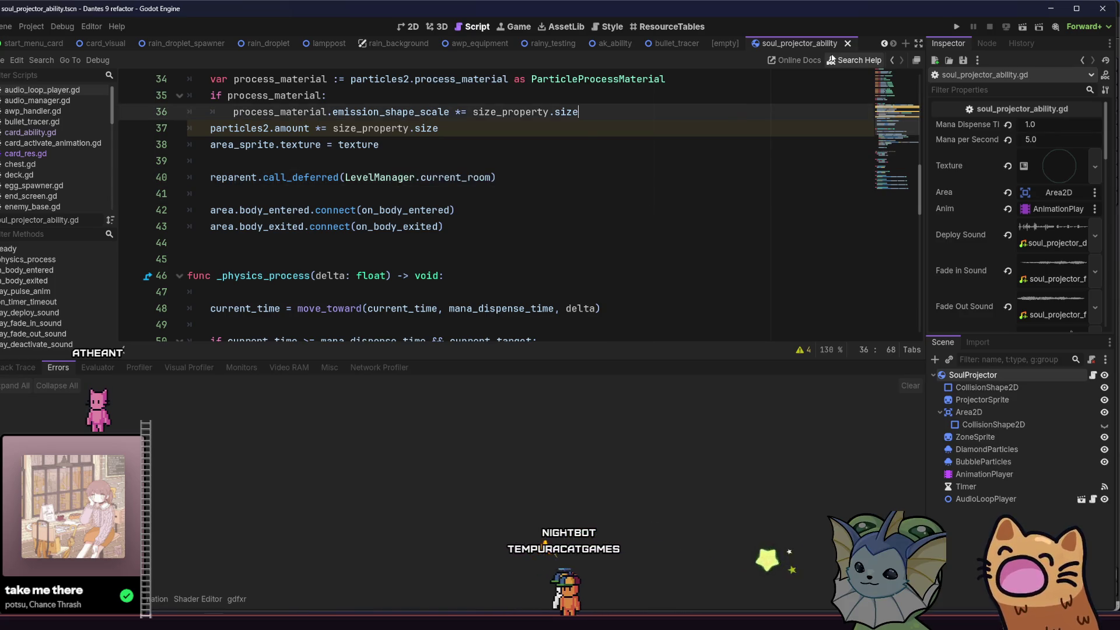
pyautogui.click(848, 43)
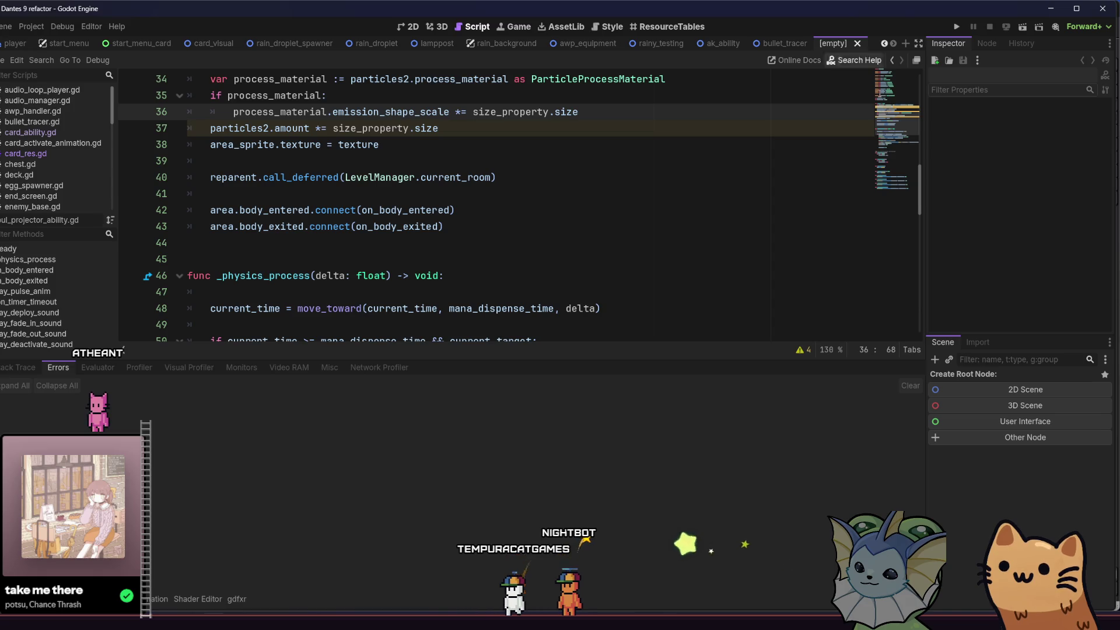
# Create a Node2D root, rename it AutoTurret, and view it in the 2D workspace
pyautogui.click(935, 361)
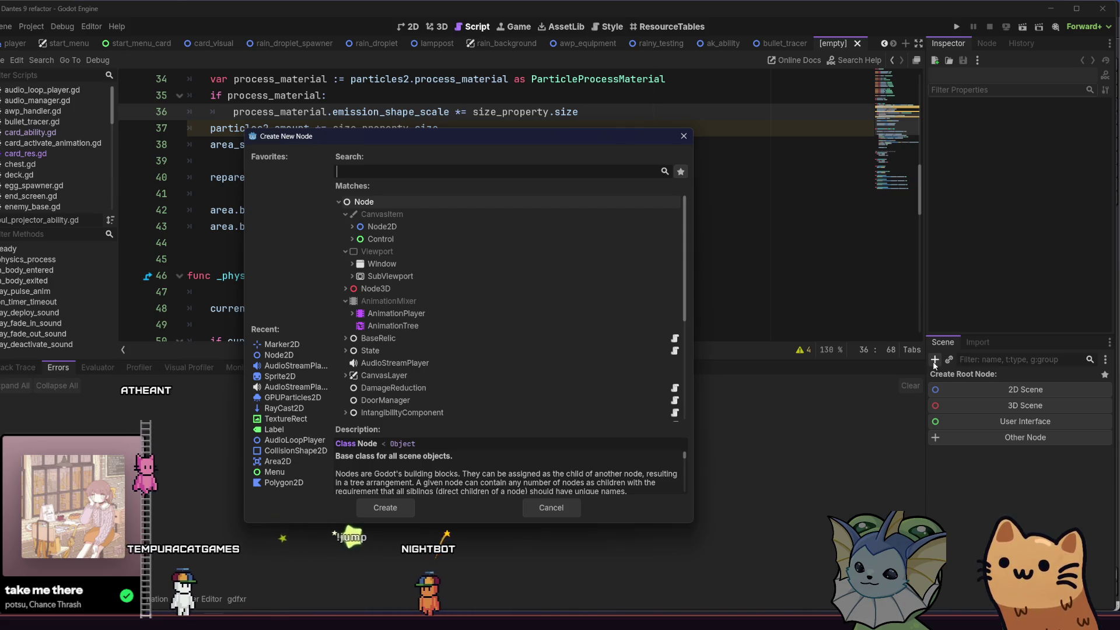
pyautogui.doubleClick(312, 355)
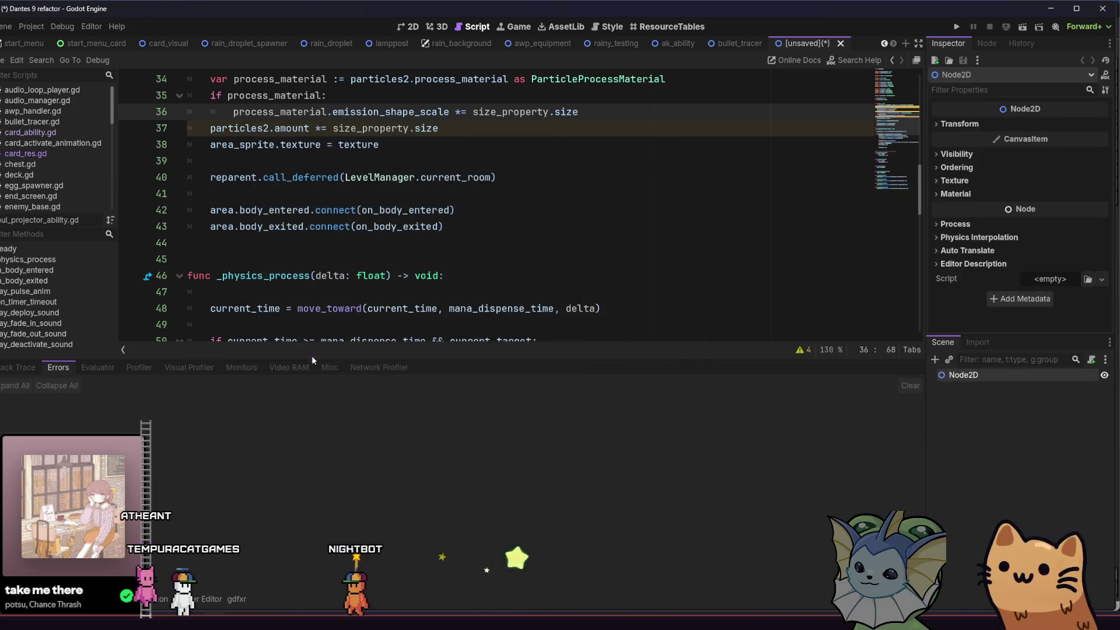
pyautogui.doubleClick(984, 378)
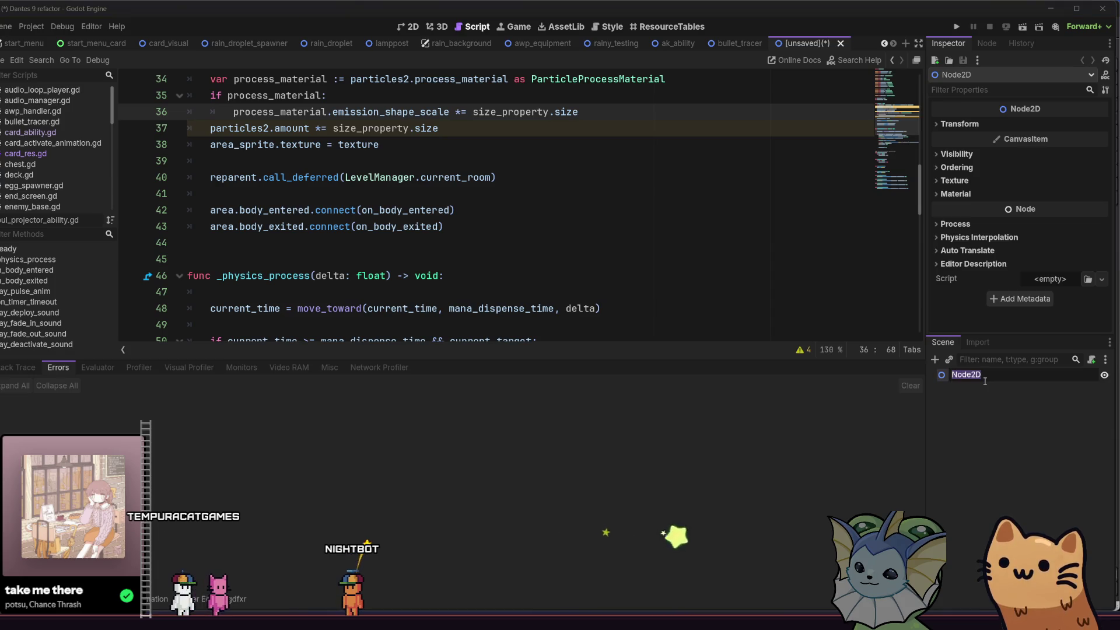
pyautogui.write('utoTurret')
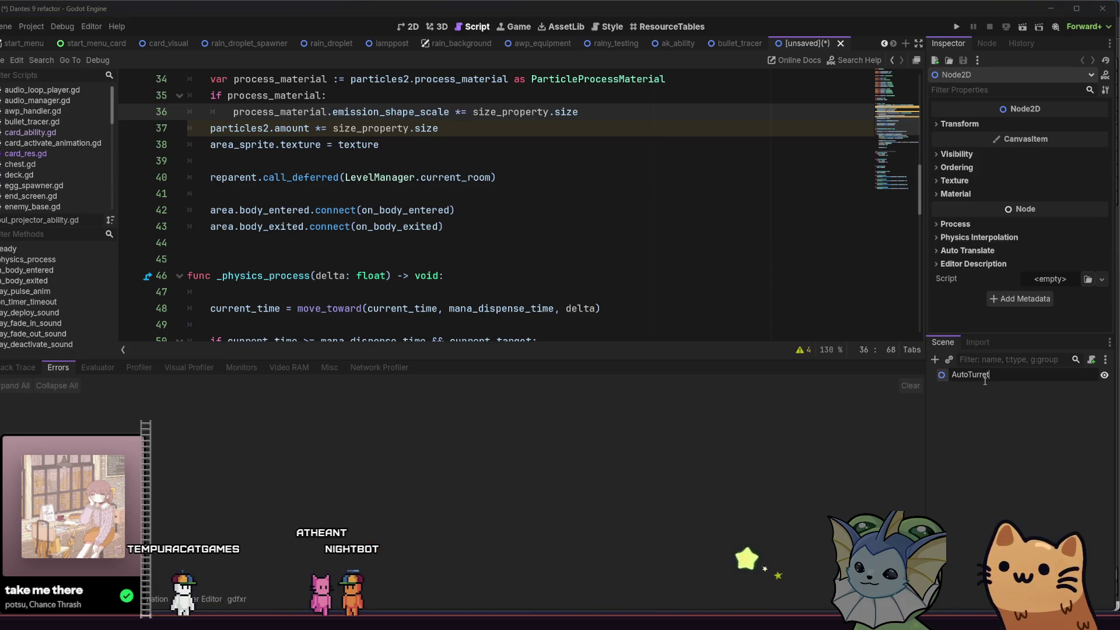
pyautogui.press('Return')
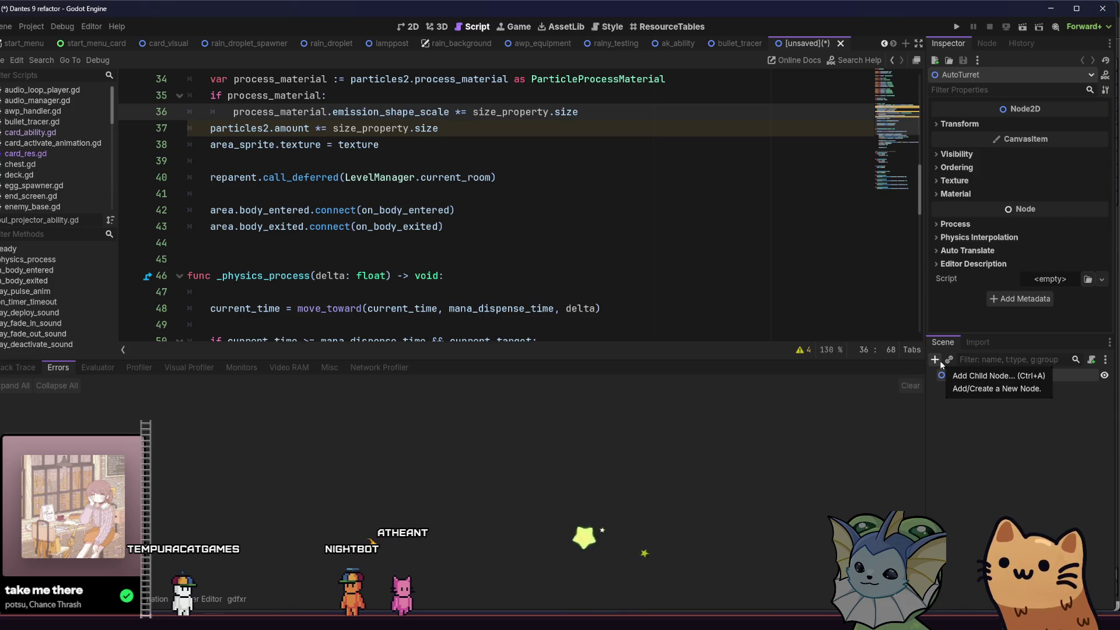
pyautogui.click(412, 27)
# Change the AutoTurret root's type to RigidBody2D and begin saving as auto_turret.tscn
pyautogui.scroll(-2, 199, 215)
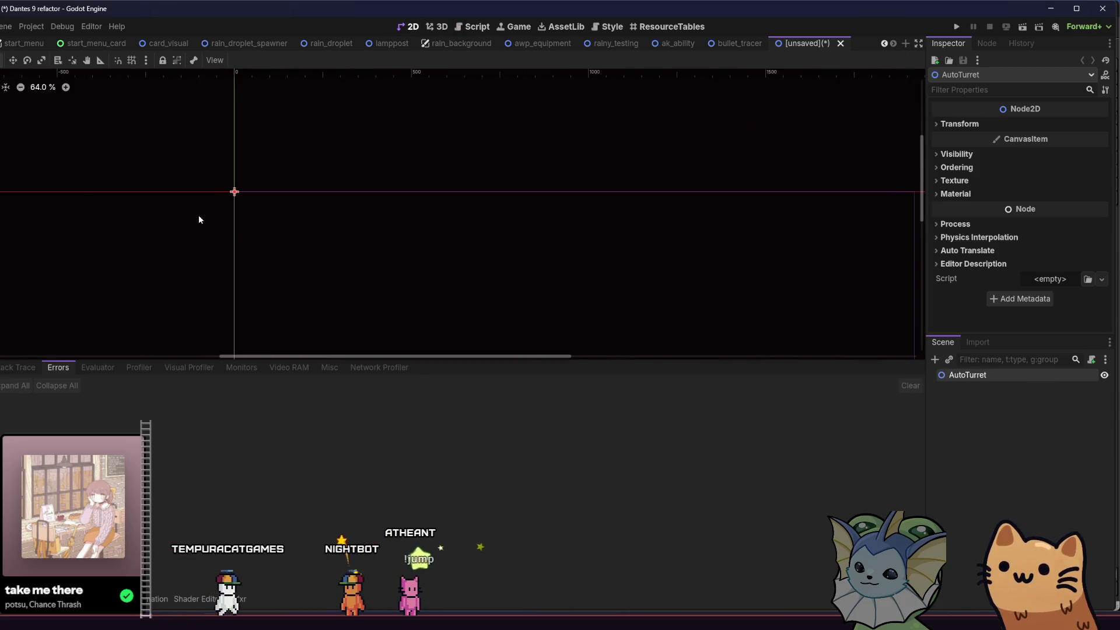
pyautogui.scroll(3, 237, 238)
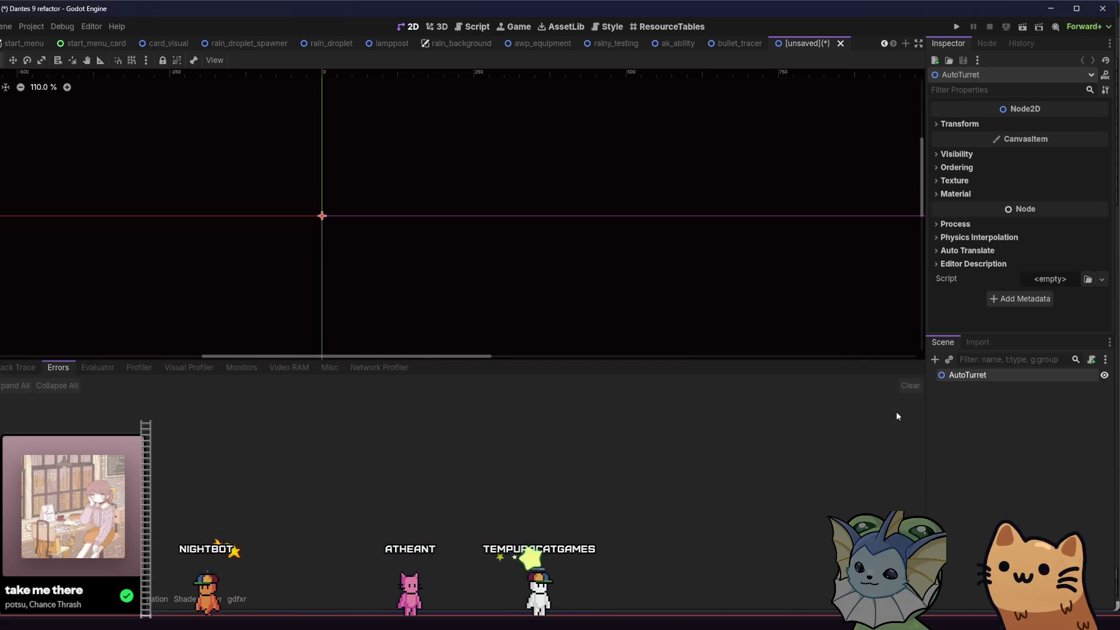
pyautogui.rightClick(1018, 378)
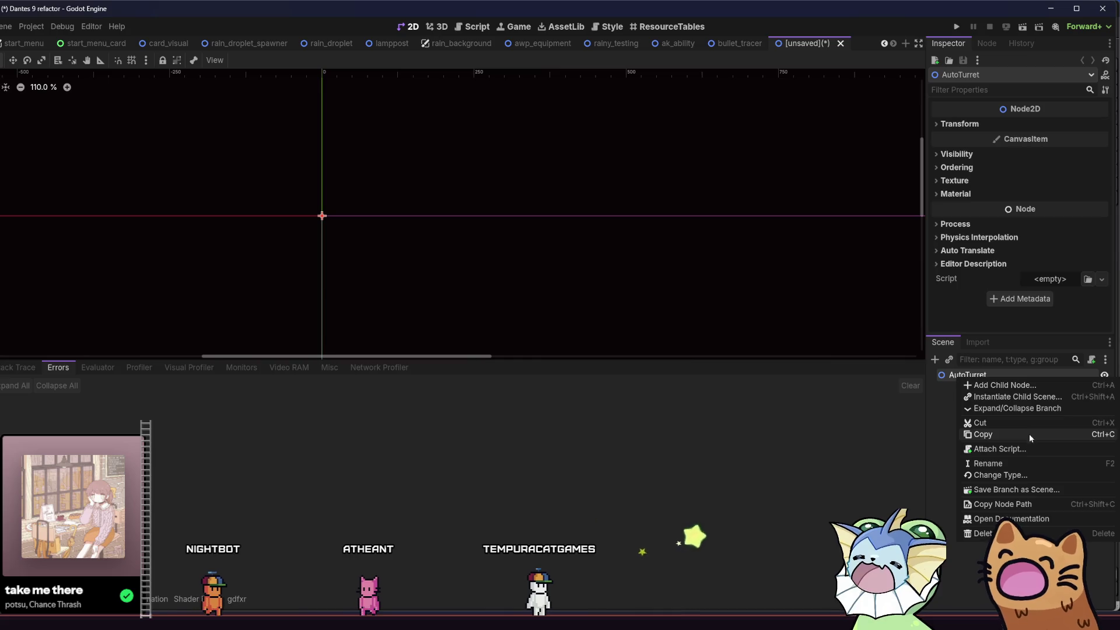
pyautogui.click(1018, 475)
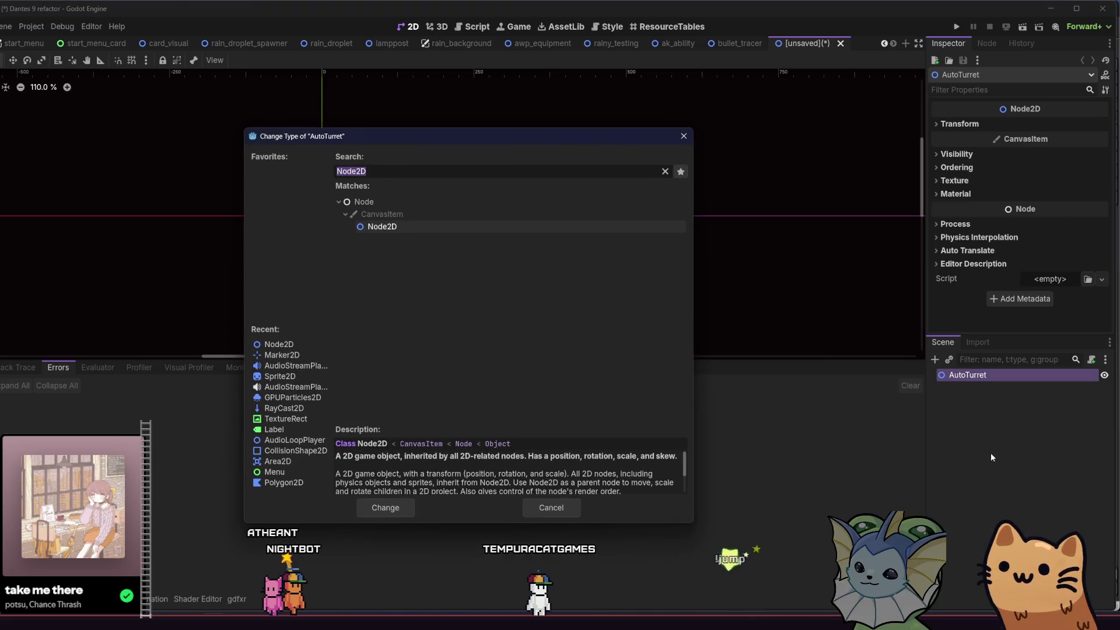
pyautogui.write('Rigit')
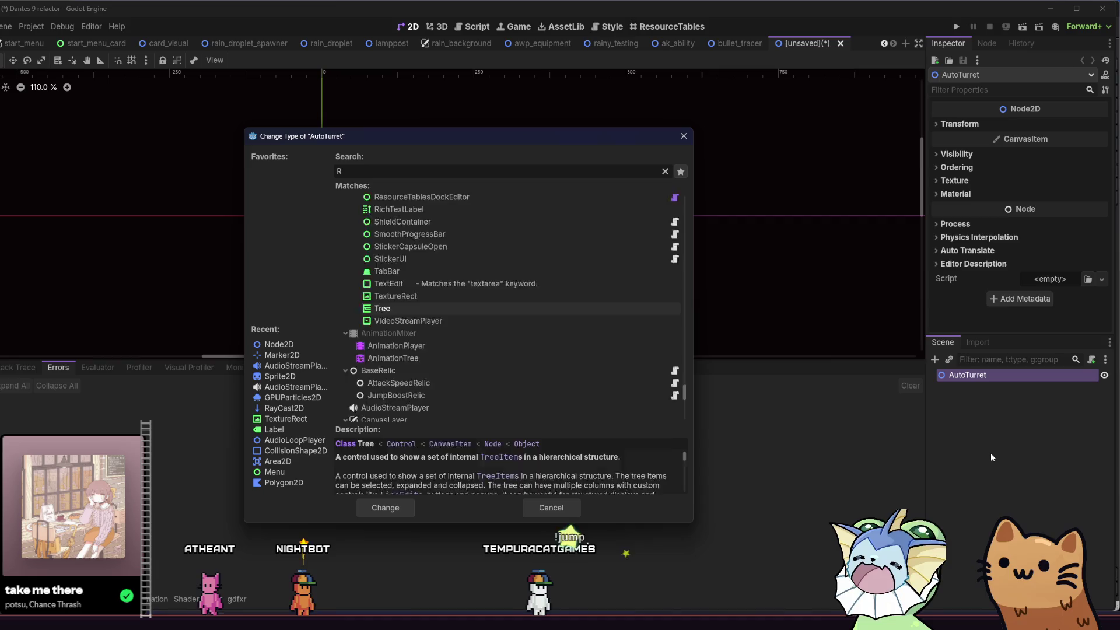
pyautogui.press('BackSpace')
pyautogui.write('db')
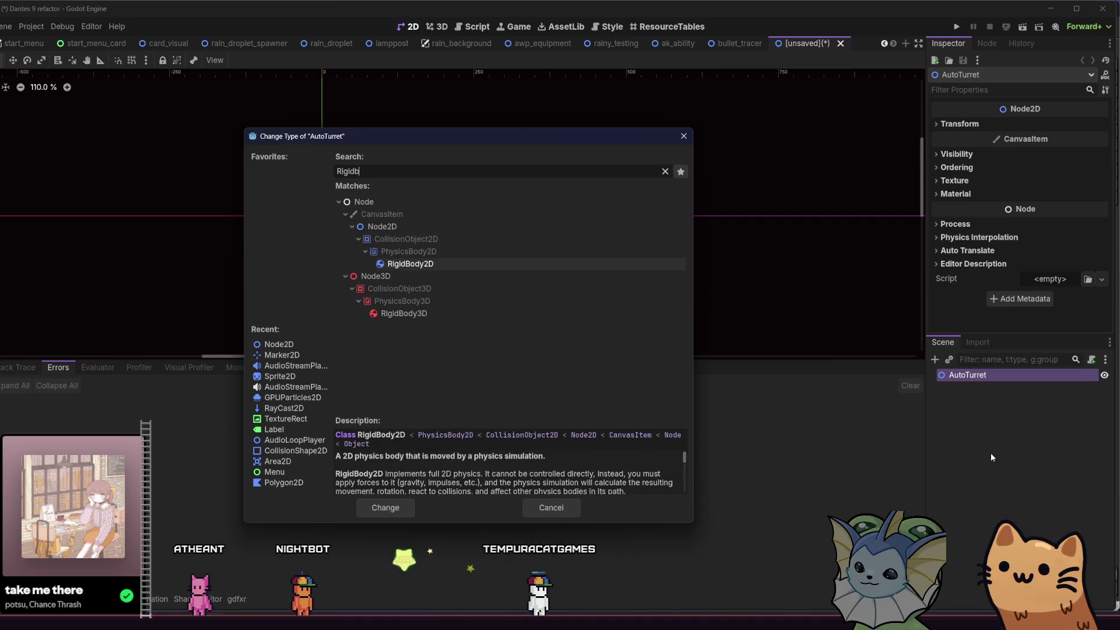
pyautogui.doubleClick(466, 268)
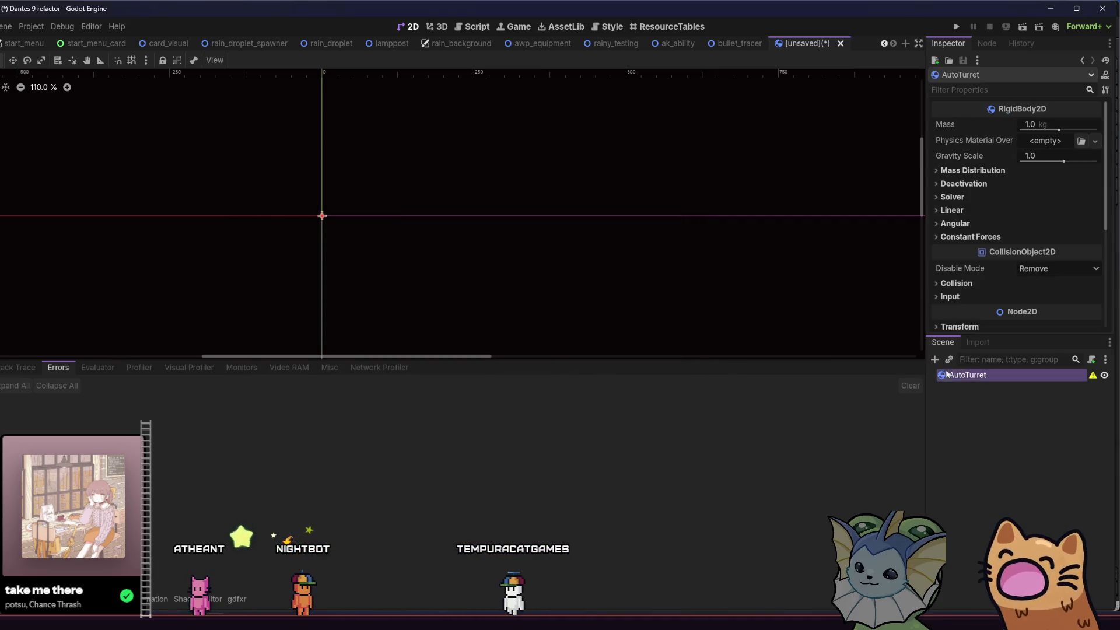
pyautogui.hotkey('ctrl', 's')
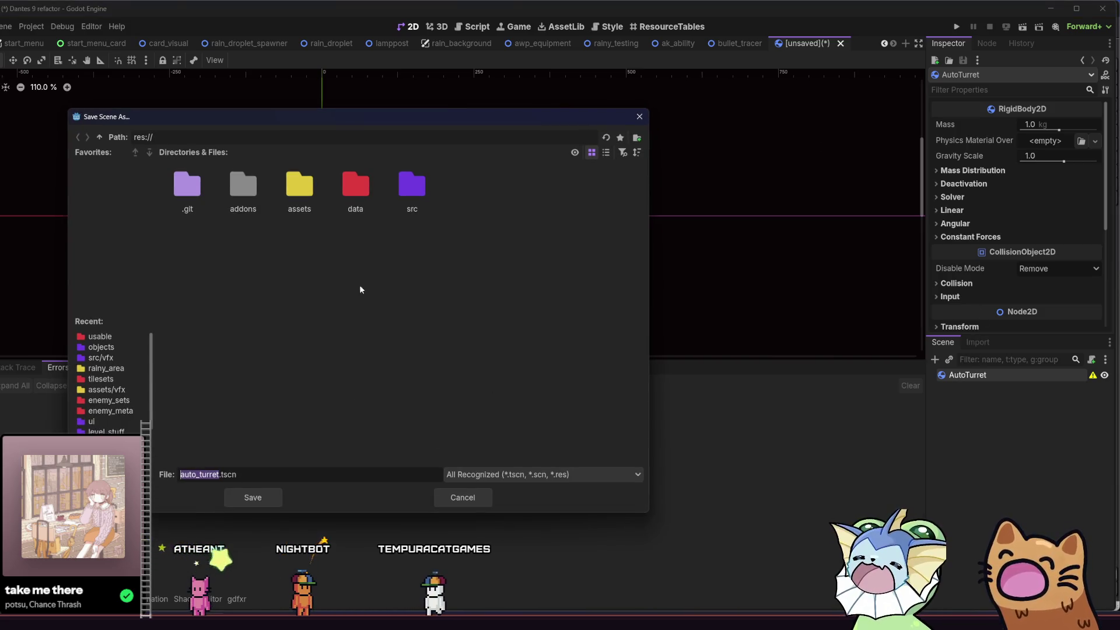
# Save auto_turret.tscn into src/cards/abilities/summon and recentre the canvas
pyautogui.doubleClick(403, 213)
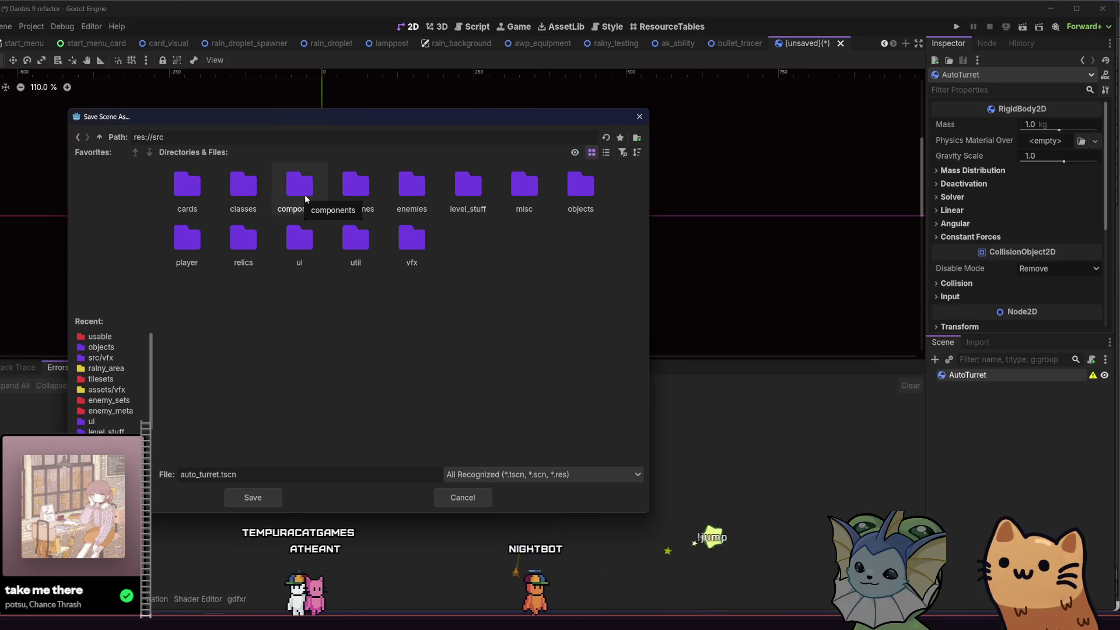
pyautogui.doubleClick(185, 208)
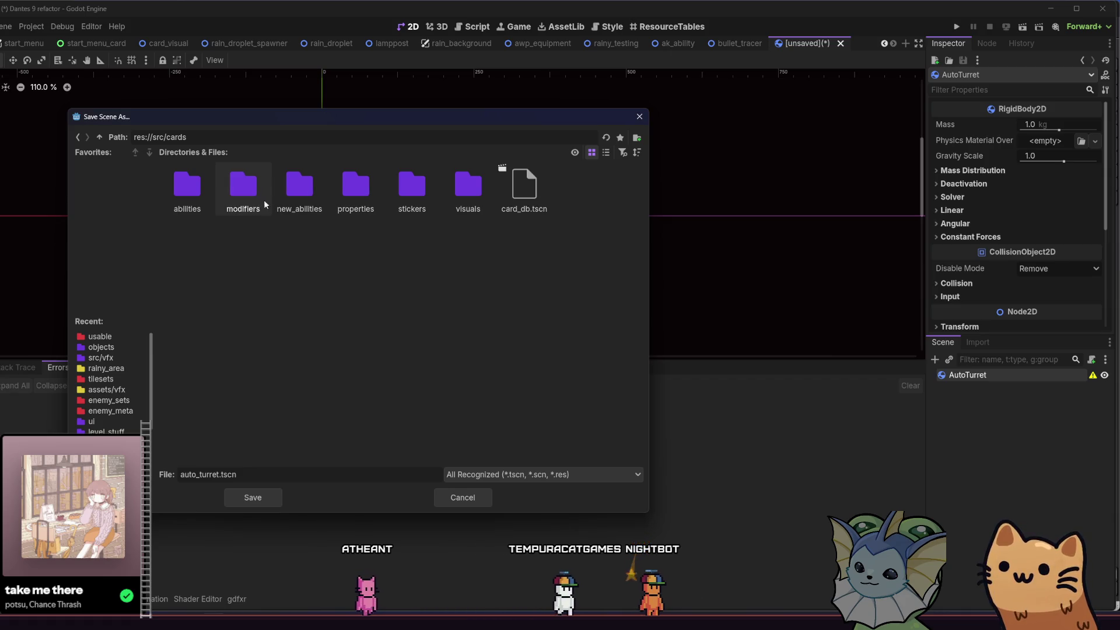
pyautogui.doubleClick(172, 198)
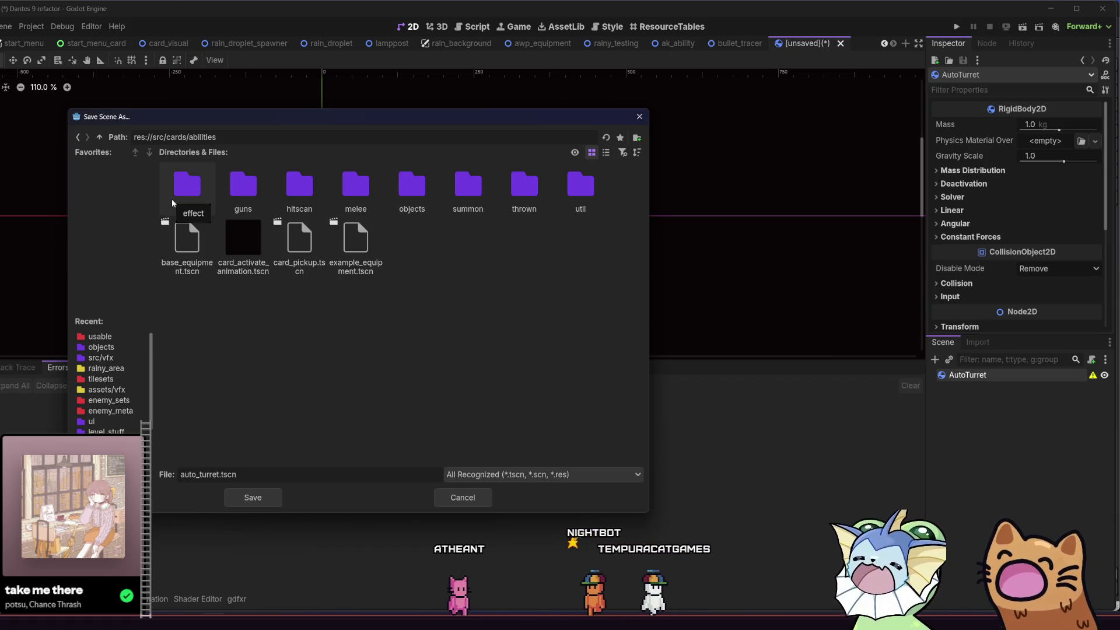
pyautogui.doubleClick(465, 210)
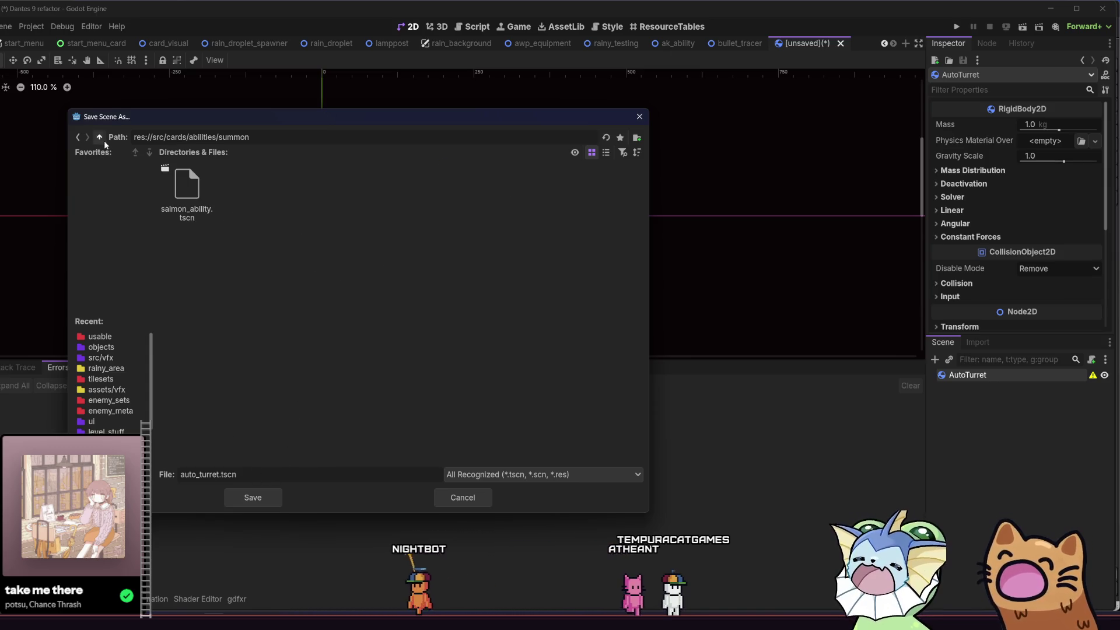
pyautogui.click(254, 497)
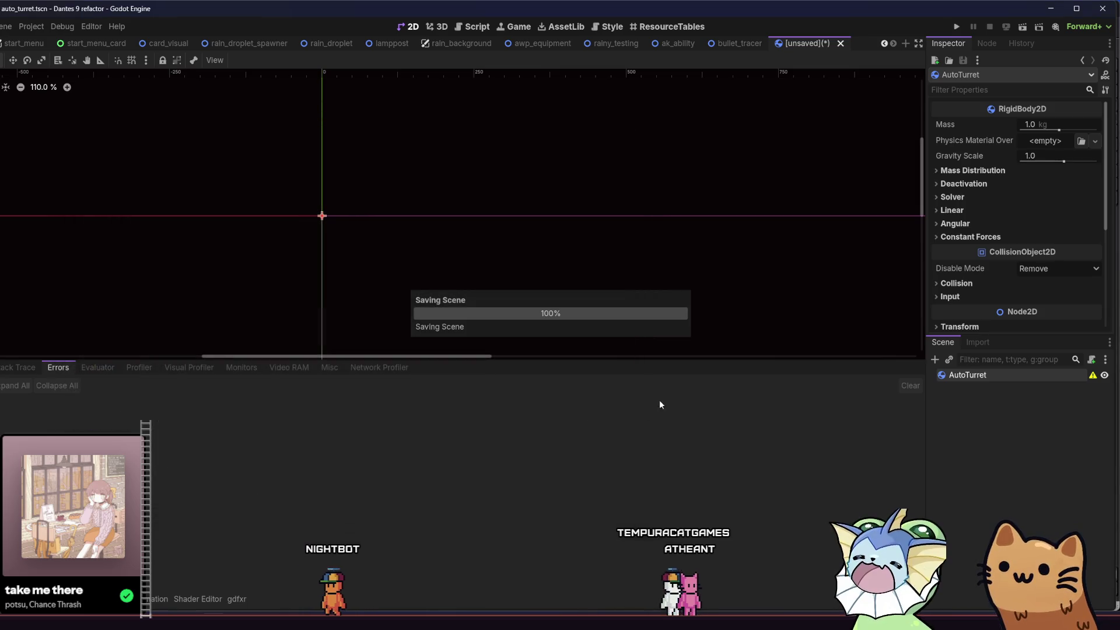
pyautogui.scroll(2, 320, 252)
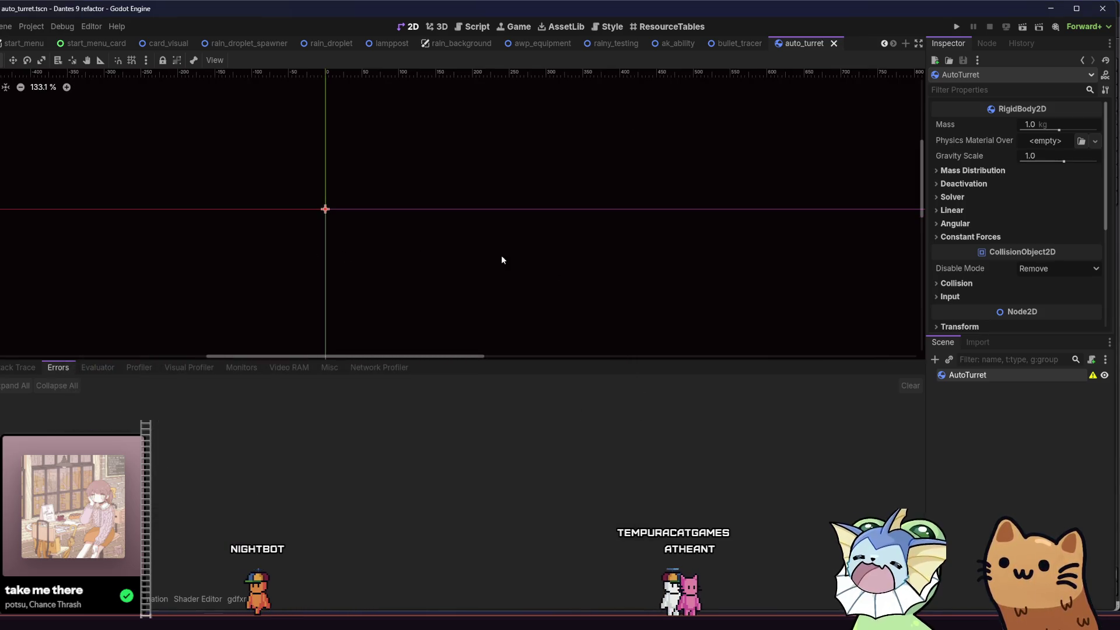
pyautogui.moveTo(318, 237); pyautogui.dragTo(411, 244)
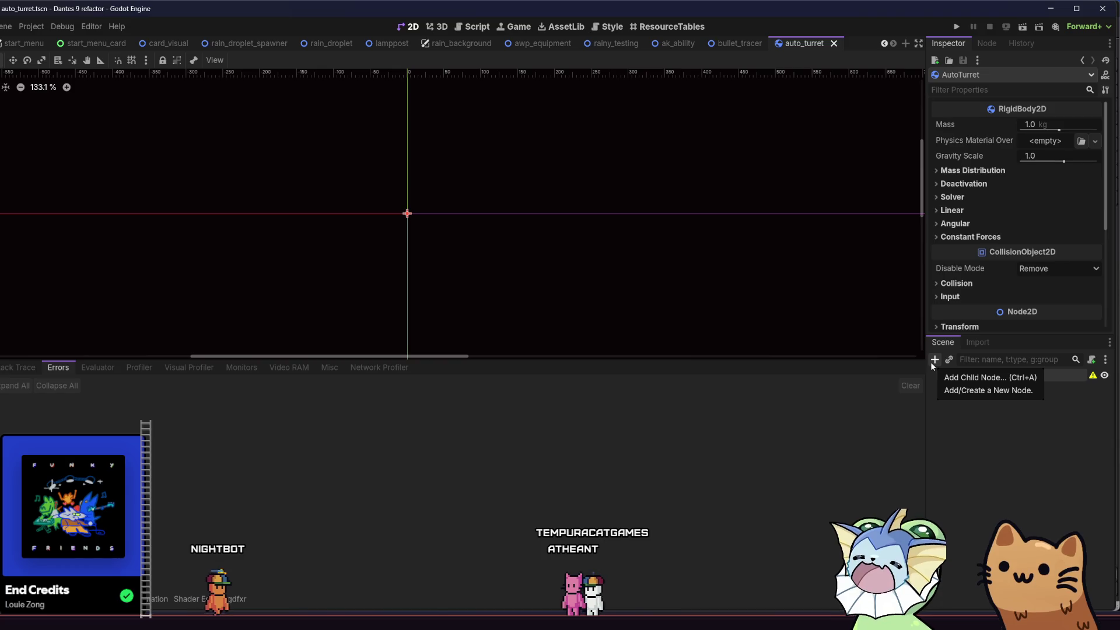
pyautogui.click(931, 362)
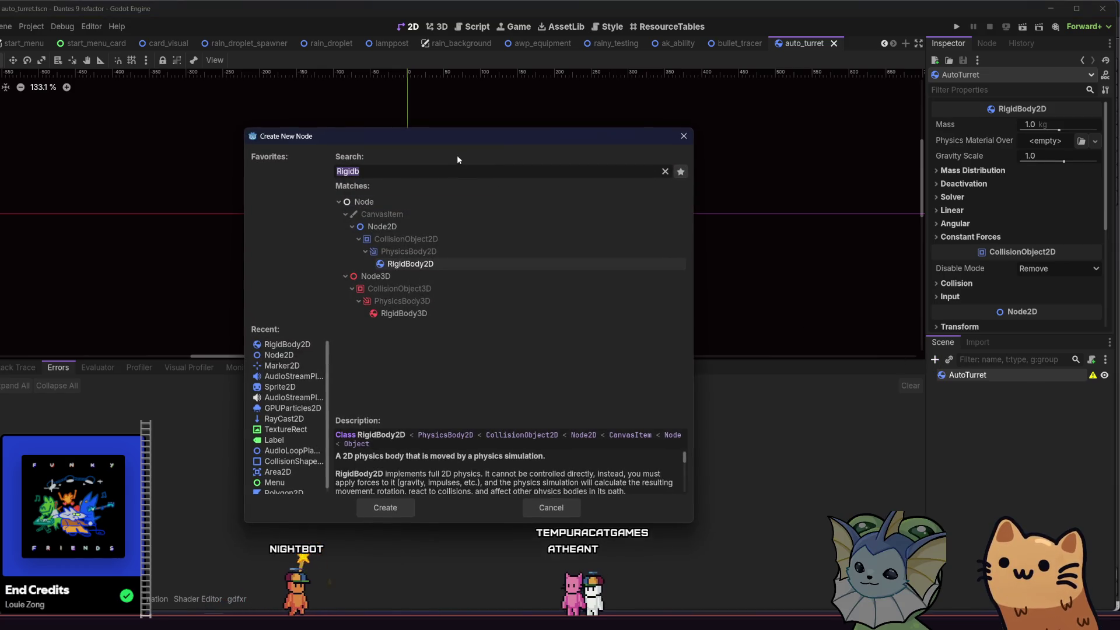
pyautogui.moveTo(440, 138)
pyautogui.mouseDown()
pyautogui.moveTo(426, 133)
pyautogui.moveTo(438, 133)
pyautogui.mouseUp()
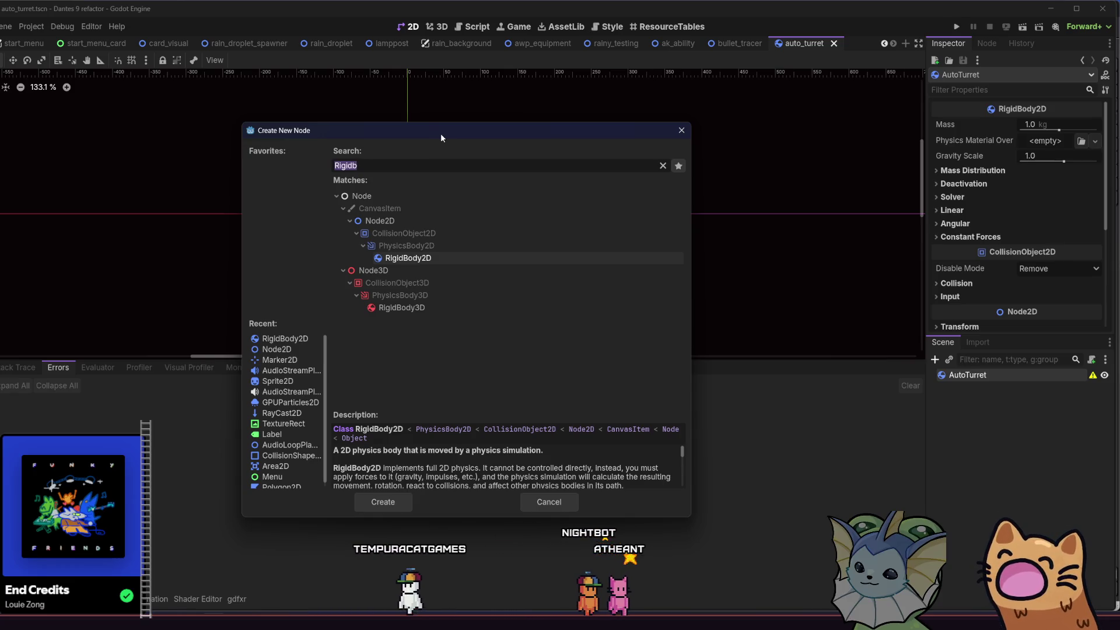
pyautogui.moveTo(441, 135); pyautogui.dragTo(434, 126)
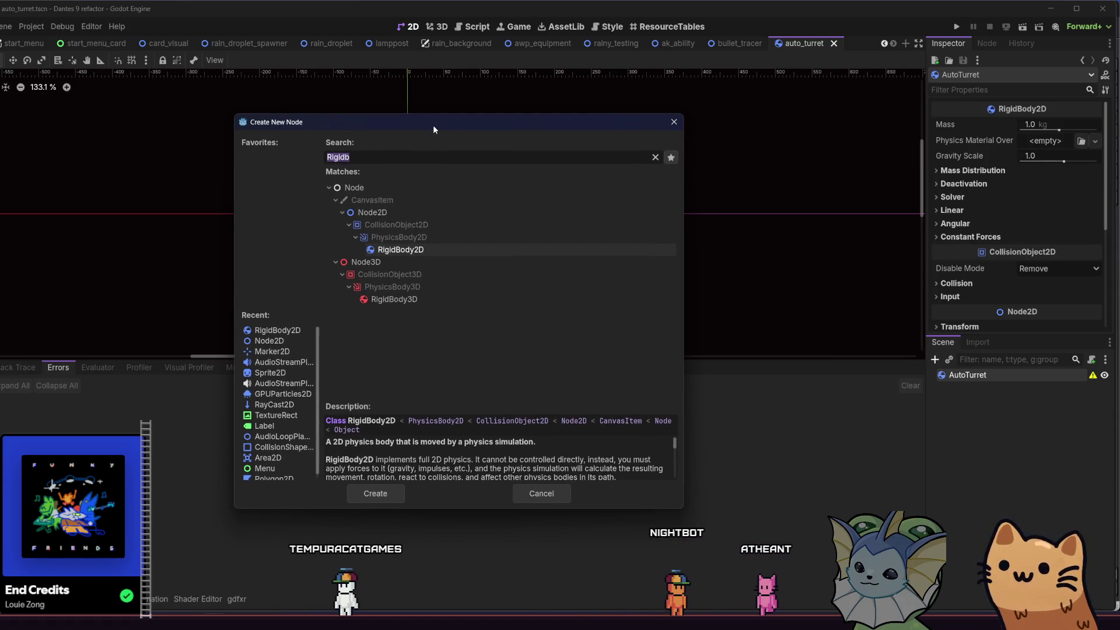
pyautogui.moveTo(433, 126); pyautogui.dragTo(449, 72)
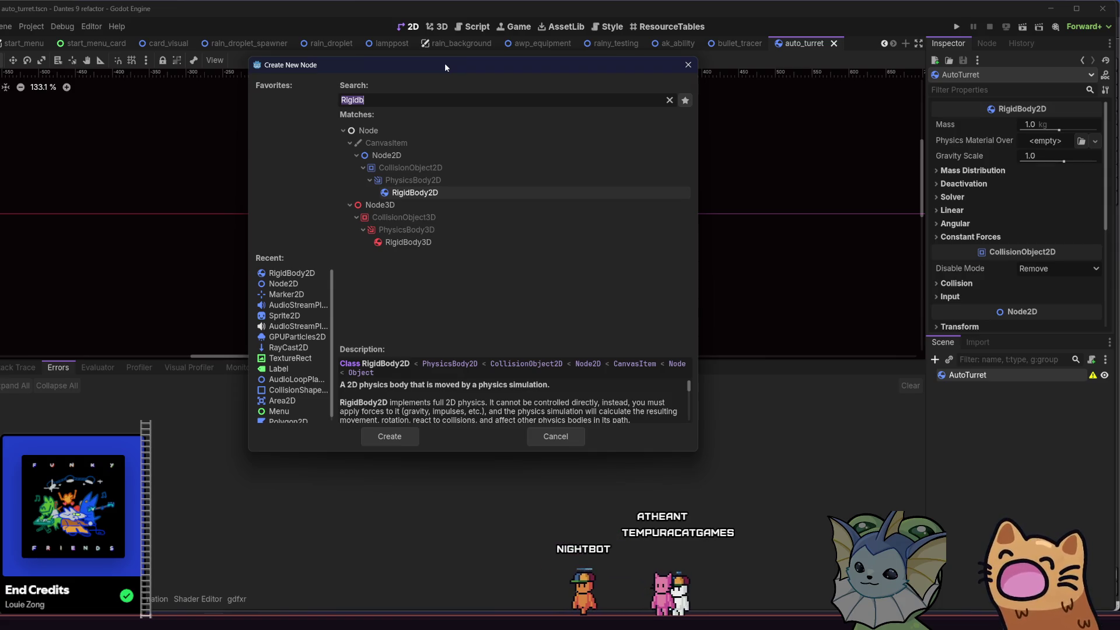
pyautogui.press('Right')
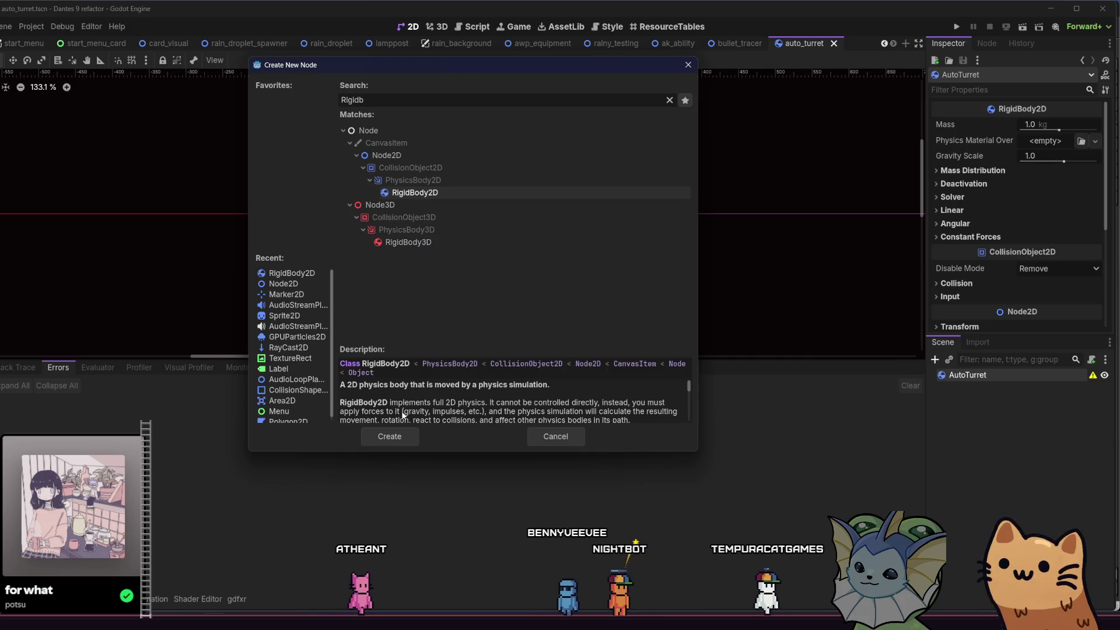
# Add a CollisionShape2D under AutoTurret with a rectangle shape
pyautogui.click(537, 435)
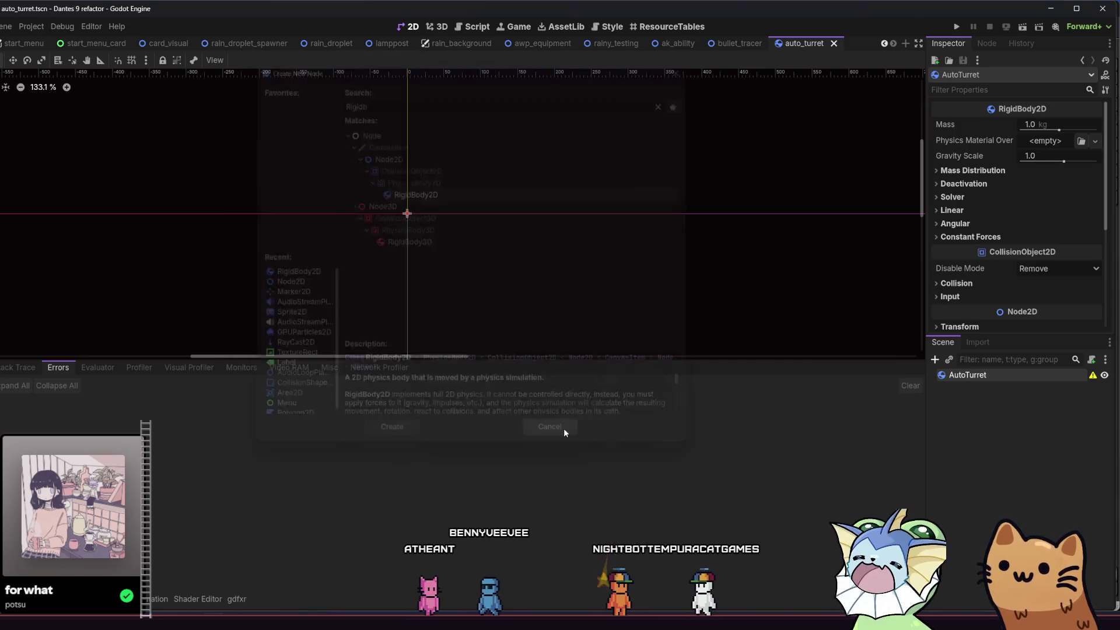
pyautogui.click(934, 360)
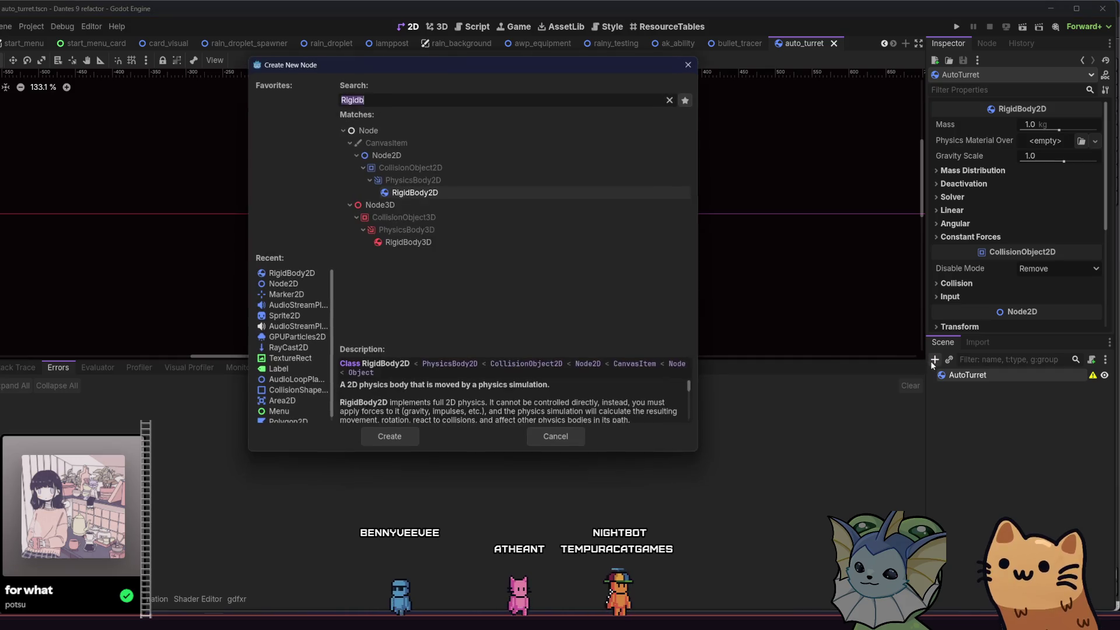
pyautogui.write('collision')
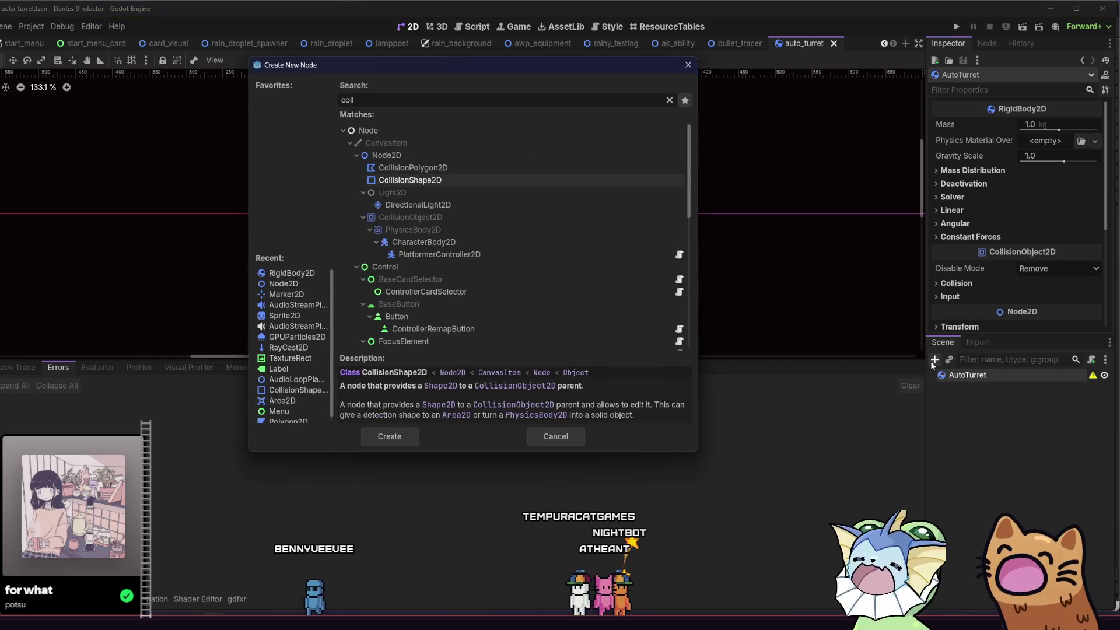
pyautogui.doubleClick(478, 174)
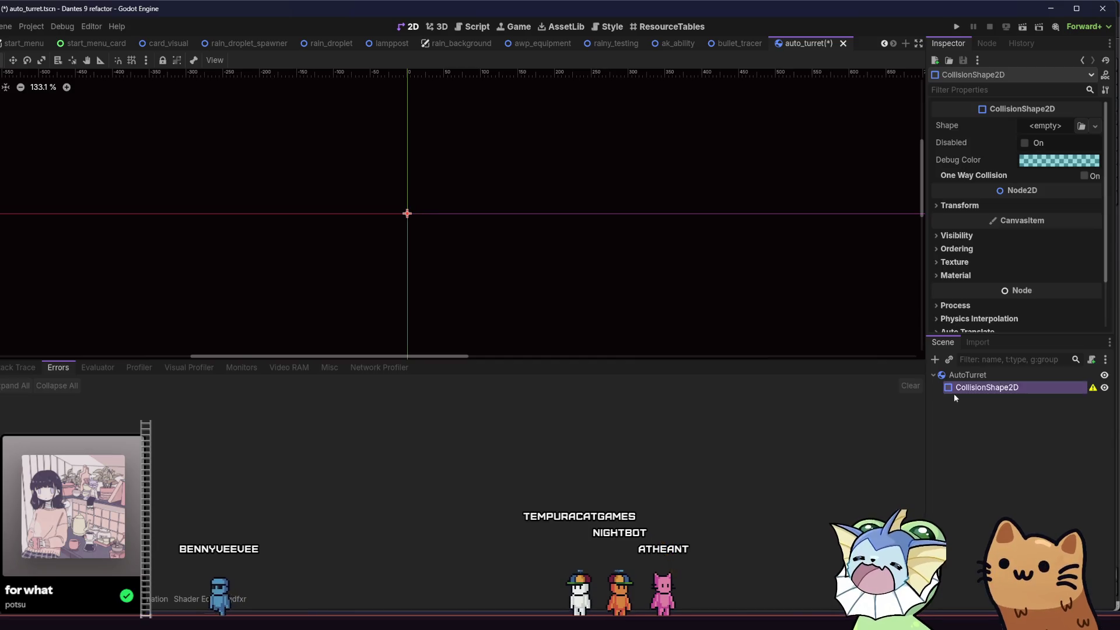
pyautogui.click(1060, 126)
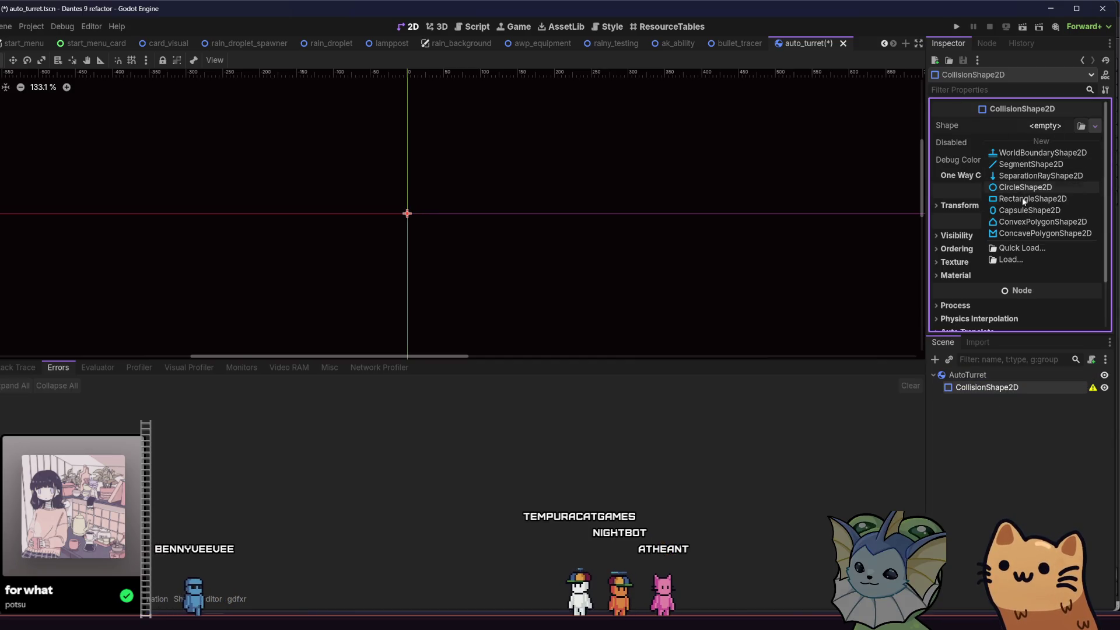
pyautogui.click(1023, 251)
# Open Create New Node under AutoTurret, try Sprite2D, then search 'hitfl'
pyautogui.click(967, 375)
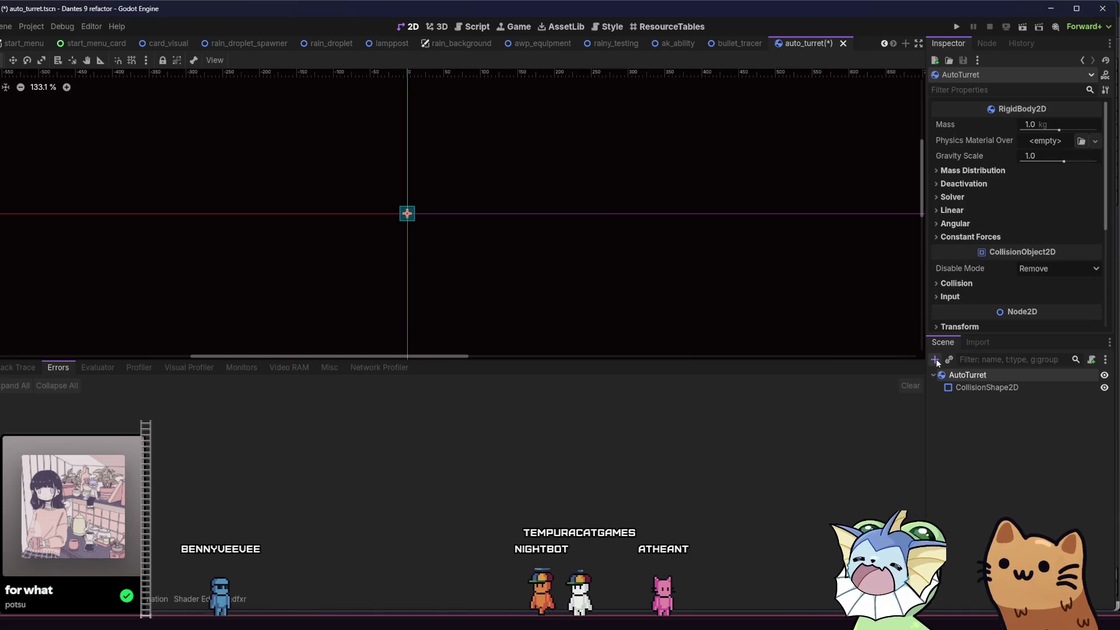
pyautogui.click(935, 360)
pyautogui.write('sprit')
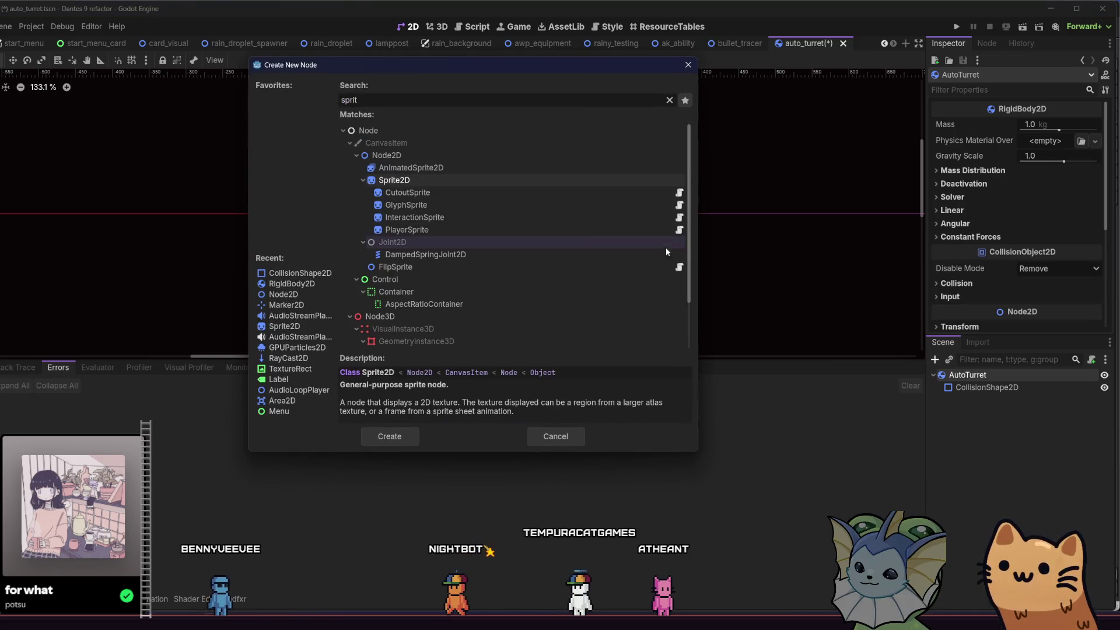
pyautogui.click(390, 185)
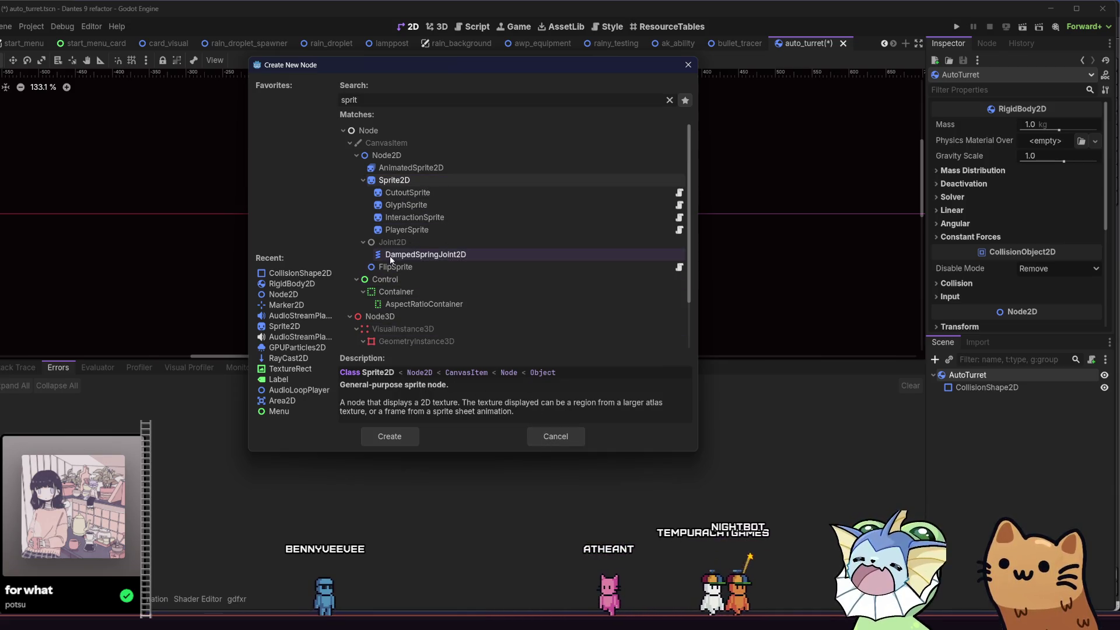
pyautogui.doubleClick(358, 101)
pyautogui.write('hit')
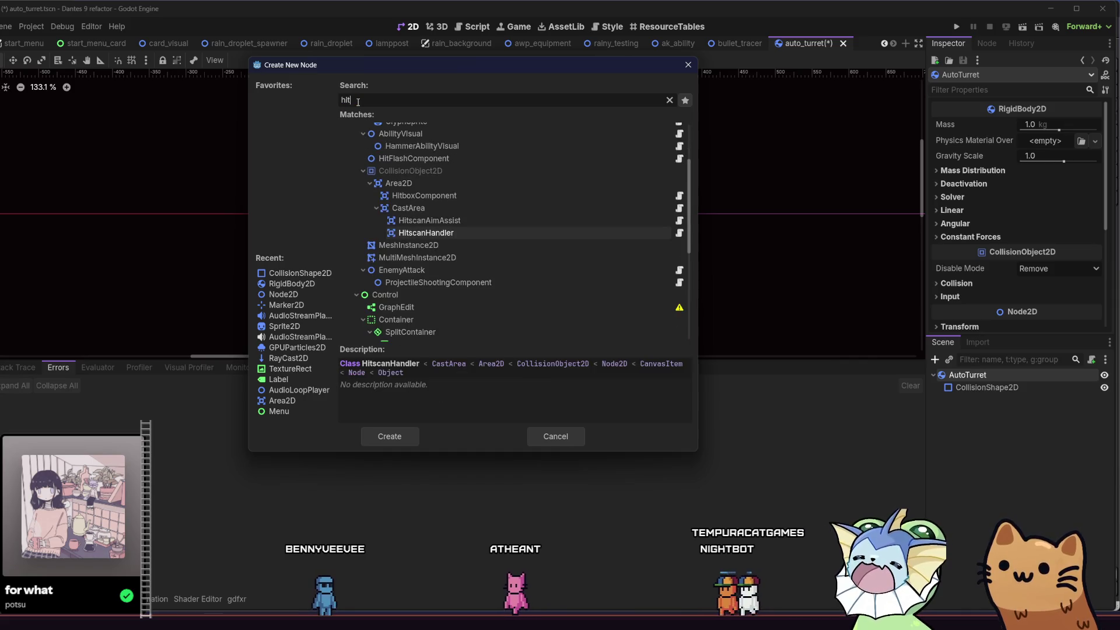
pyautogui.write('fl')
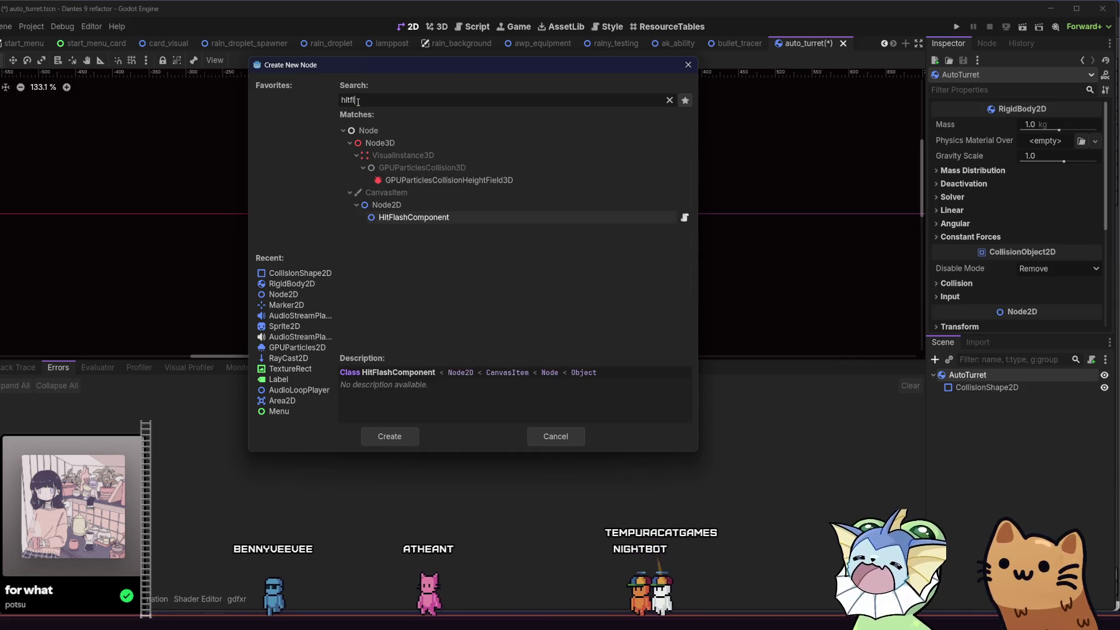
# Add a HitFlashComponent child to AutoTurret and save auto_turret.tscn
pyautogui.doubleClick(401, 217)
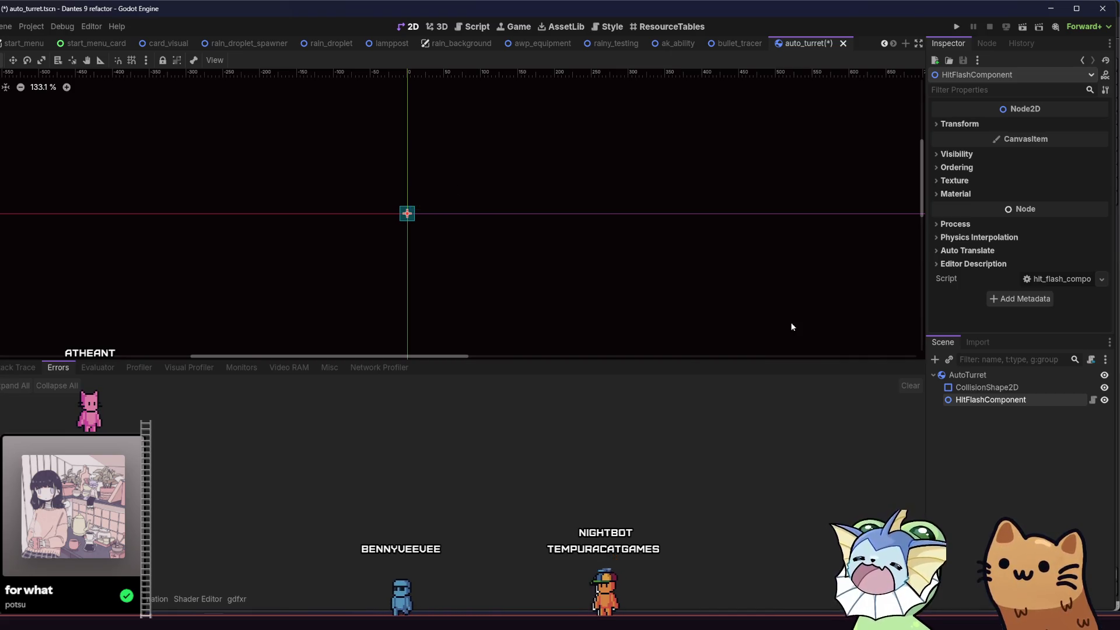
pyautogui.hotkey('ctrl', 's')
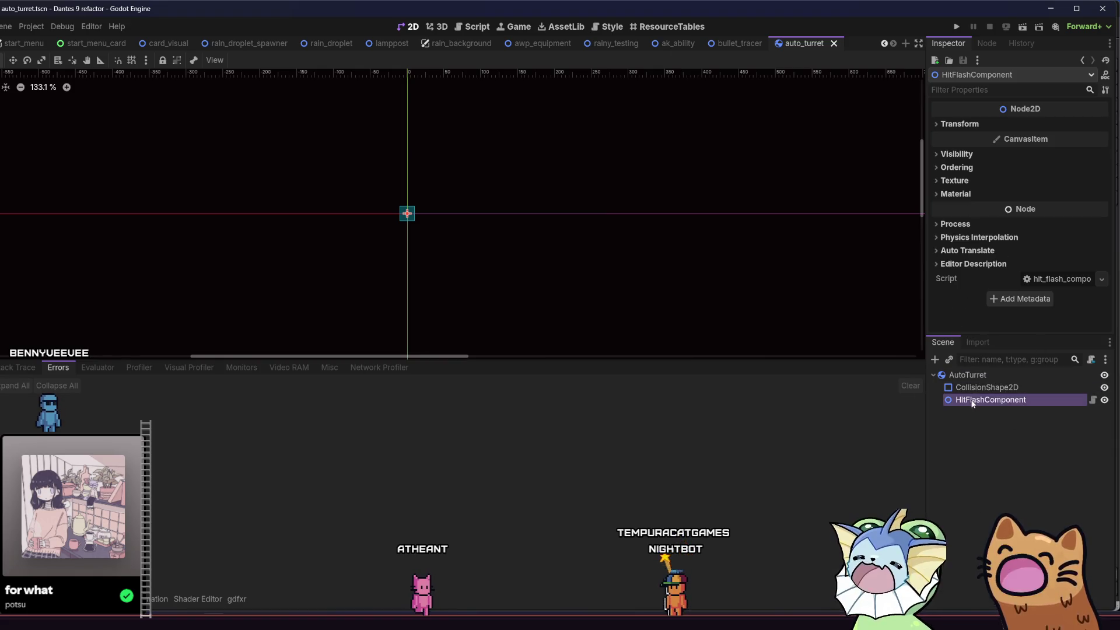
# Add a Sprite2D child under HitFlashComponent
pyautogui.click(1026, 401)
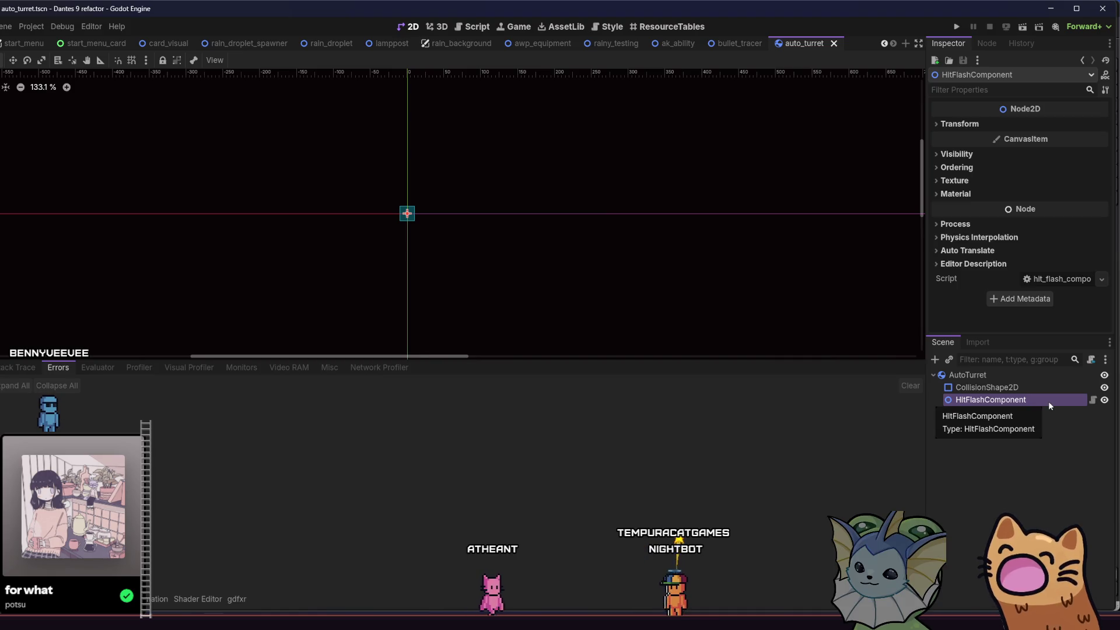
pyautogui.click(1042, 441)
pyautogui.click(1044, 396)
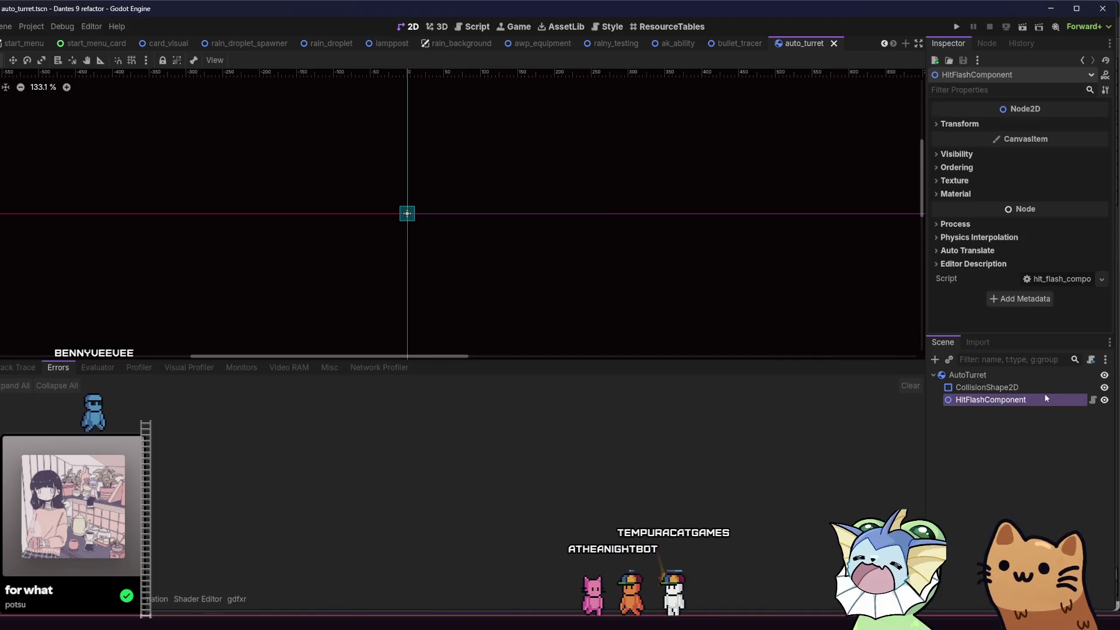
pyautogui.click(934, 359)
pyautogui.write('spl')
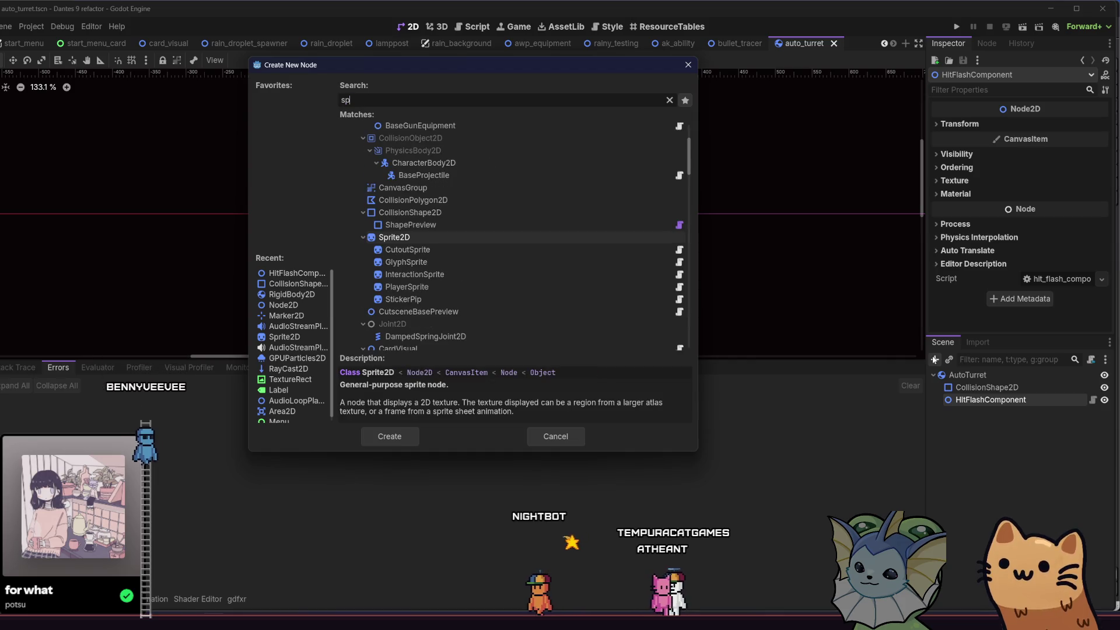
pyautogui.press('BackSpace')
pyautogui.write('rite')
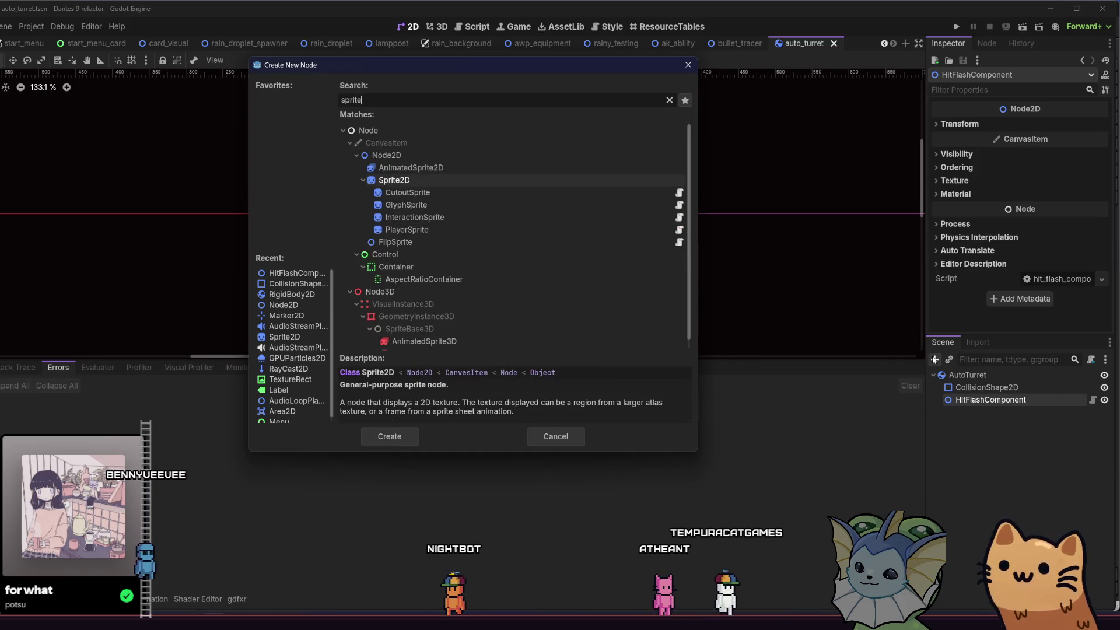
pyautogui.doubleClick(591, 182)
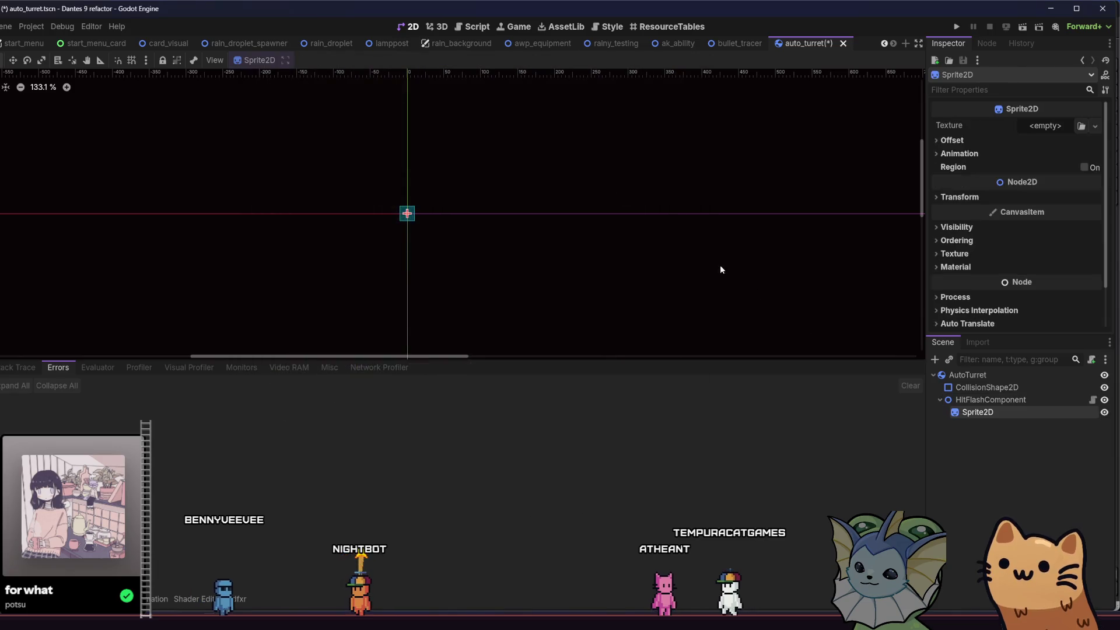
# Add a Node2D under the sprite and start renaming the sprite TurretBase
pyautogui.click(935, 360)
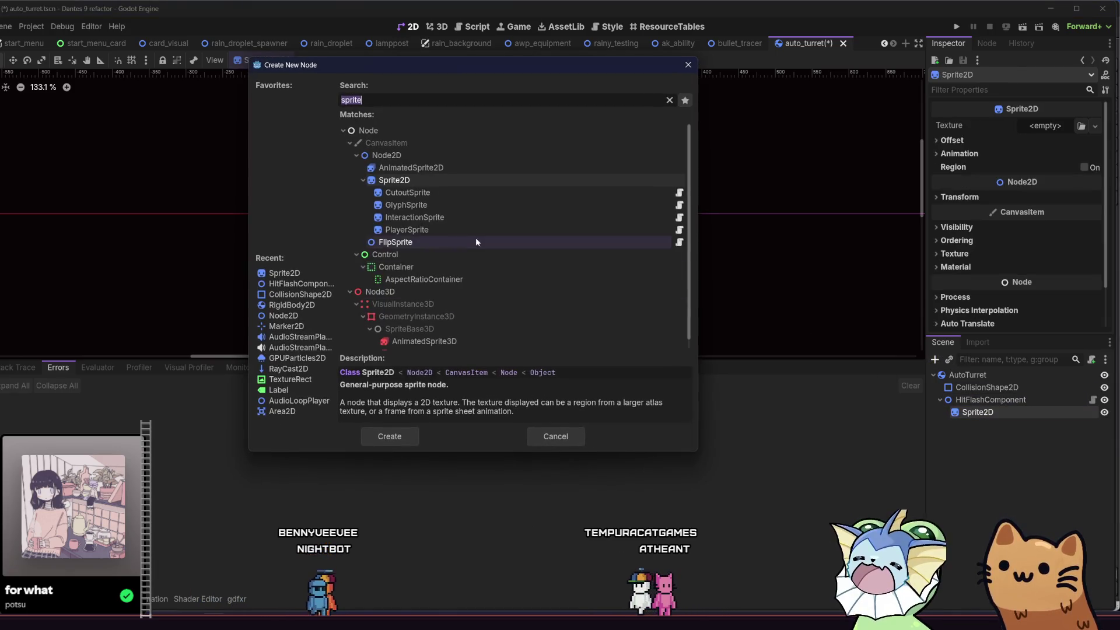
pyautogui.doubleClick(394, 155)
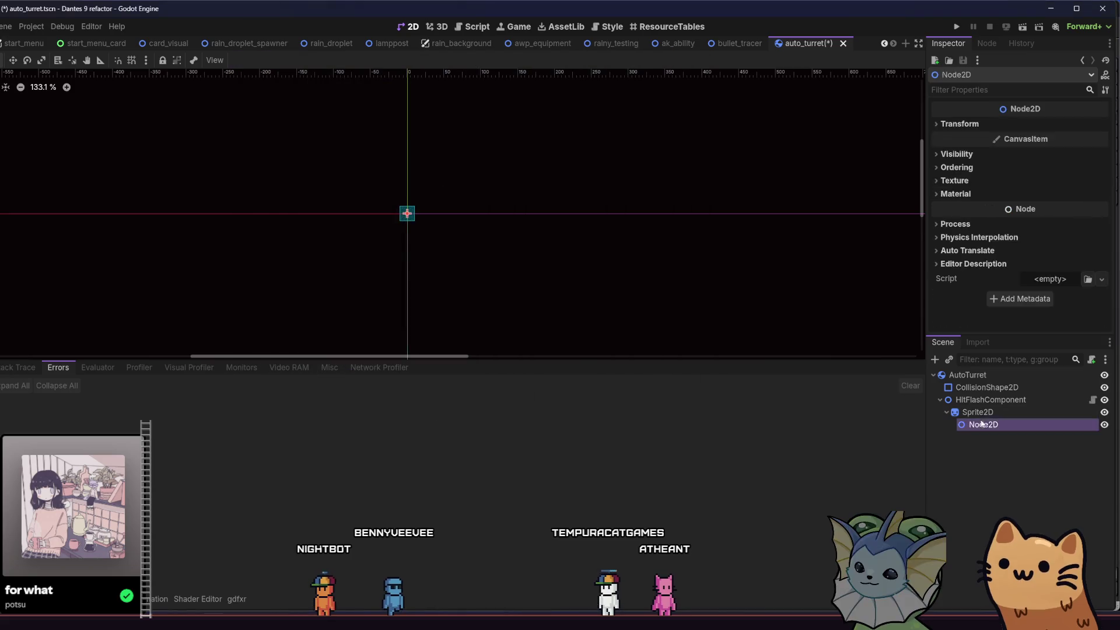
pyautogui.doubleClick(990, 410)
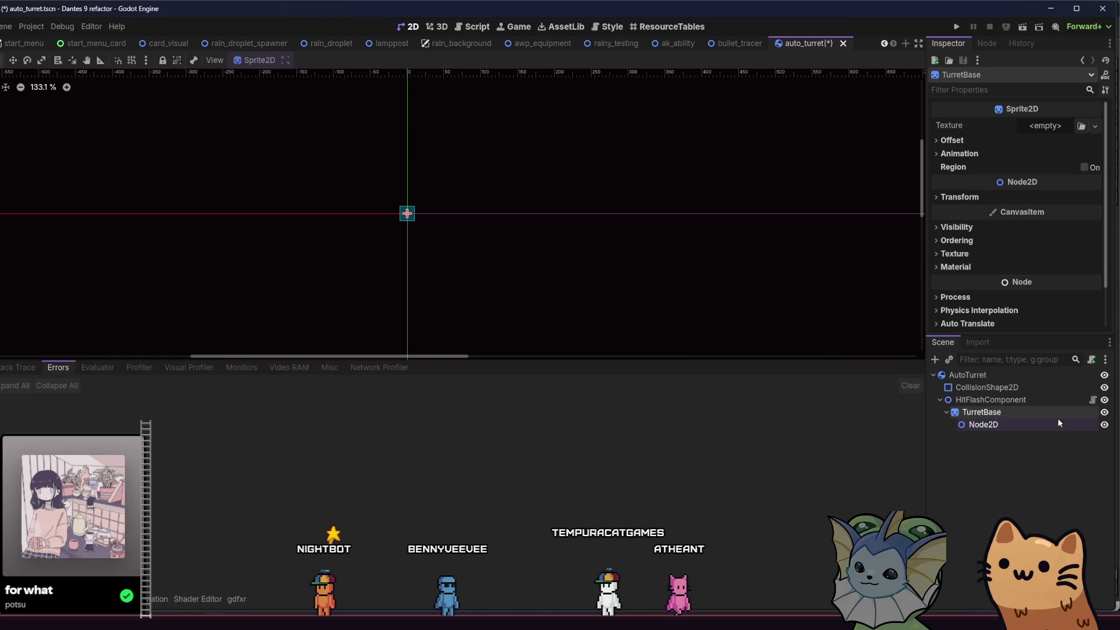
# Browse the FileSystem dock through card_art into card_equipment_visuals, then bring File Explorer forward
pyautogui.click(1002, 411)
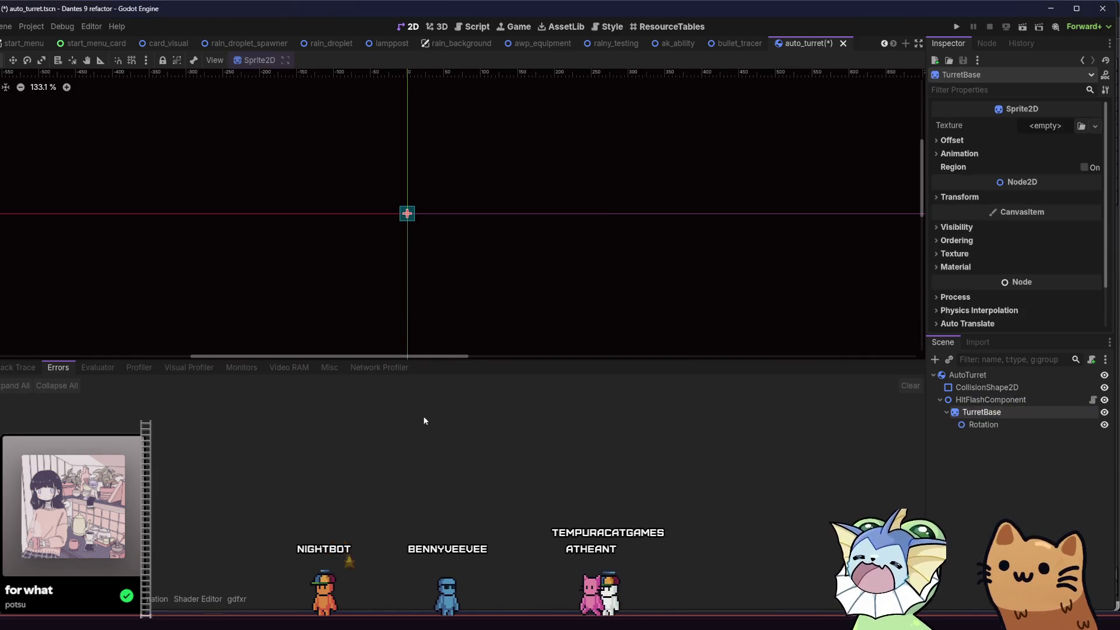
pyautogui.hotkey('alt', 'f')
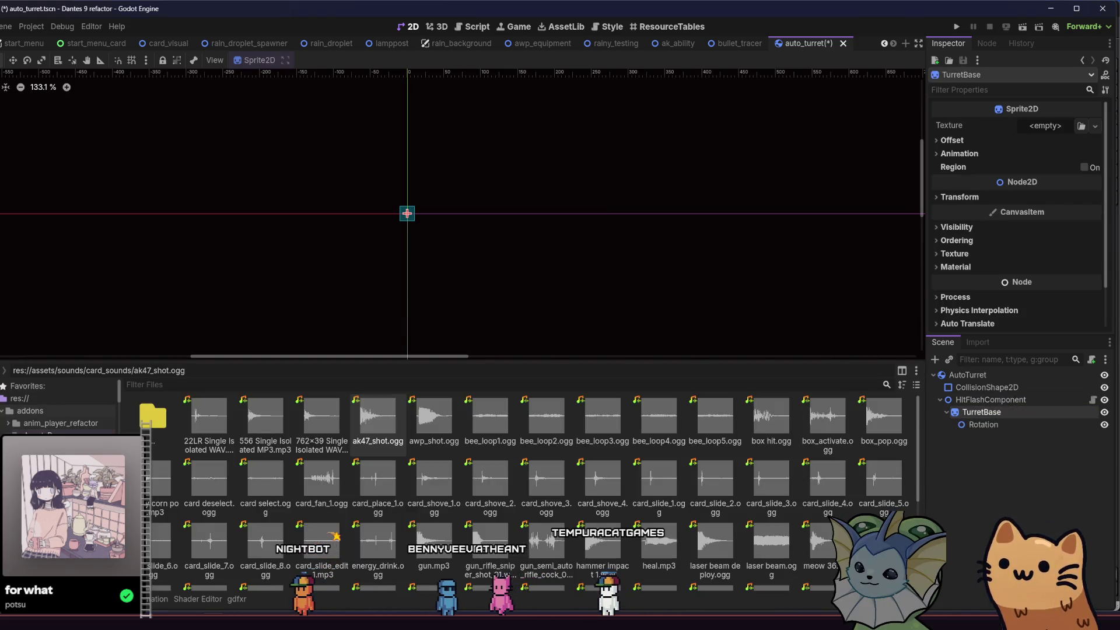
pyautogui.scroll(-8, 59, 408)
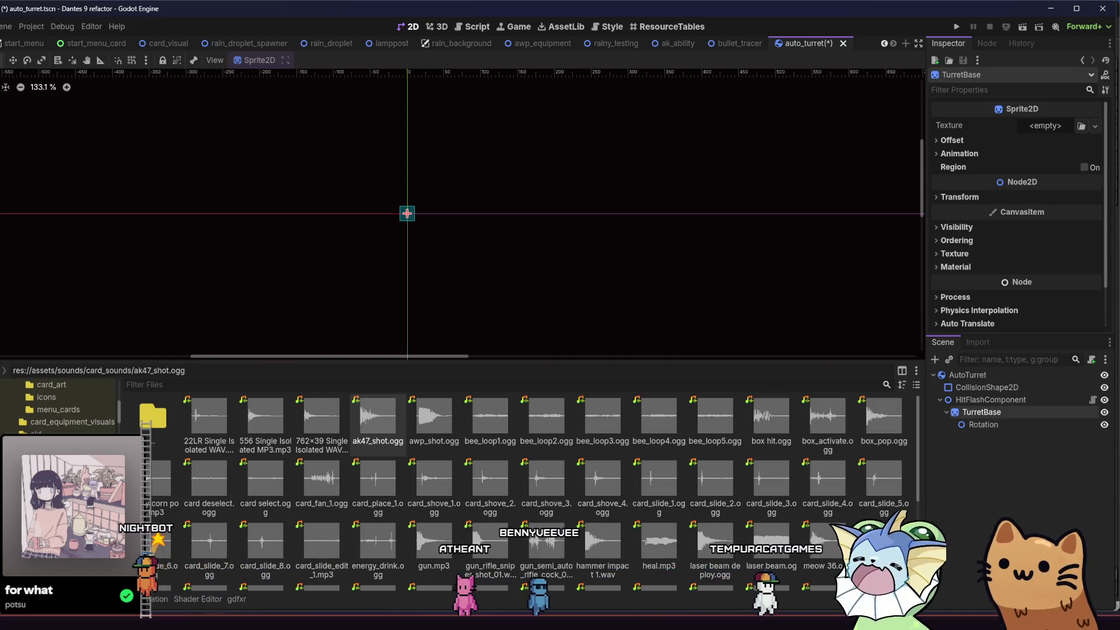
pyautogui.scroll(5, 58, 405)
pyautogui.click(51, 411)
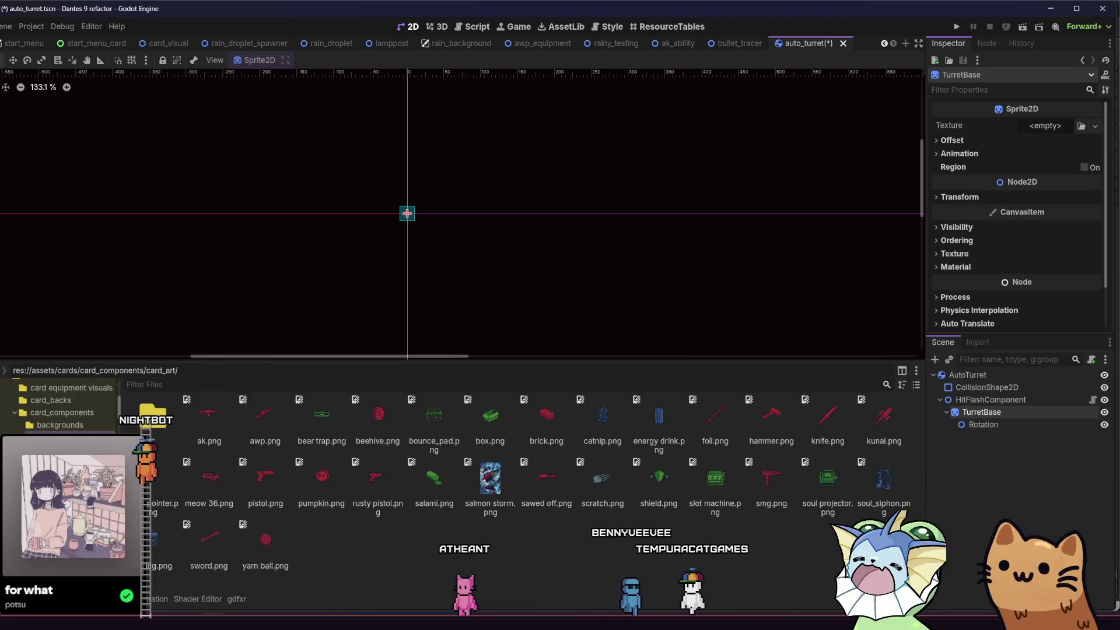
pyautogui.scroll(1, 58, 408)
pyautogui.click(70, 388)
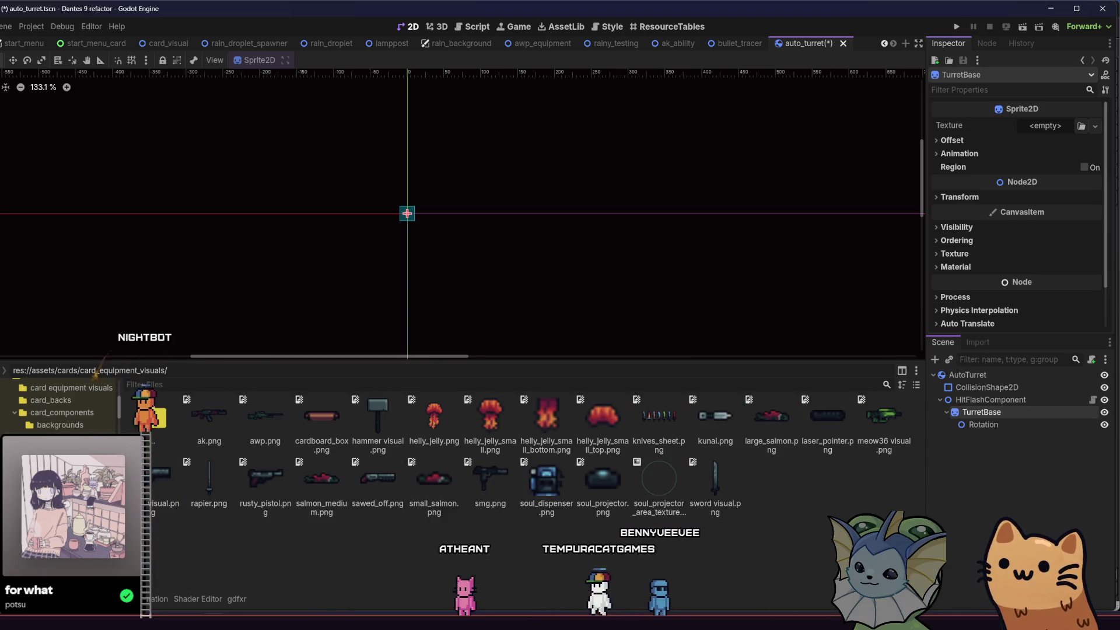
pyautogui.click(265, 611)
# In File Explorer, go up to the Dante's 9 folder and open card resources
pyautogui.scroll(3, 291, 350)
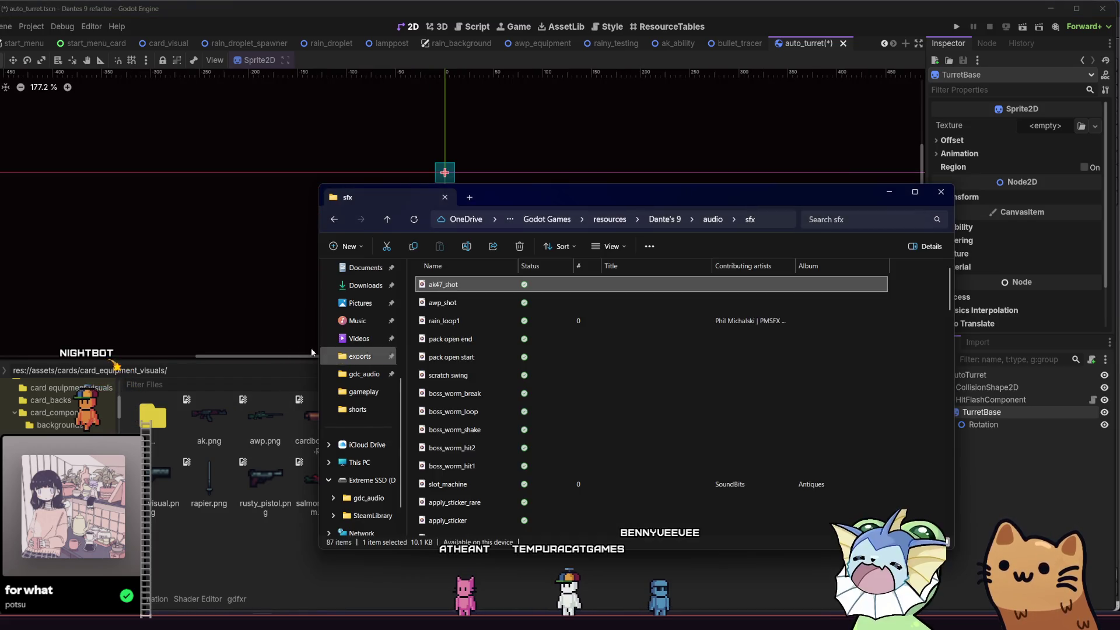
pyautogui.scroll(-1, 357, 408)
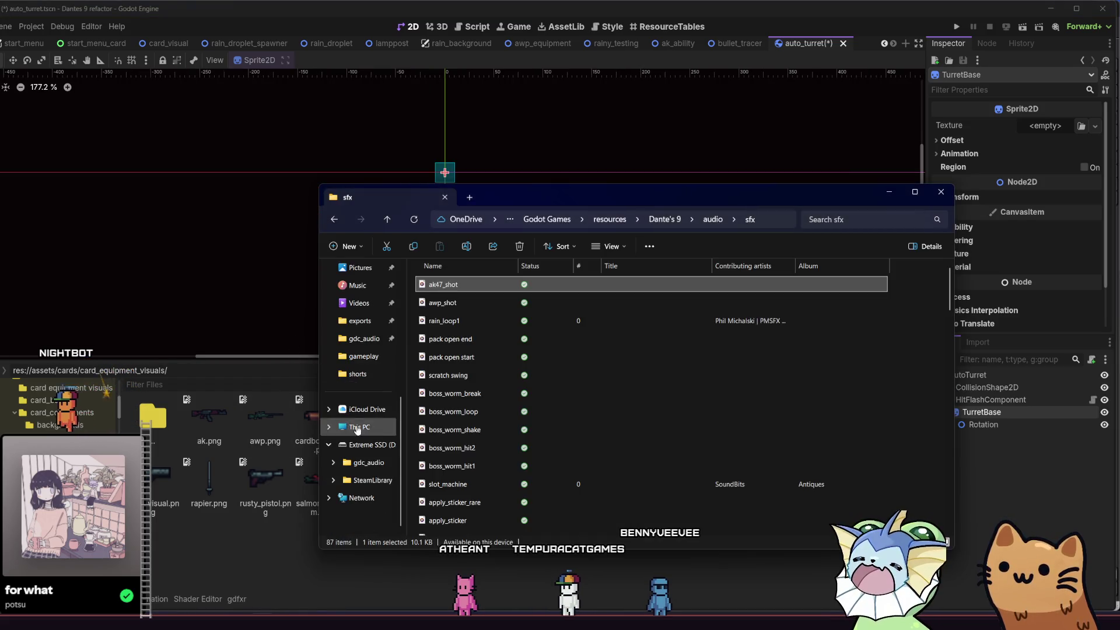
pyautogui.click(370, 355)
pyautogui.click(390, 224)
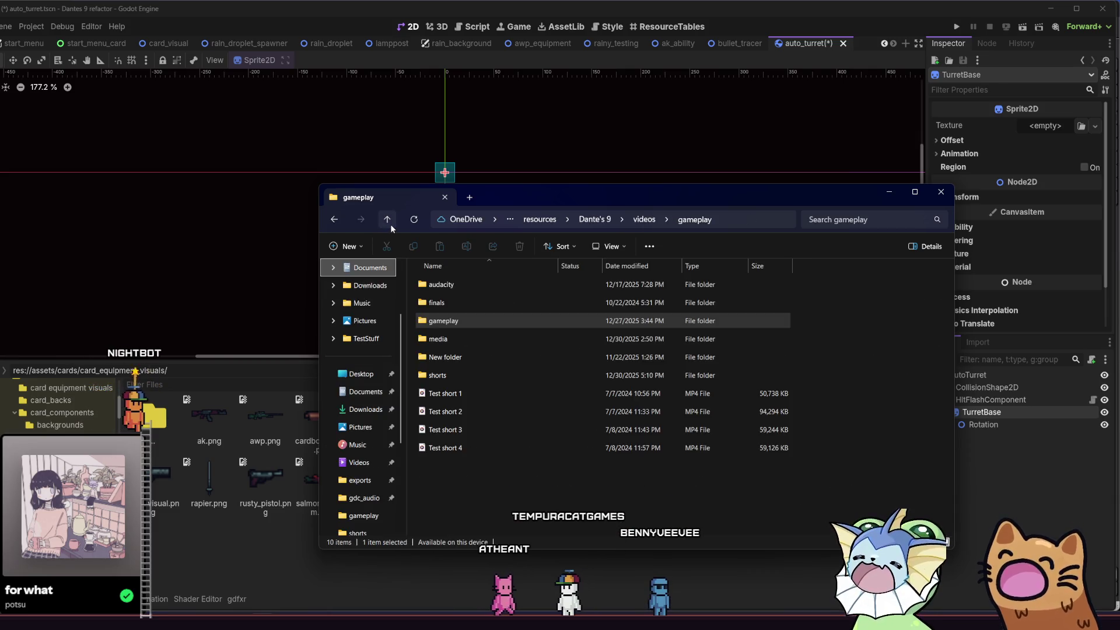
pyautogui.click(390, 224)
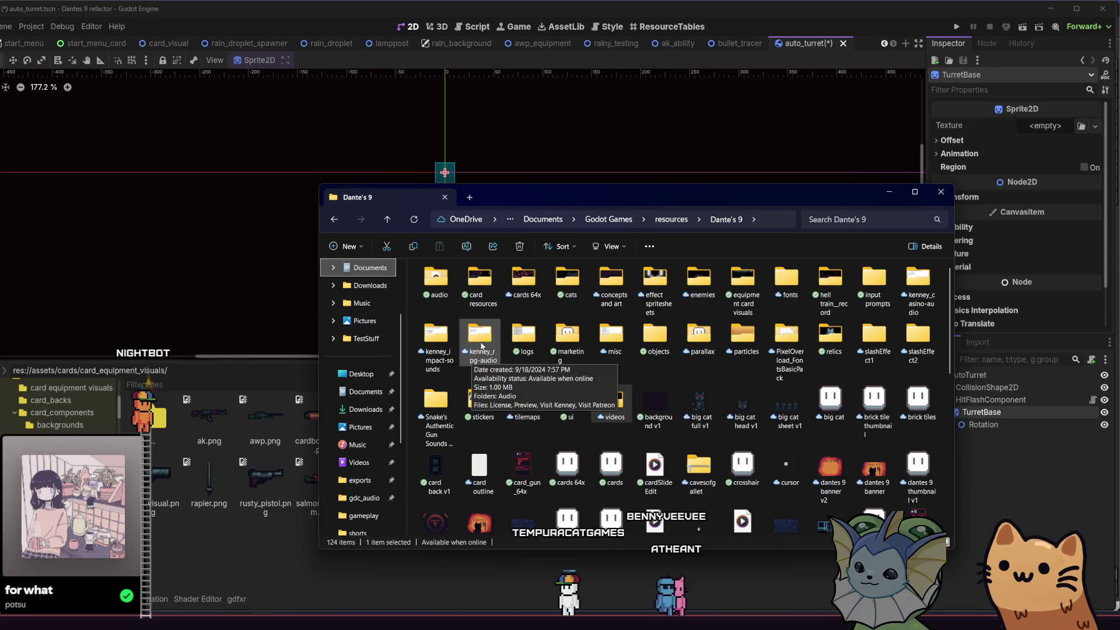
pyautogui.click(494, 308)
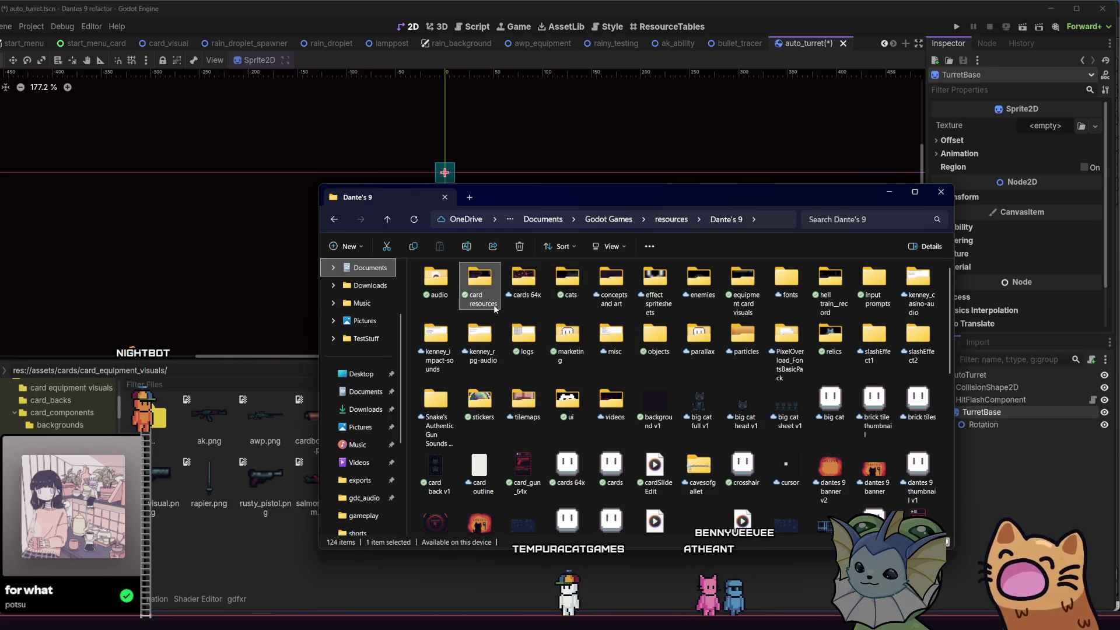
pyautogui.doubleClick(494, 309)
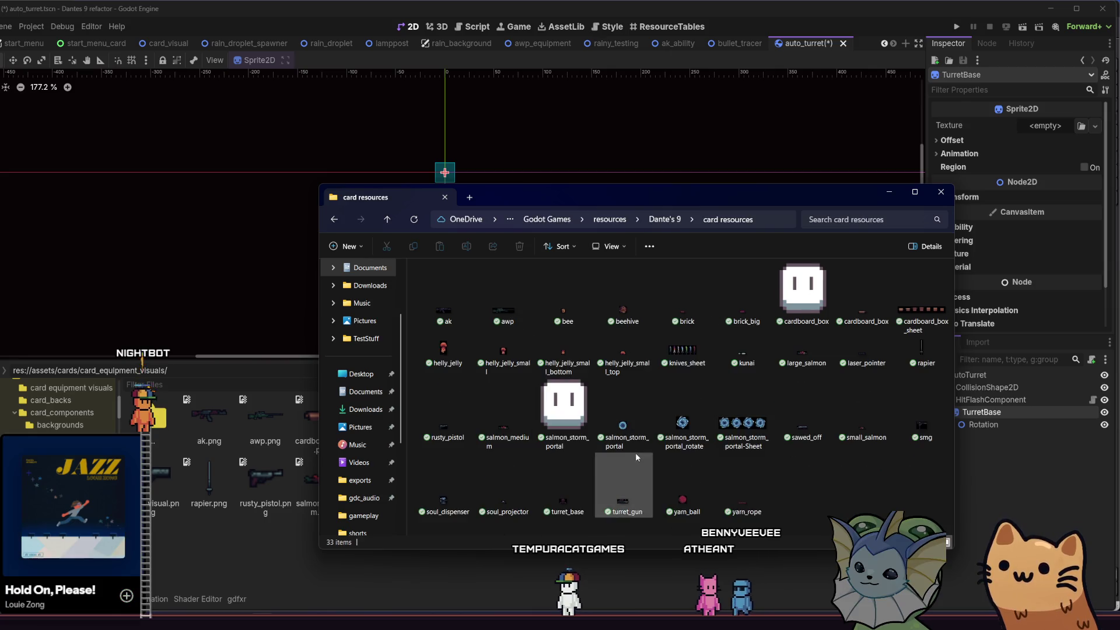
# Drag turret_gun and turret_base images into Godot's card_equipment_visuals folder
pyautogui.click(624, 496)
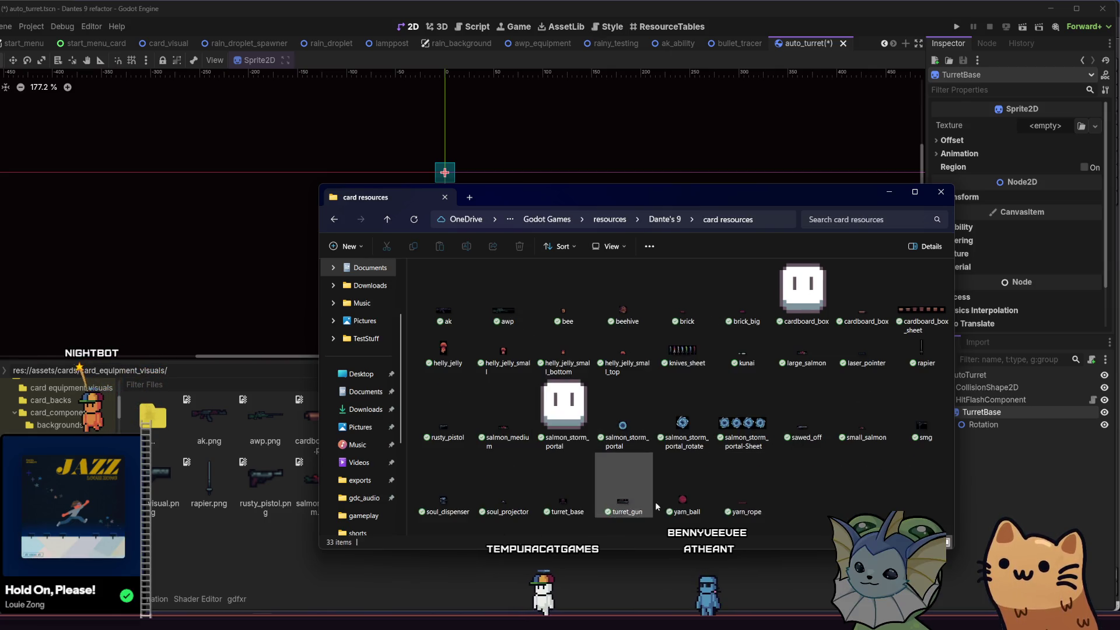
pyautogui.keyDown('shift'); pyautogui.click(564, 490); pyautogui.keyUp('shift')
pyautogui.moveTo(564, 490)
pyautogui.mouseDown()
pyautogui.moveTo(531, 512)
pyautogui.moveTo(258, 541)
pyautogui.moveTo(228, 563)
pyautogui.mouseUp()
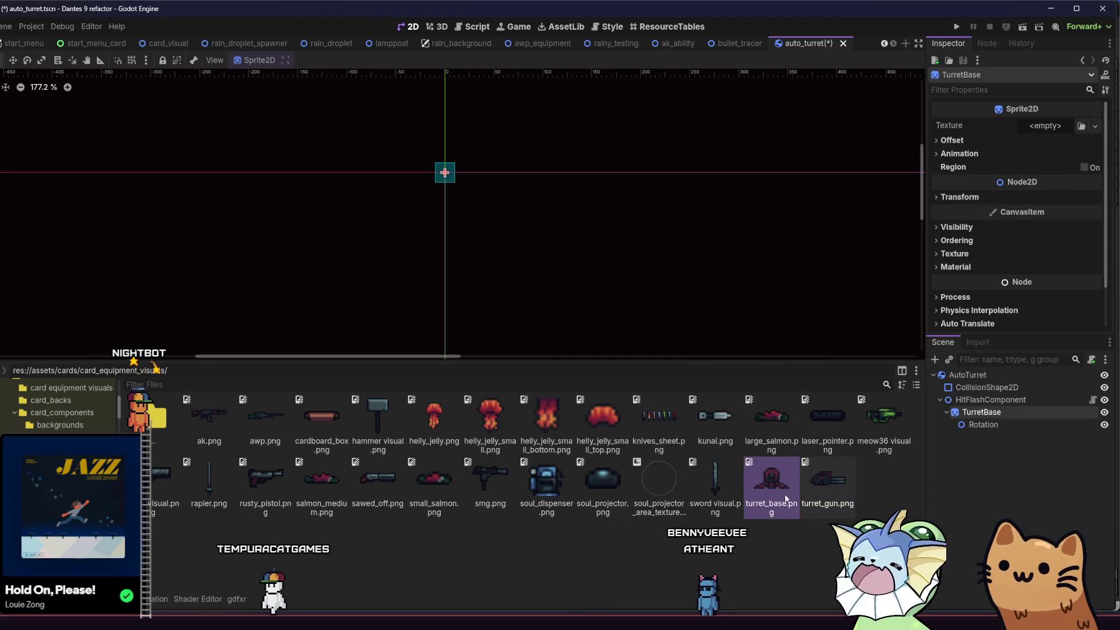
# Assign turret_base.png as the TurretBase sprite's texture
pyautogui.moveTo(771, 484)
pyautogui.mouseDown()
pyautogui.moveTo(875, 292)
pyautogui.moveTo(1044, 125)
pyautogui.mouseUp()
pyautogui.scroll(10, 490, 187)
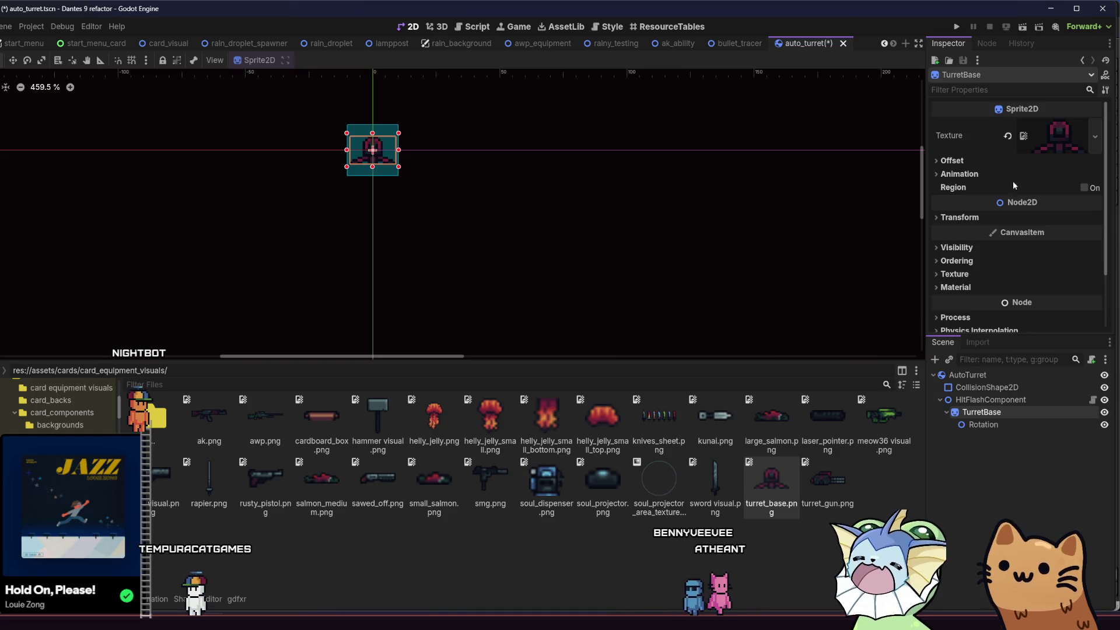
pyautogui.click(1003, 217)
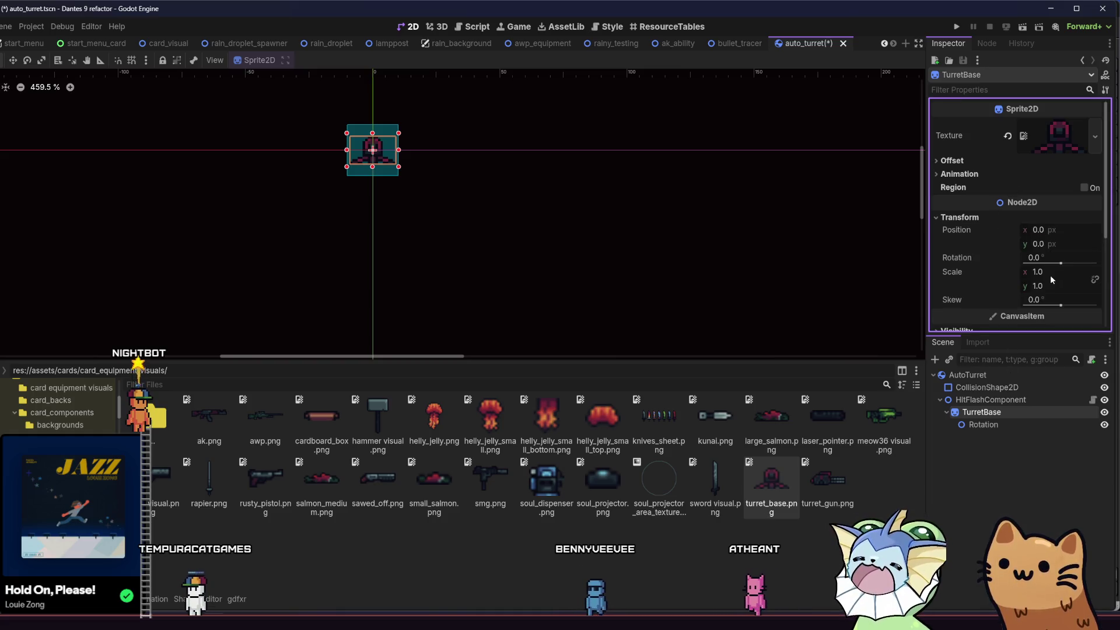
# Set HitFlashComponent's horizontal scale to 4 and save the scene
pyautogui.click(996, 403)
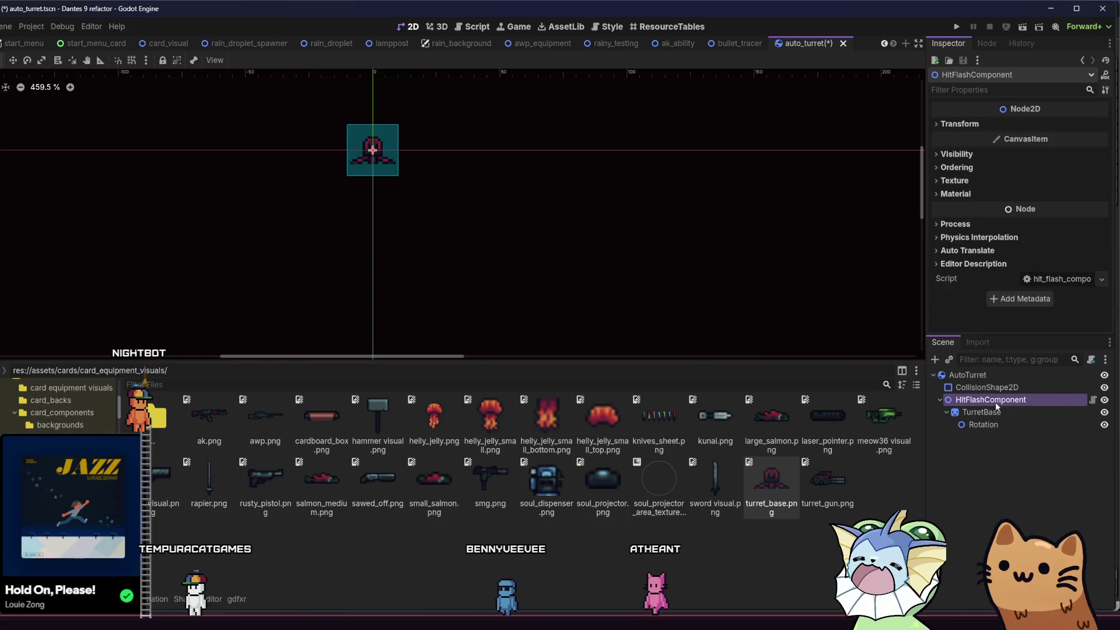
pyautogui.click(958, 123)
pyautogui.click(1038, 179)
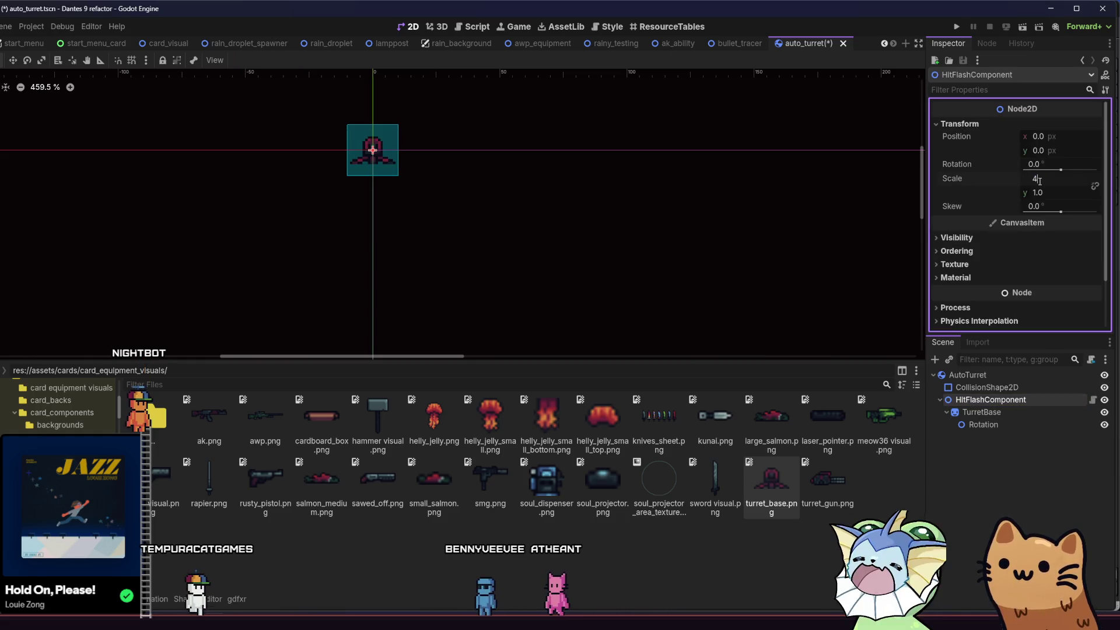
pyautogui.write('4')
pyautogui.press('Return')
pyautogui.hotkey('ctrl', 's')
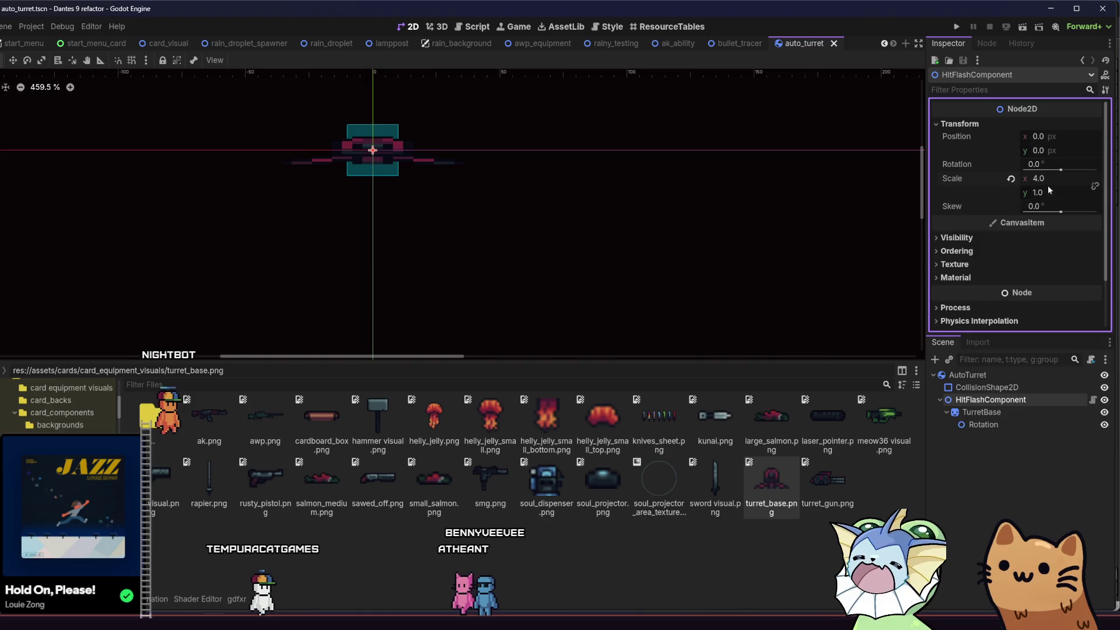
# Reset HitFlashComponent's scale, link both axes, and apply a uniform scale of 4
pyautogui.click(1095, 186)
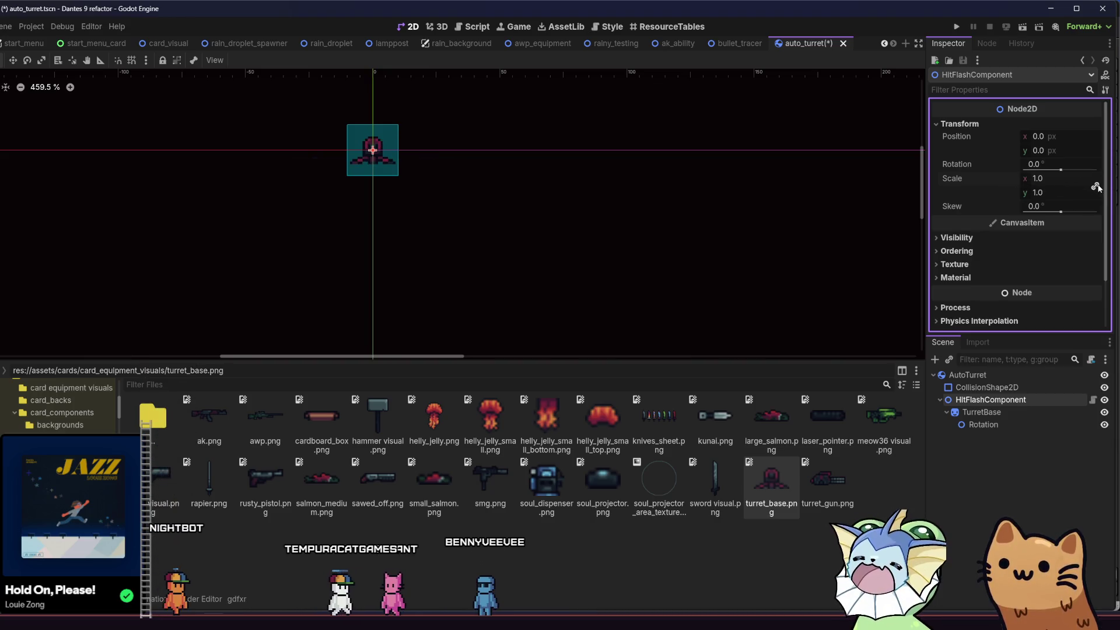
pyautogui.click(1038, 192)
pyautogui.write('4')
pyautogui.press('Return')
pyautogui.hscroll(-5, 800, 187)
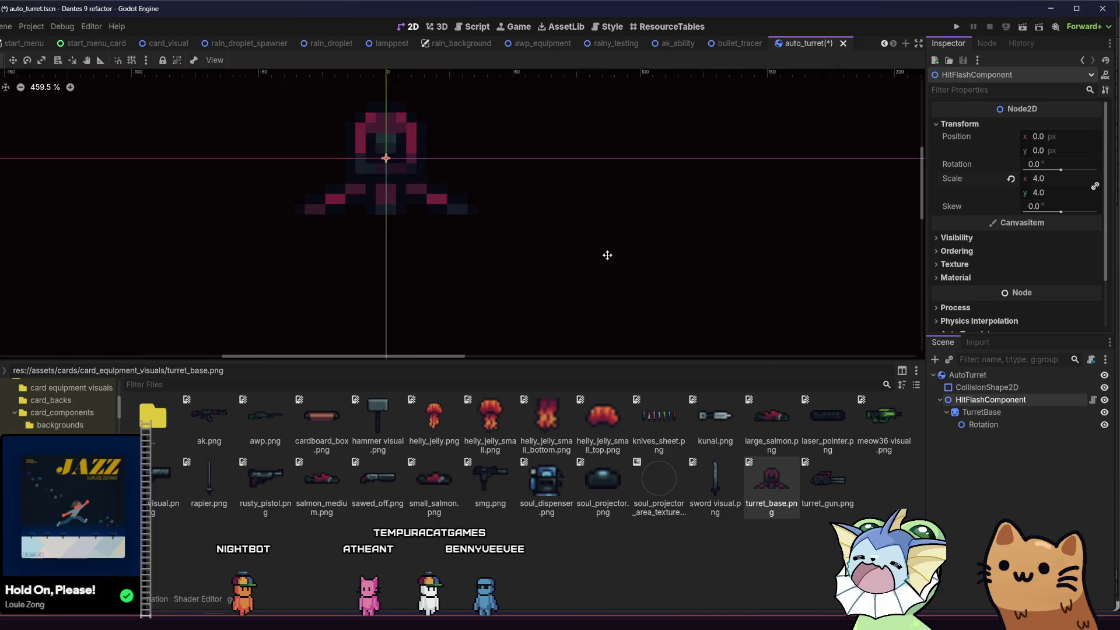
pyautogui.scroll(2, 740, 323)
pyautogui.click(1023, 413)
# Add a Sprite2D child under Rotation textured with turret_gun.png
pyautogui.click(1020, 425)
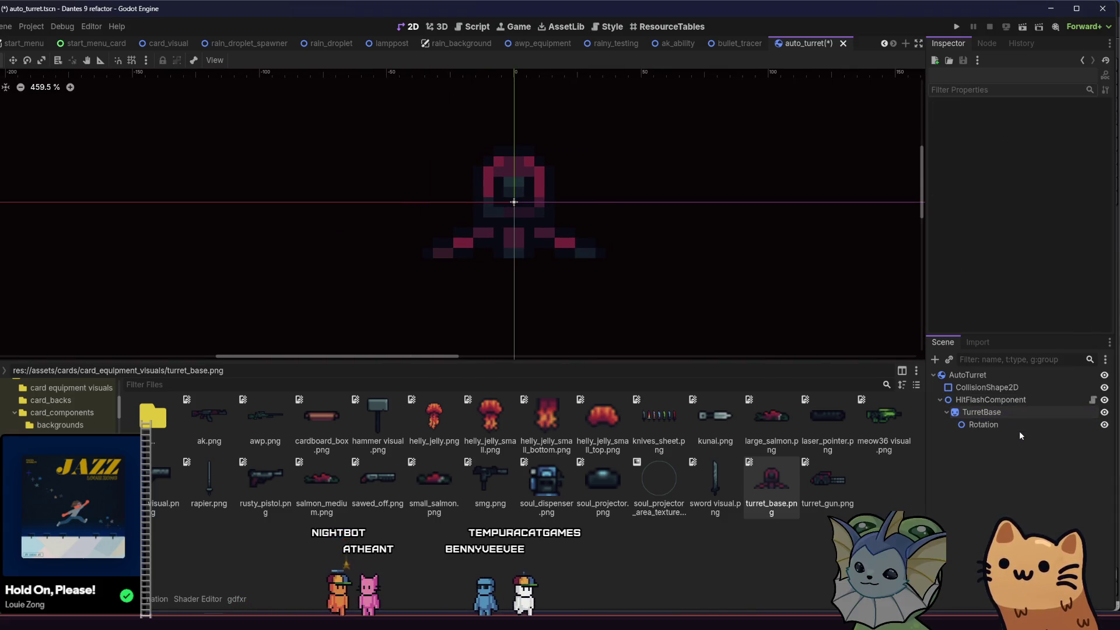
pyautogui.click(935, 360)
pyautogui.write('sprite')
pyautogui.press('Return')
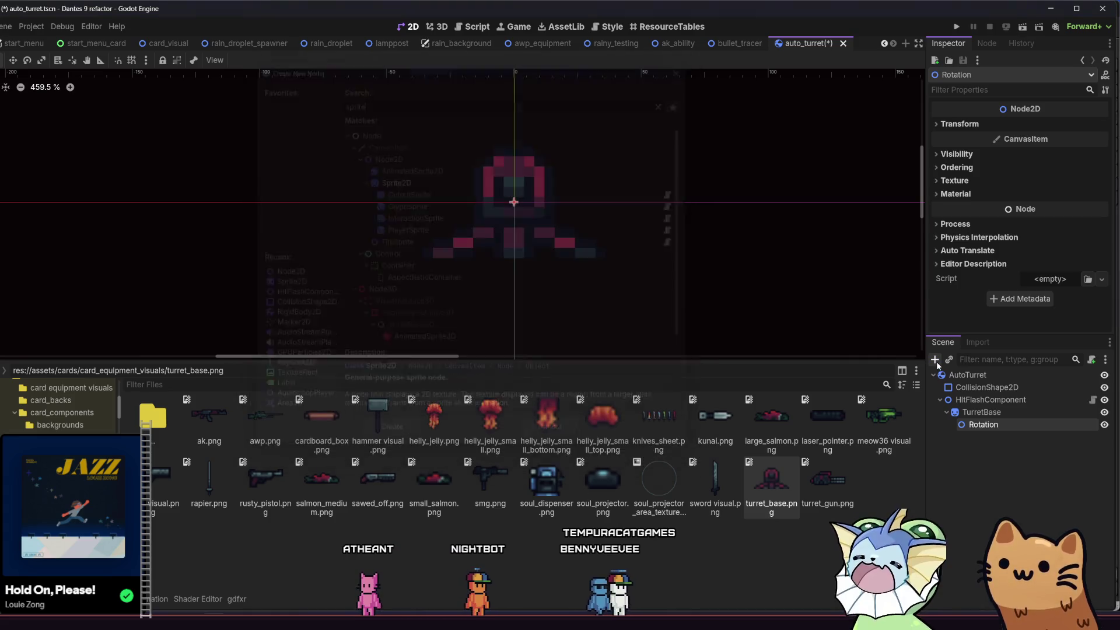
pyautogui.moveTo(809, 505); pyautogui.dragTo(991, 437)
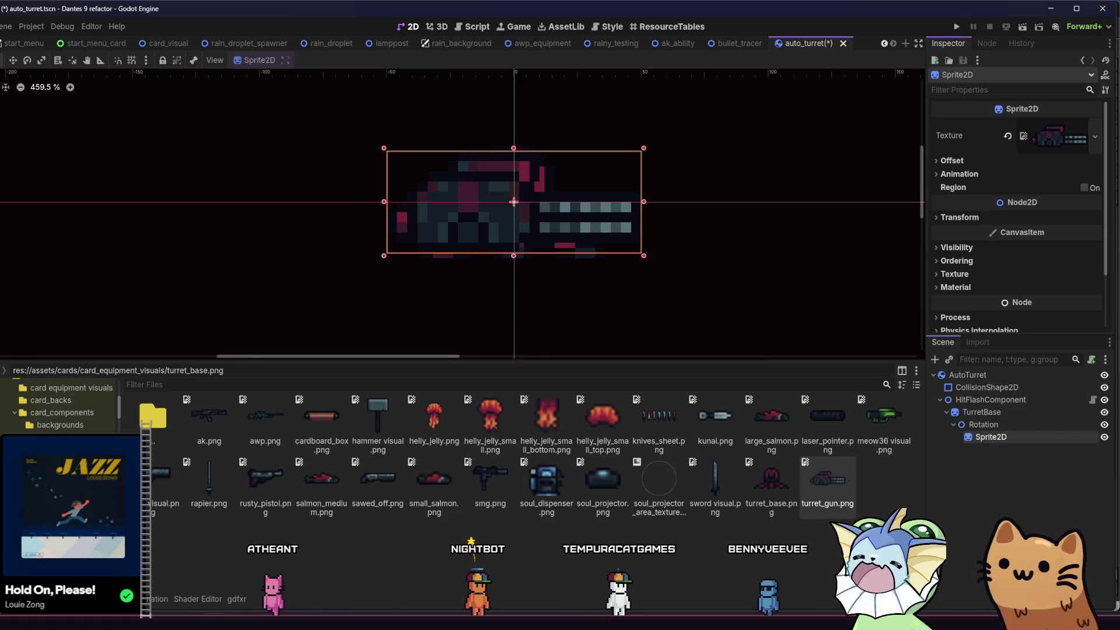
# Switch to the Move tool and look through the gun sprite's Ordering and Visibility settings
pyautogui.click(12, 61)
pyautogui.scroll(1, 376, 198)
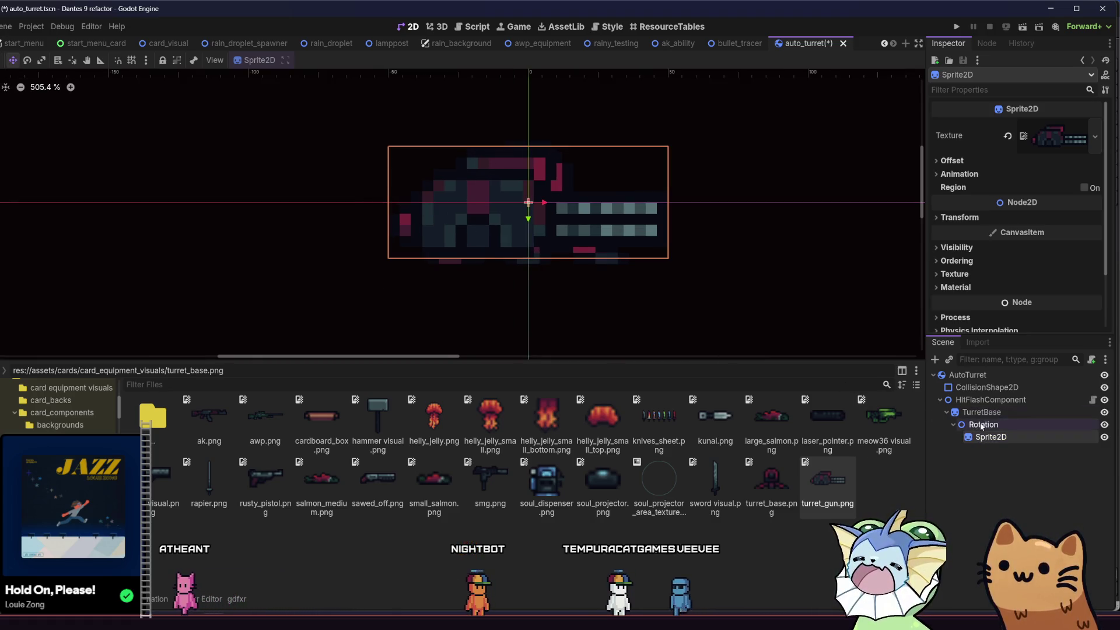
pyautogui.hscroll(3, 738, 275)
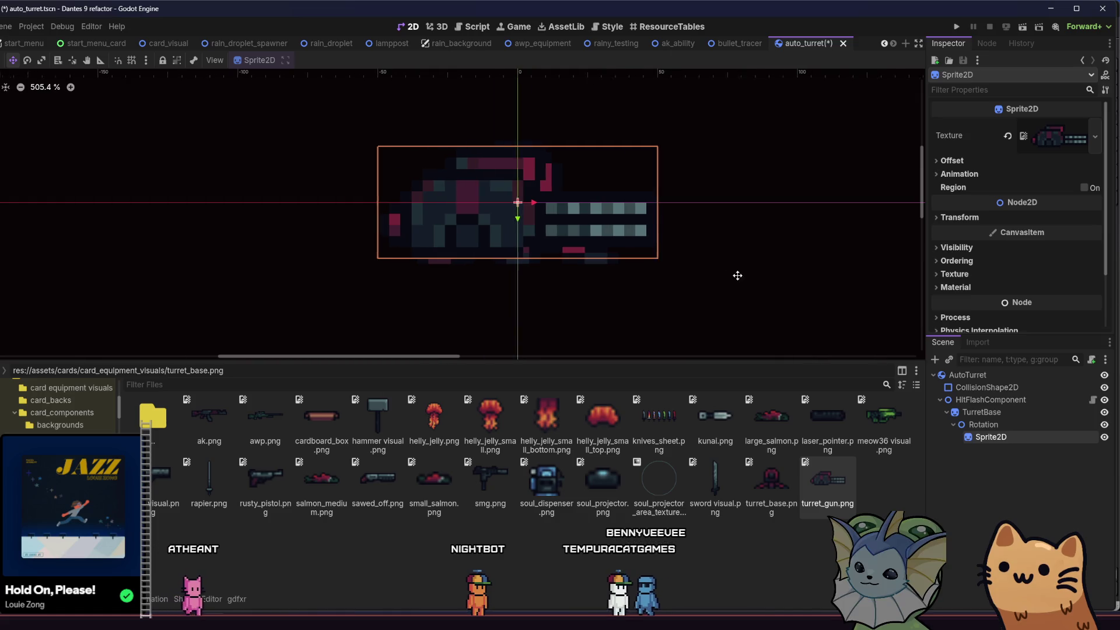
pyautogui.click(983, 259)
pyautogui.click(983, 261)
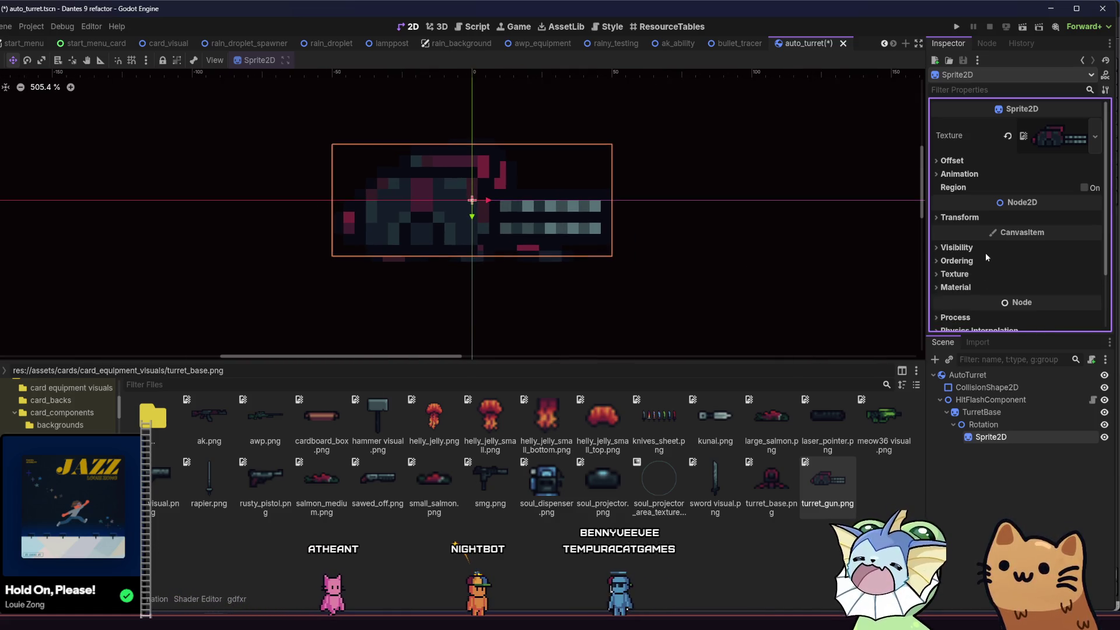
pyautogui.click(990, 248)
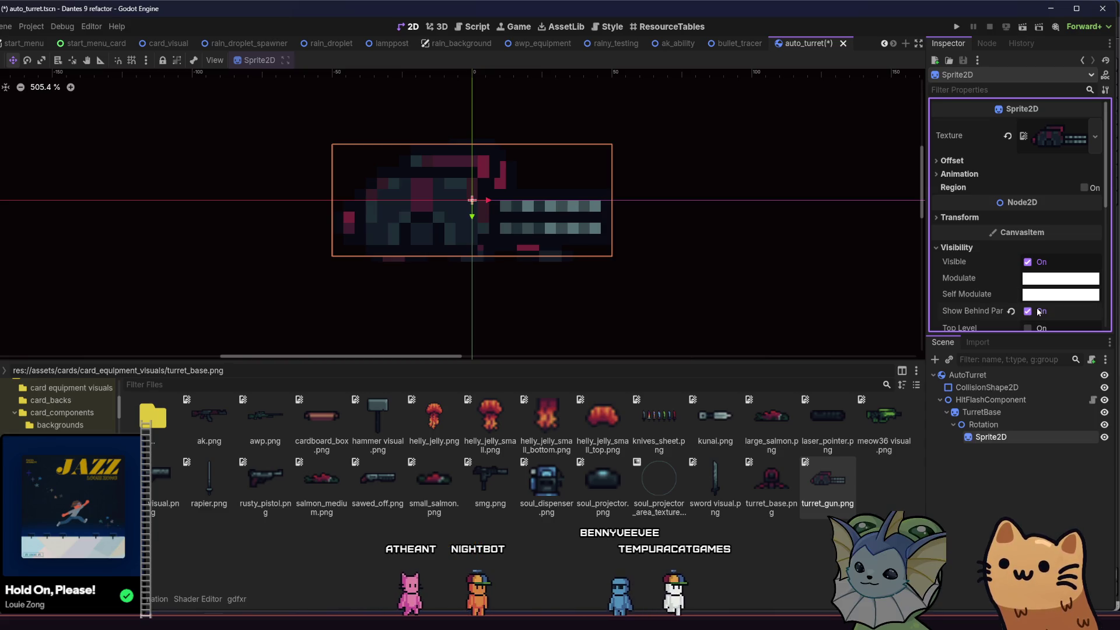
# Enable Show Behind Parent on Rotation and move it up and right onto the base
pyautogui.click(1002, 422)
pyautogui.click(977, 168)
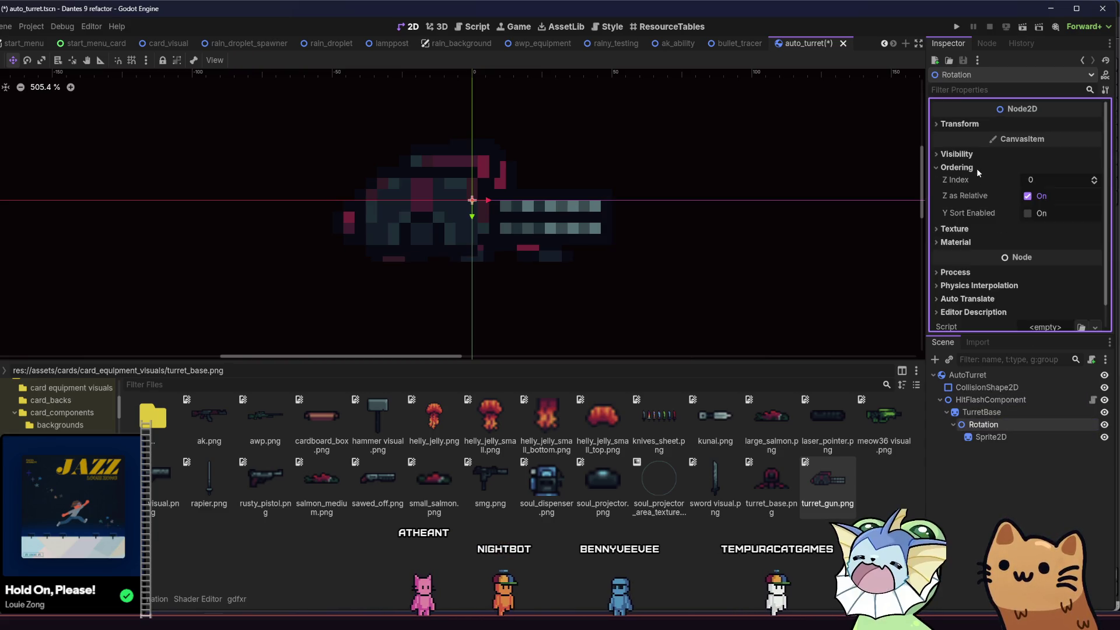
pyautogui.click(976, 168)
pyautogui.click(968, 154)
pyautogui.click(1050, 219)
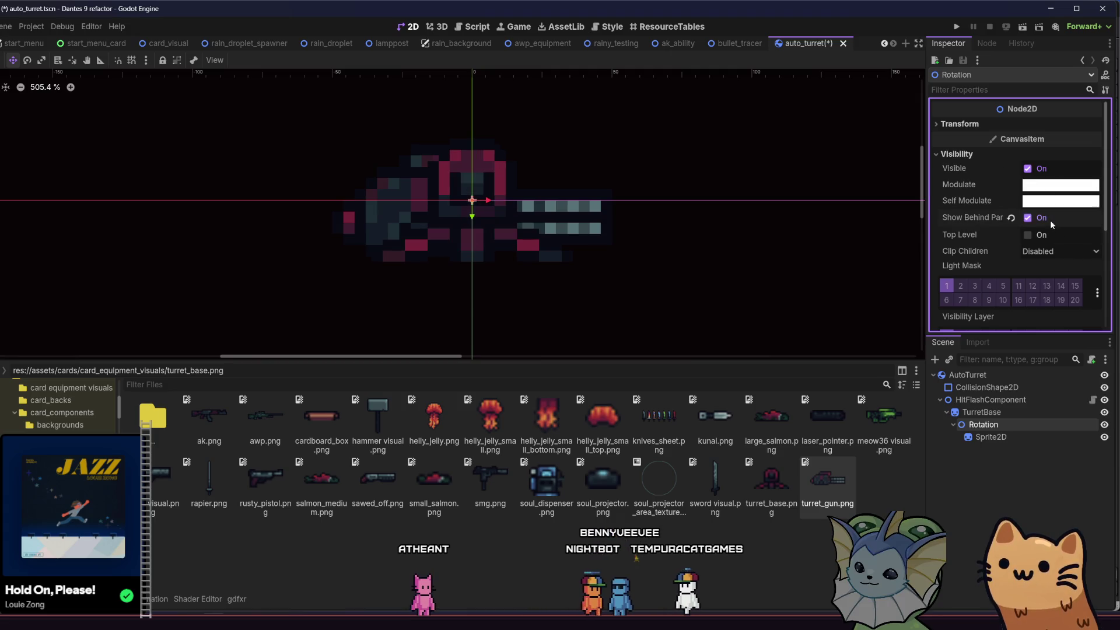
pyautogui.click(963, 156)
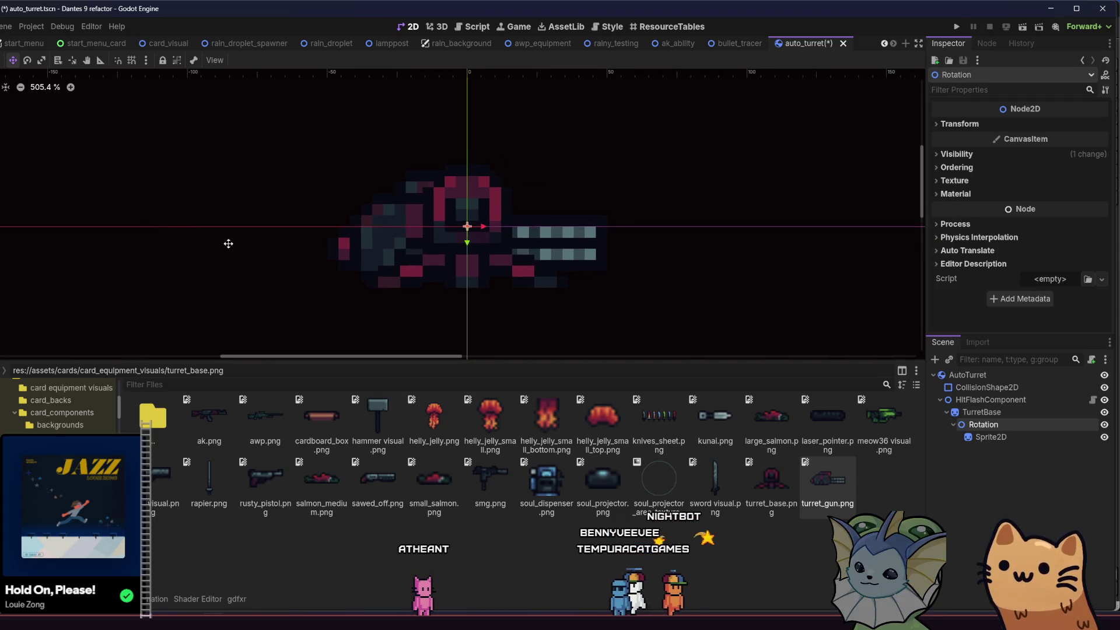
pyautogui.moveTo(222, 243)
pyautogui.mouseDown()
pyautogui.moveTo(265, 212)
pyautogui.moveTo(272, 190)
pyautogui.mouseUp()
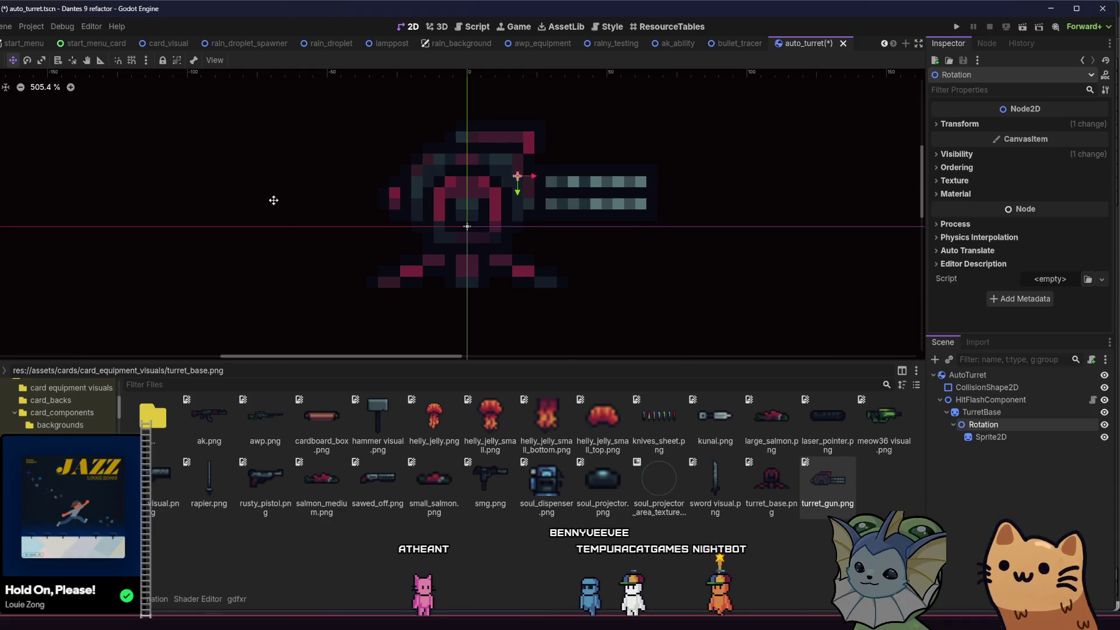
pyautogui.scroll(3, 481, 200)
# Move the Rotation pivot to the base's centre, offset the gun sprite onto it, and save
pyautogui.hotkey('ctrl', 's')
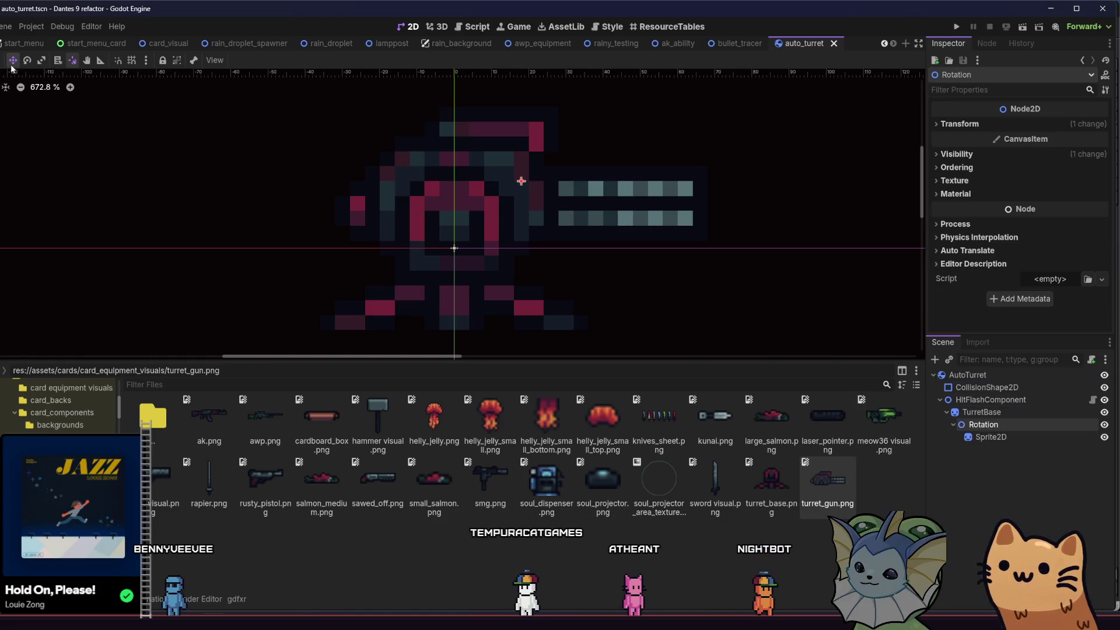
pyautogui.moveTo(308, 219); pyautogui.dragTo(257, 255)
pyautogui.click(986, 438)
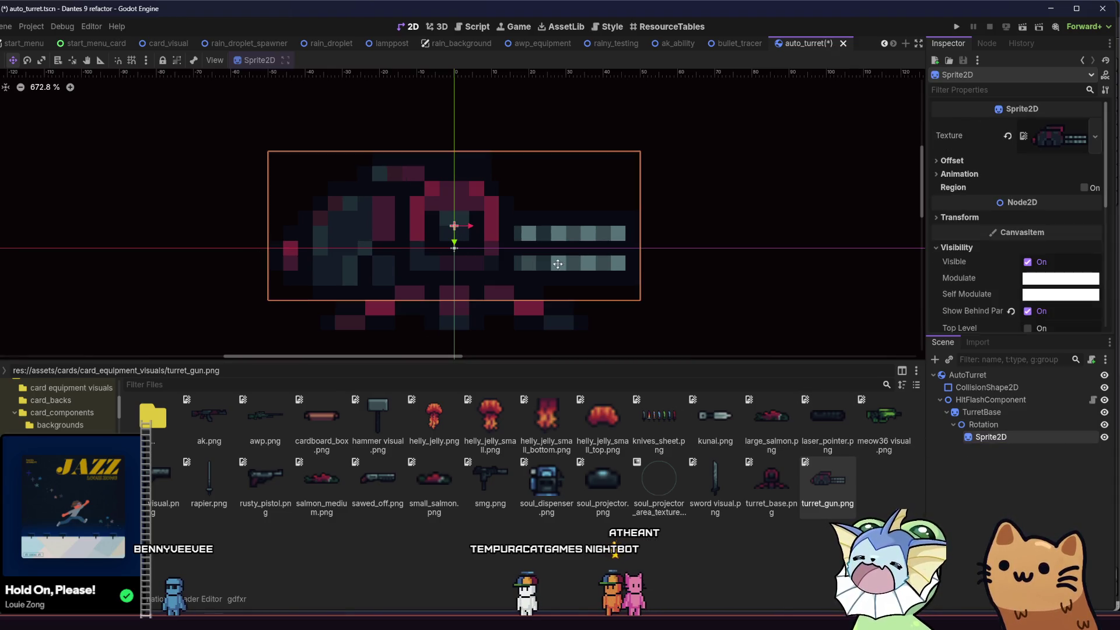
pyautogui.moveTo(566, 263)
pyautogui.mouseDown()
pyautogui.moveTo(656, 240)
pyautogui.moveTo(637, 220)
pyautogui.mouseUp()
pyautogui.hotkey('ctrl', 's')
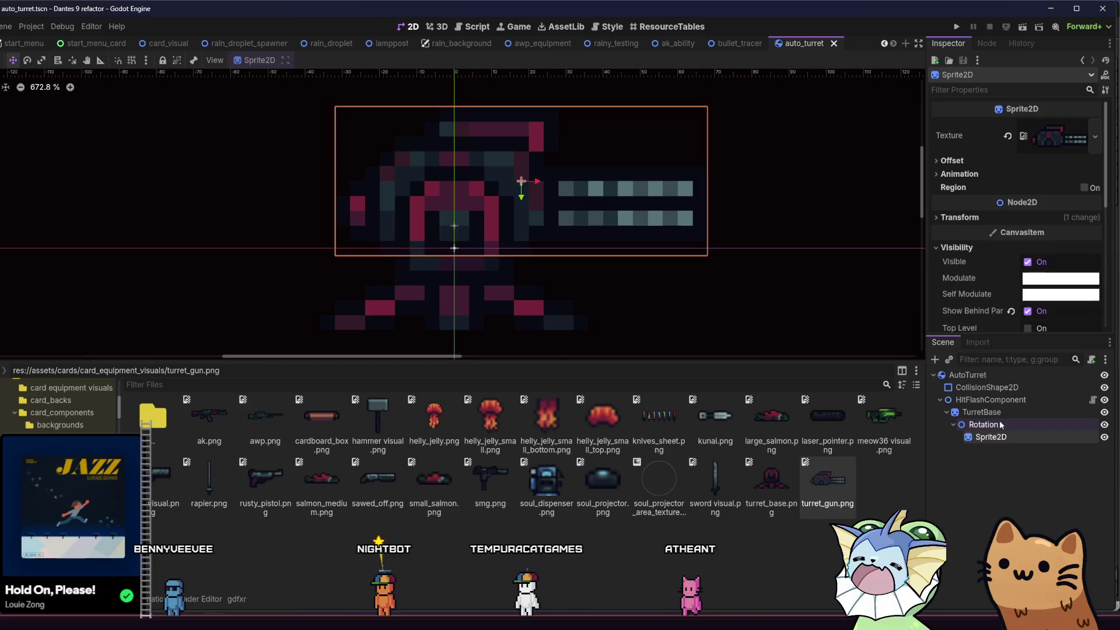
# Test-rotate the gun around its pivot, undo back to pointing right, and save
pyautogui.click(984, 425)
pyautogui.scroll(-3, 175, 178)
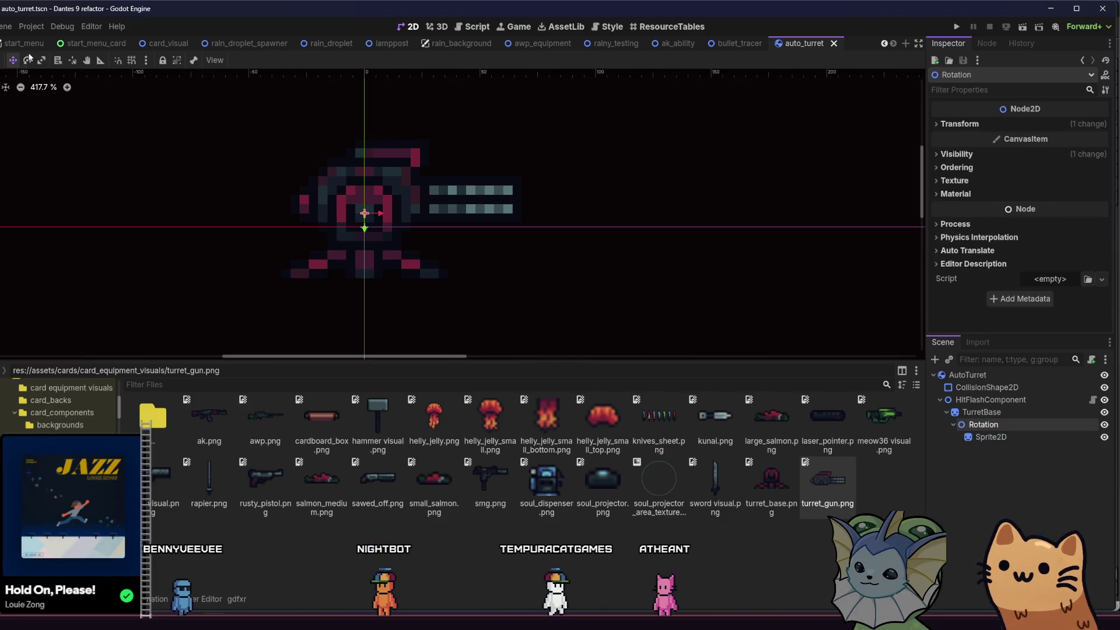
pyautogui.moveTo(204, 221)
pyautogui.mouseDown()
pyautogui.moveTo(225, 120)
pyautogui.moveTo(243, 314)
pyautogui.moveTo(354, 466)
pyautogui.mouseUp()
pyautogui.scroll(-3, 284, 277)
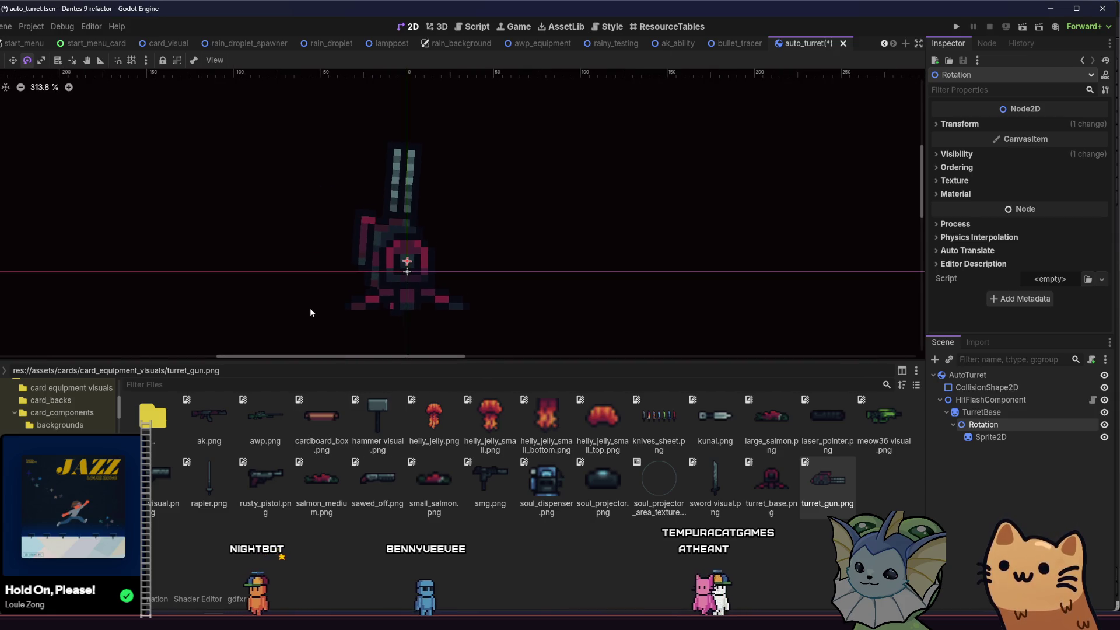
pyautogui.moveTo(314, 323)
pyautogui.mouseDown()
pyautogui.moveTo(302, 272)
pyautogui.moveTo(312, 243)
pyautogui.moveTo(332, 323)
pyautogui.moveTo(375, 328)
pyautogui.moveTo(383, 342)
pyautogui.moveTo(337, 303)
pyautogui.moveTo(318, 245)
pyautogui.moveTo(334, 144)
pyautogui.moveTo(399, 167)
pyautogui.moveTo(448, 216)
pyautogui.moveTo(310, 215)
pyautogui.moveTo(285, 169)
pyautogui.moveTo(241, 196)
pyautogui.moveTo(260, 175)
pyautogui.moveTo(251, 221)
pyautogui.mouseUp()
pyautogui.scroll(-1, 251, 222)
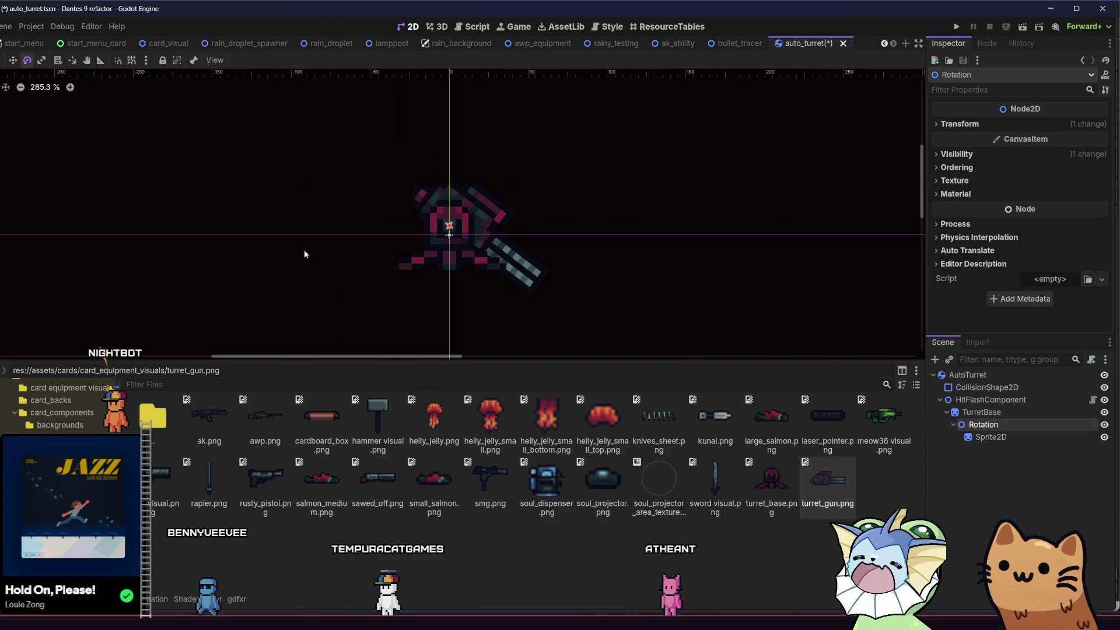
pyautogui.moveTo(303, 250)
pyautogui.mouseDown()
pyautogui.moveTo(338, 253)
pyautogui.moveTo(295, 263)
pyautogui.moveTo(321, 213)
pyautogui.moveTo(303, 299)
pyautogui.moveTo(389, 227)
pyautogui.moveTo(380, 262)
pyautogui.moveTo(372, 230)
pyautogui.moveTo(388, 253)
pyautogui.moveTo(385, 330)
pyautogui.moveTo(401, 229)
pyautogui.moveTo(386, 294)
pyautogui.moveTo(387, 239)
pyautogui.moveTo(393, 222)
pyautogui.moveTo(413, 295)
pyautogui.moveTo(414, 210)
pyautogui.moveTo(410, 292)
pyautogui.moveTo(397, 297)
pyautogui.mouseUp()
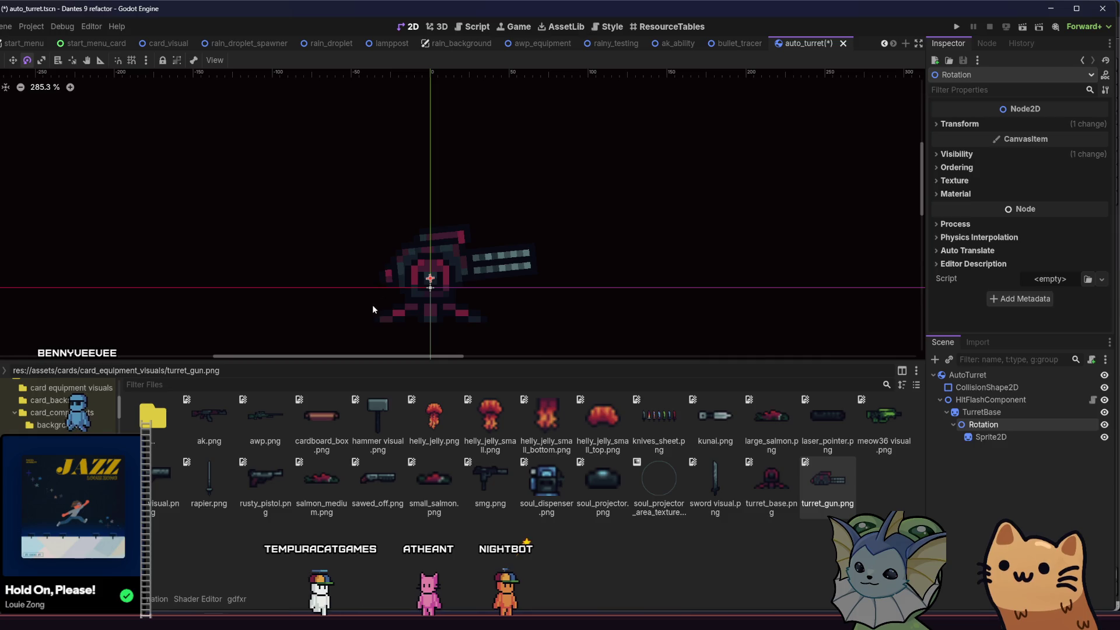
pyautogui.hotkey('ctrl', 'z')
pyautogui.hotkey('ctrl', 'z')
pyautogui.hotkey('ctrl', 'z')
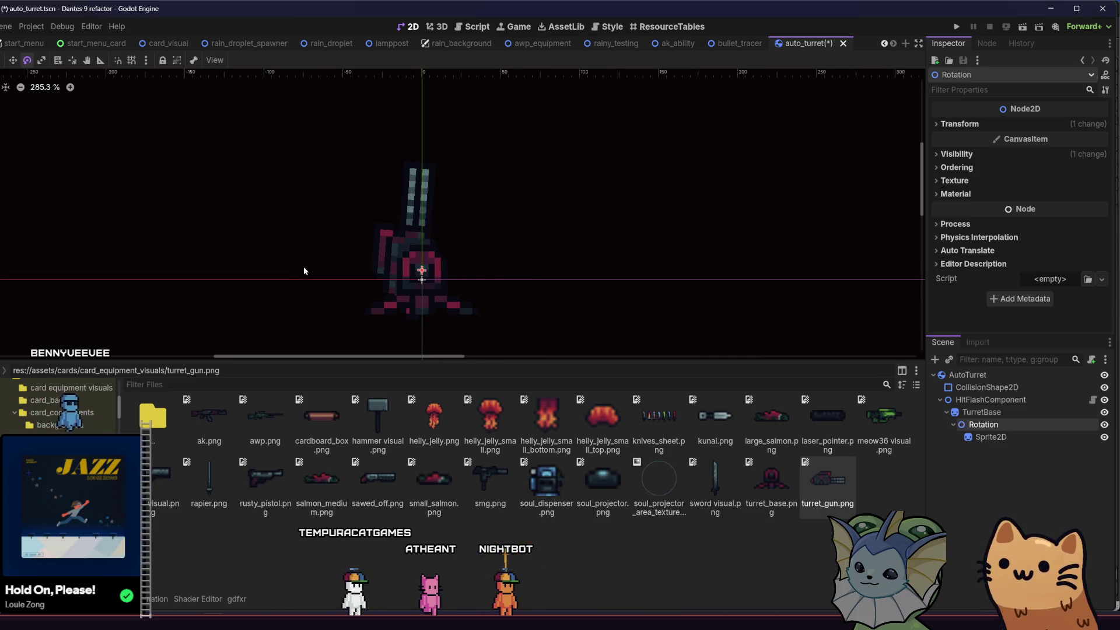
pyautogui.hotkey('ctrl', 'z')
pyautogui.hotkey('ctrl', 's')
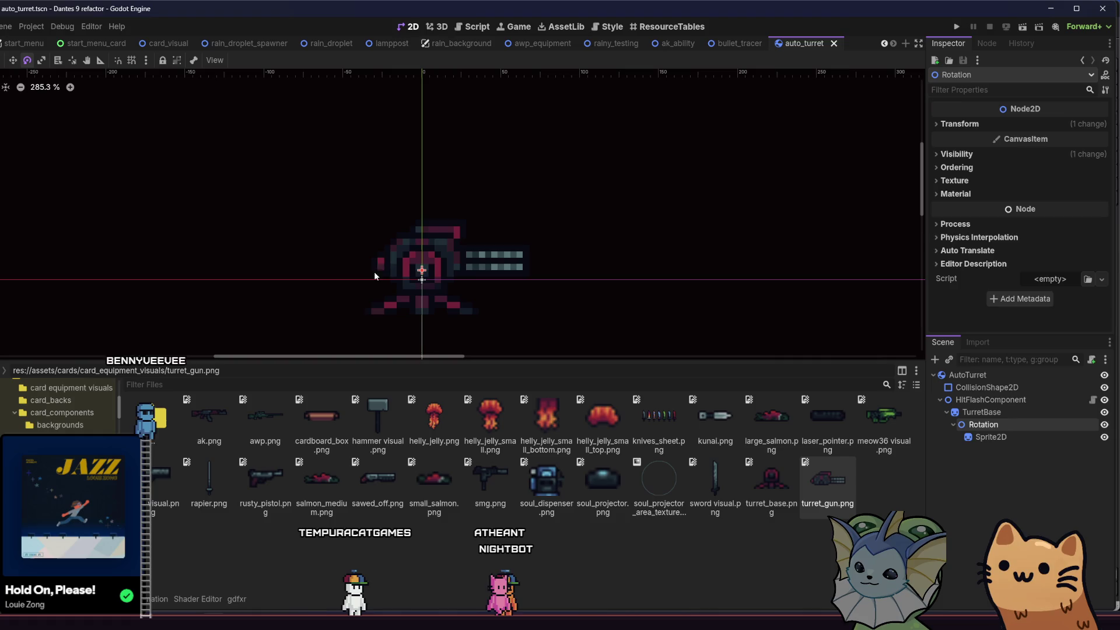
# Turn on Use Parent Material for the gun Sprite2D
pyautogui.click(991, 437)
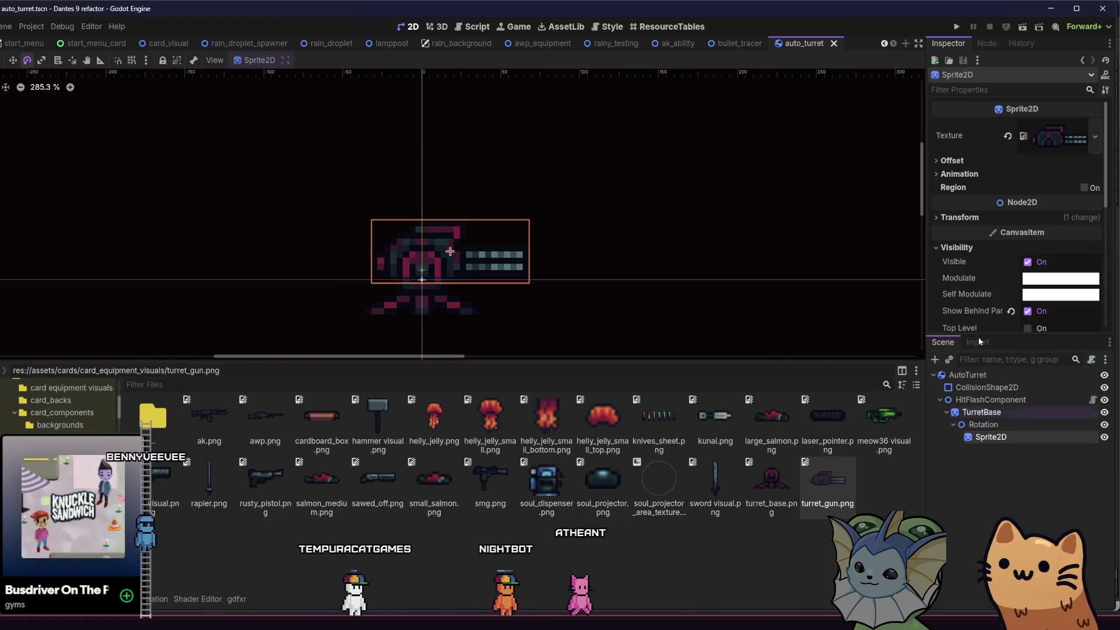
pyautogui.scroll(-3, 964, 239)
pyautogui.scroll(-3, 964, 240)
pyautogui.click(956, 217)
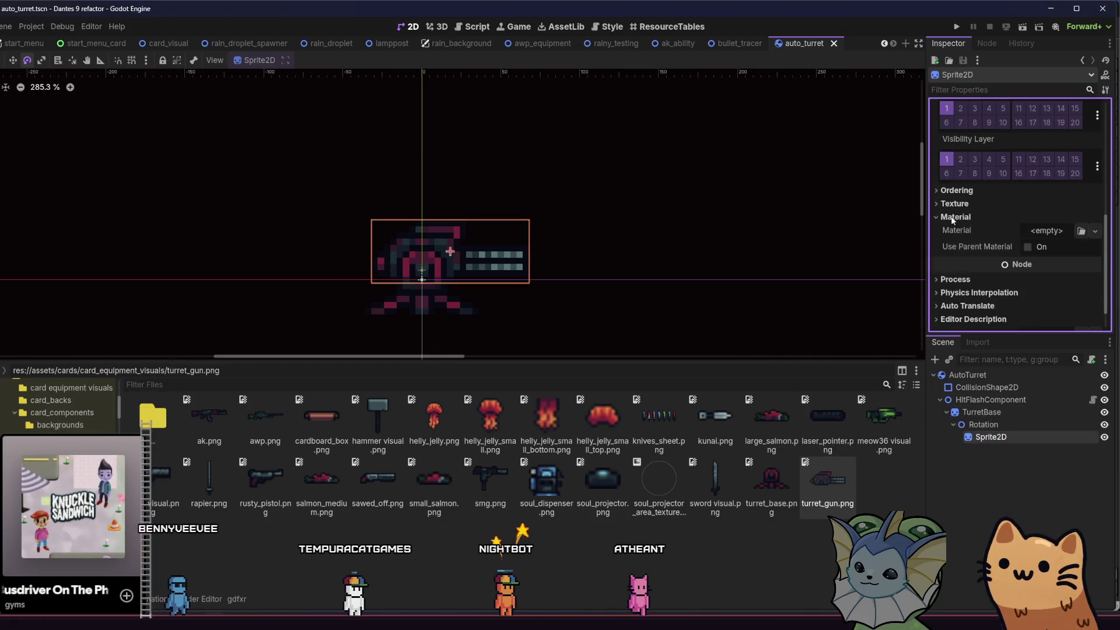
pyautogui.click(1028, 247)
# Turn on Use Parent Material for TurretBase, then expand HitFlashComponent's empty Material section
pyautogui.click(984, 425)
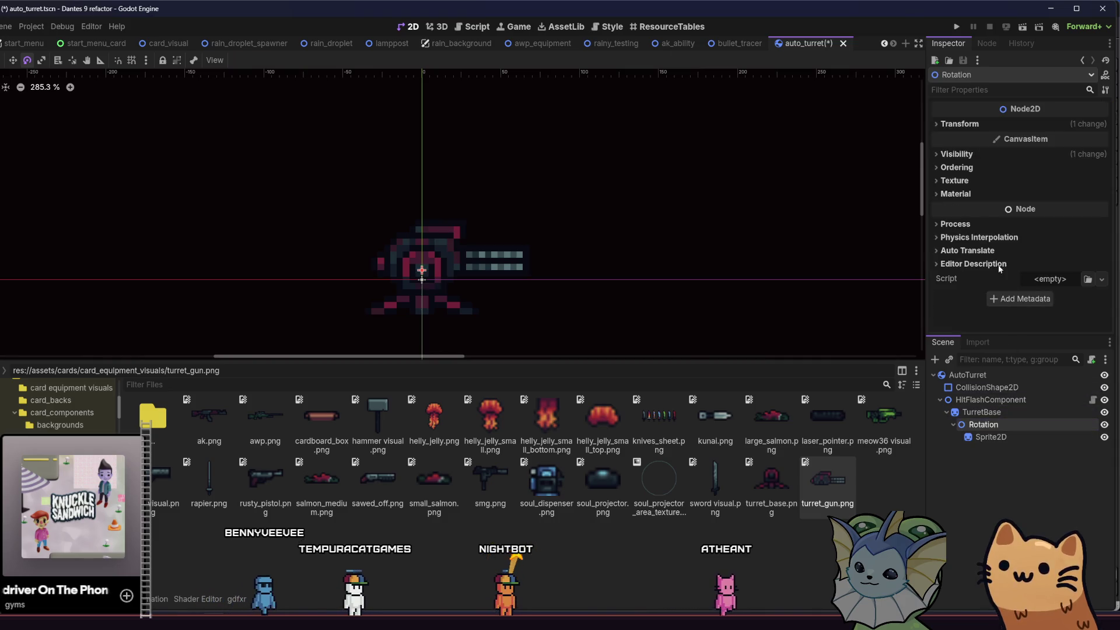
pyautogui.click(986, 195)
pyautogui.click(1003, 414)
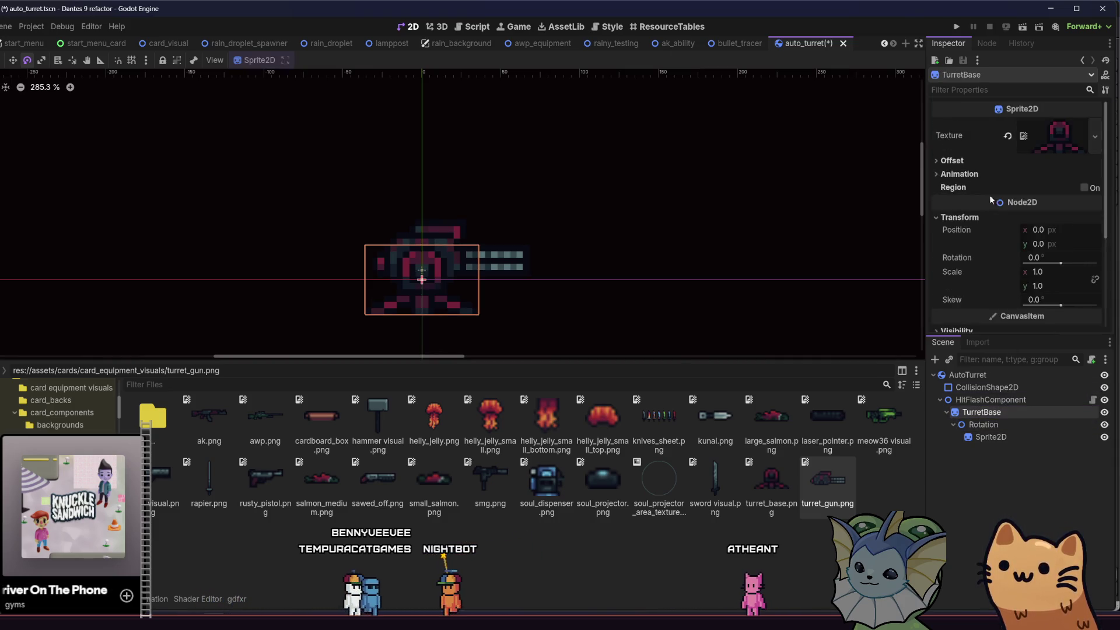
pyautogui.scroll(-5, 1026, 222)
pyautogui.click(956, 216)
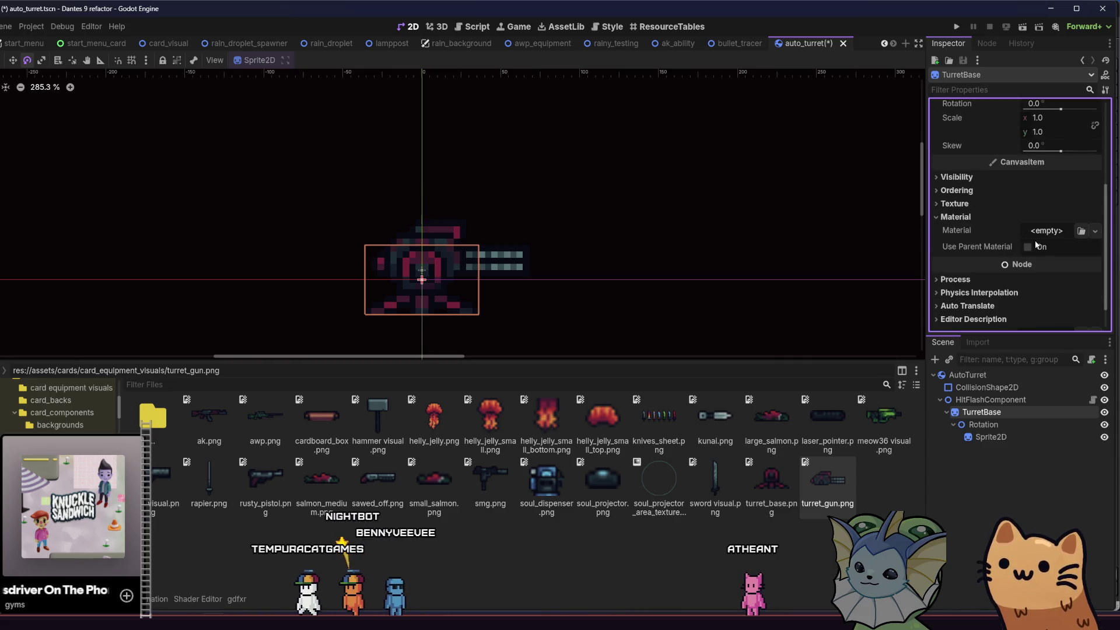
pyautogui.click(1042, 247)
pyautogui.click(992, 400)
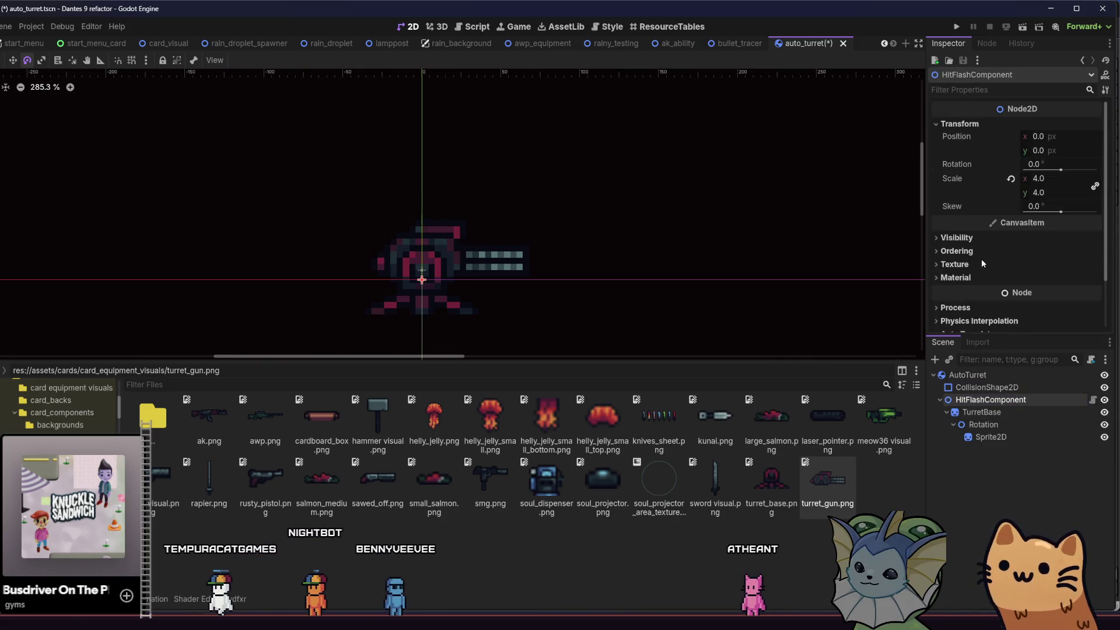
pyautogui.click(985, 217)
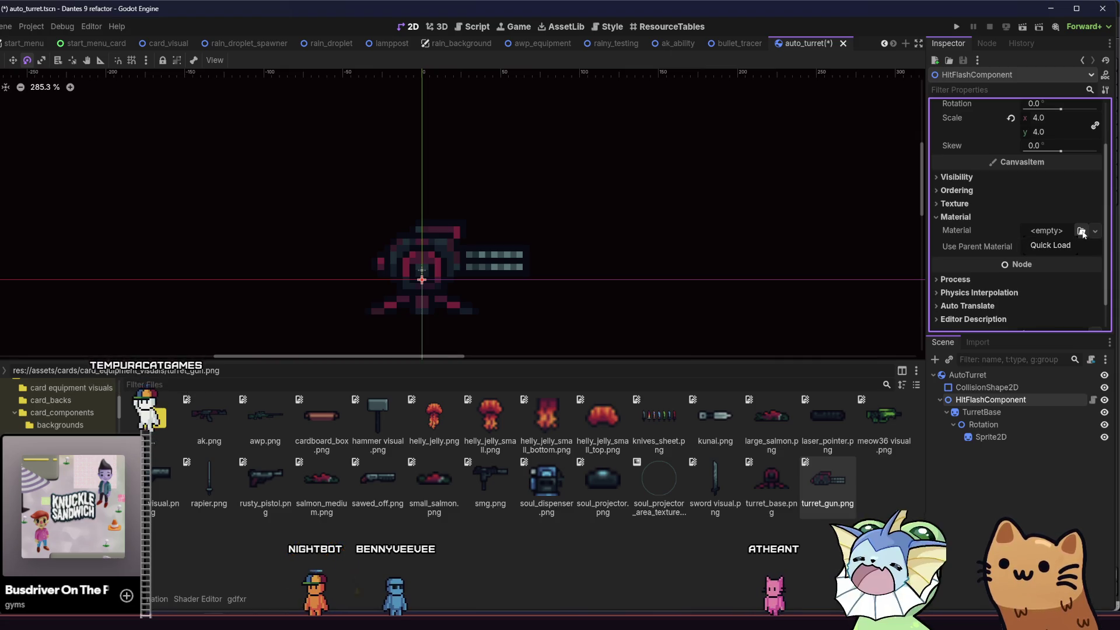
# Abandon the material Quick Load search and search 'hitf' in Instantiate Child Scene
pyautogui.click(1081, 232)
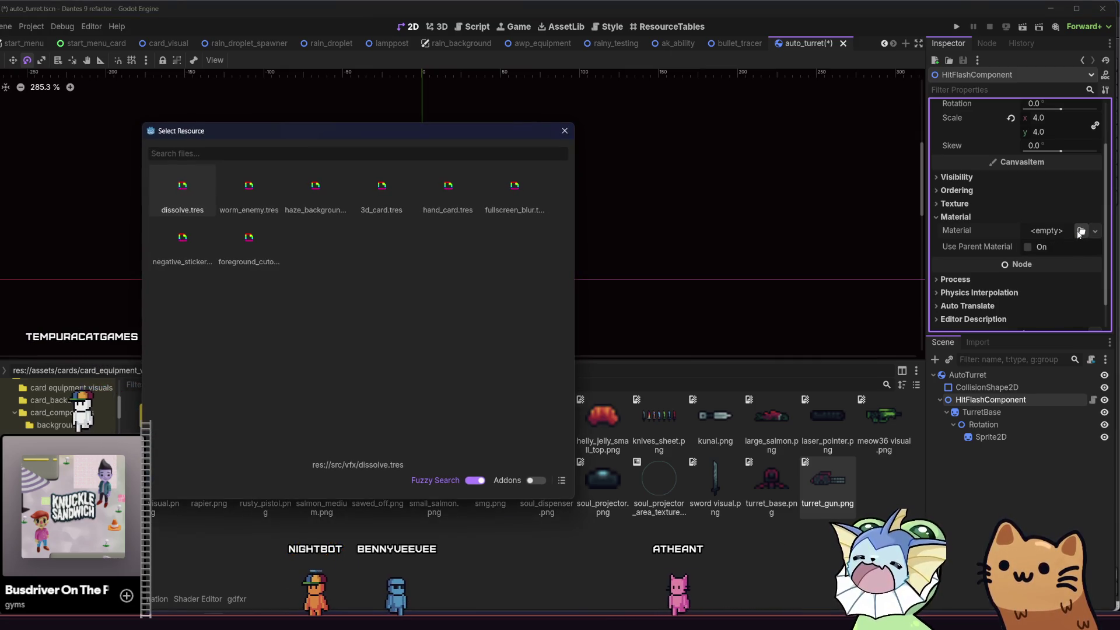
pyautogui.write('hitfk')
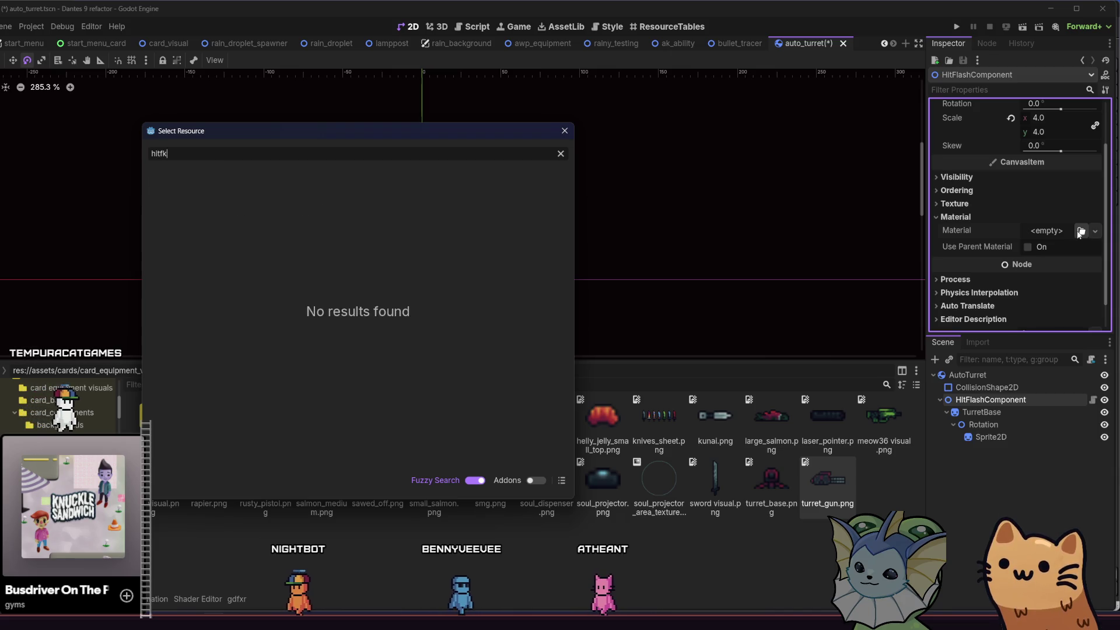
pyautogui.press('BackSpace')
pyautogui.click(557, 134)
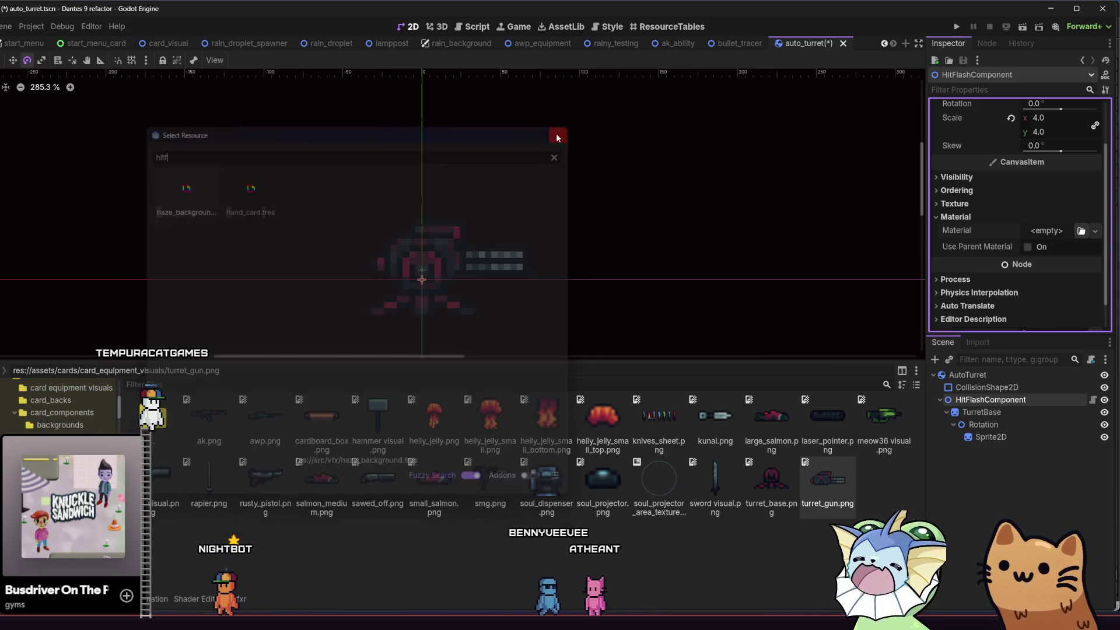
pyautogui.click(949, 360)
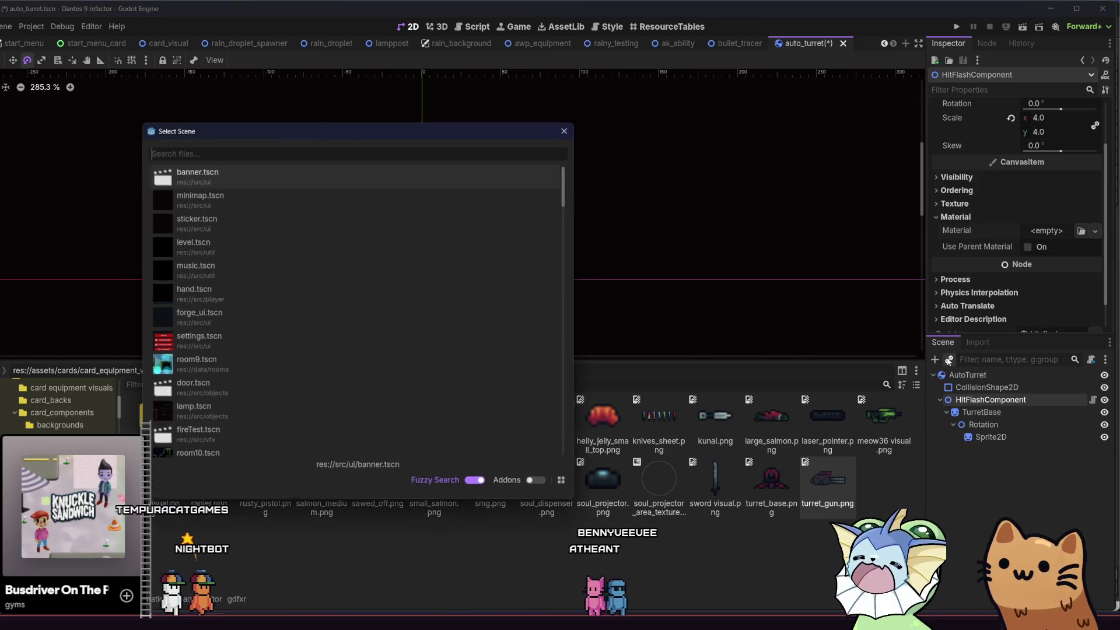
pyautogui.write('hitf')
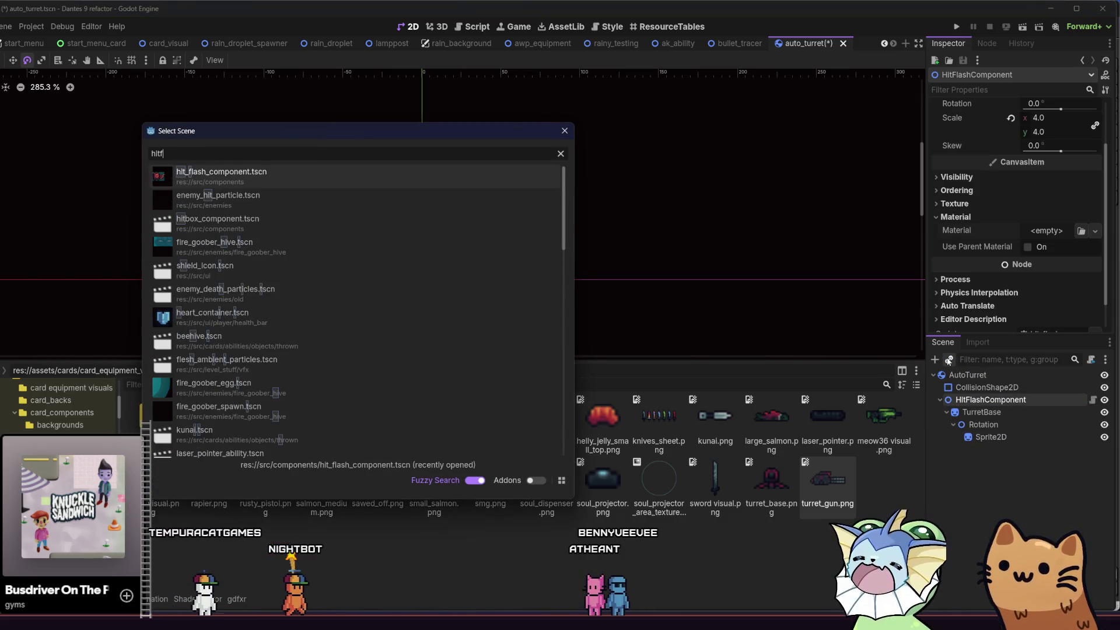
# Instance hit_flash_component.tscn and move TurretBase and its Sprite2D into it
pyautogui.doubleClick(292, 173)
pyautogui.click(982, 412)
pyautogui.keyDown('shift'); pyautogui.click(991, 437); pyautogui.keyUp('shift')
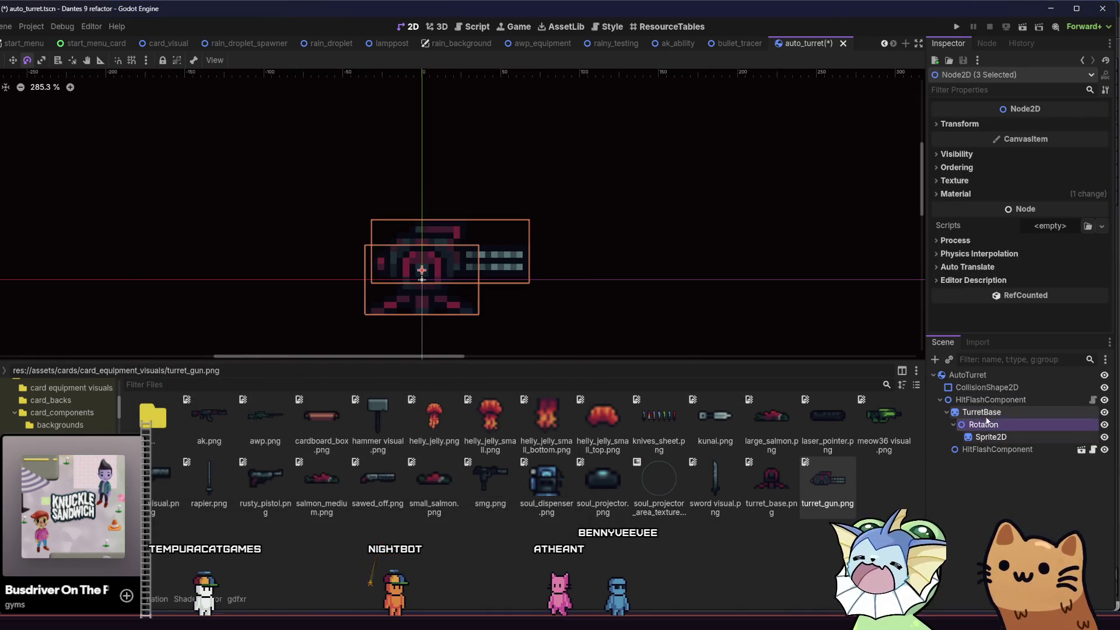
pyautogui.moveTo(990, 437); pyautogui.dragTo(991, 450)
# Delete the old HitFlashComponent node and rename the instance from HitFlashComponent2 to HitFlashComponent
pyautogui.click(989, 400)
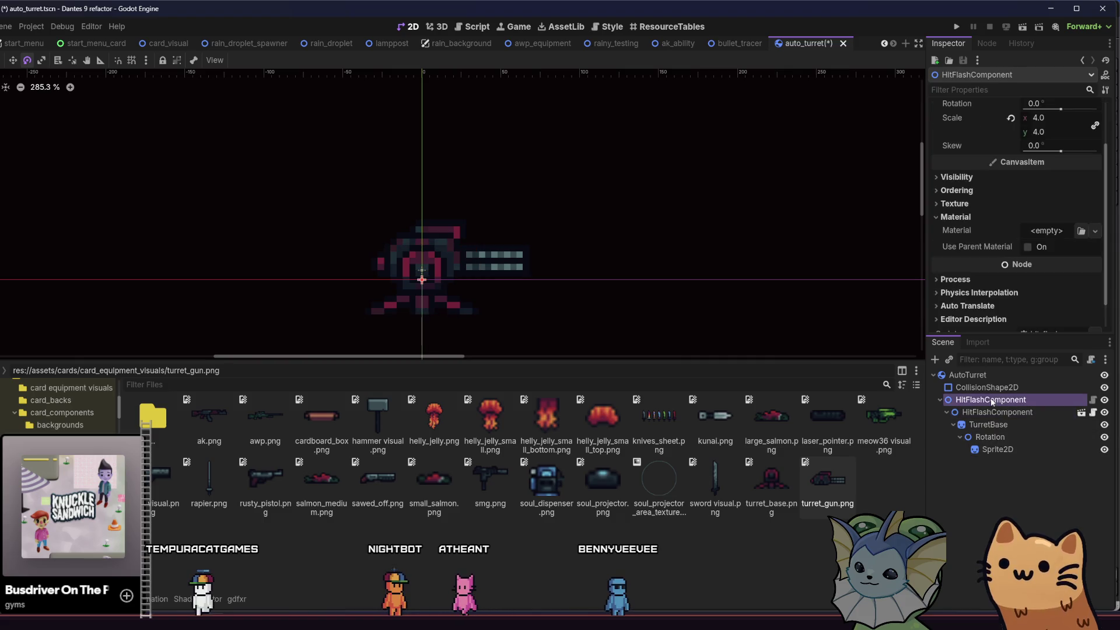
pyautogui.press('Delete')
pyautogui.click(338, 331)
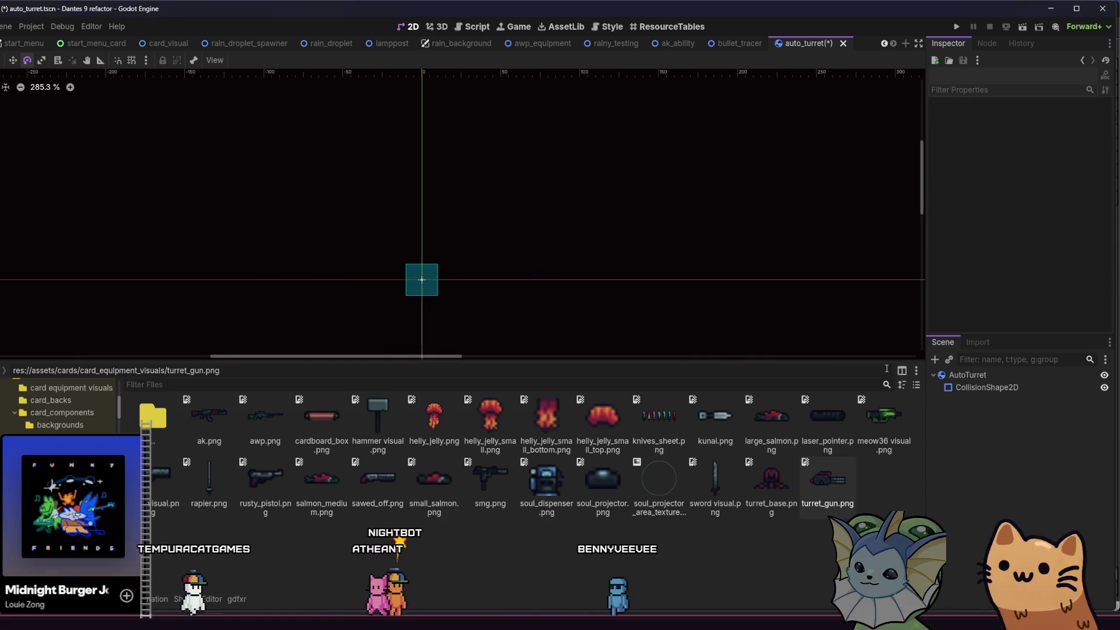
pyautogui.hotkey('ctrl', 'z')
pyautogui.moveTo(986, 416)
pyautogui.mouseDown()
pyautogui.moveTo(969, 403)
pyautogui.moveTo(991, 458)
pyautogui.mouseUp()
pyautogui.press('Delete')
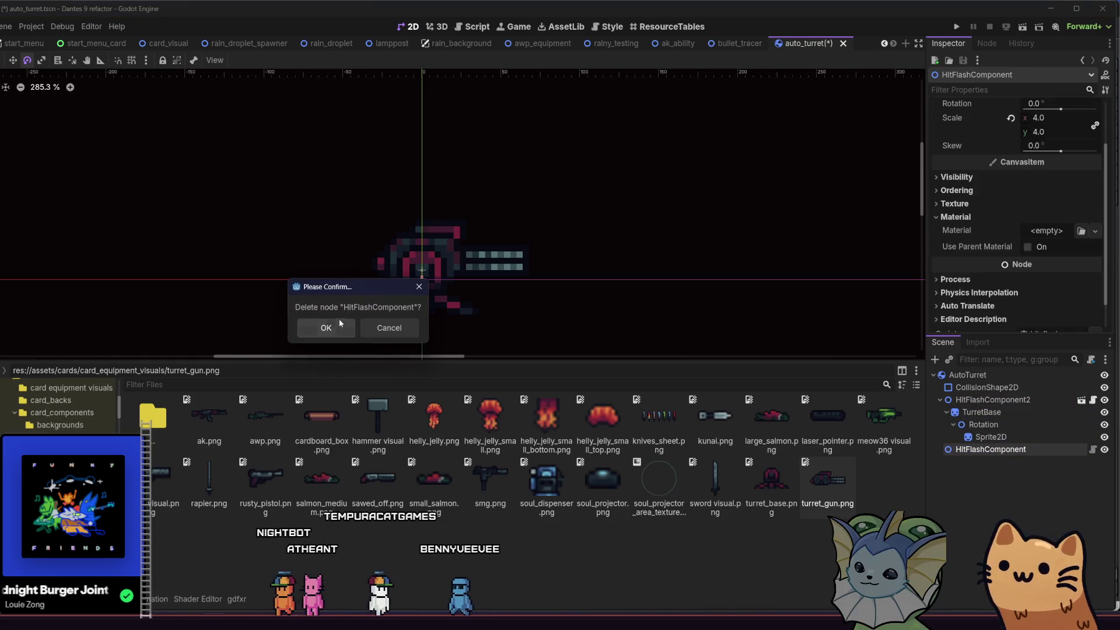
pyautogui.press('Return')
pyautogui.doubleClick(991, 400)
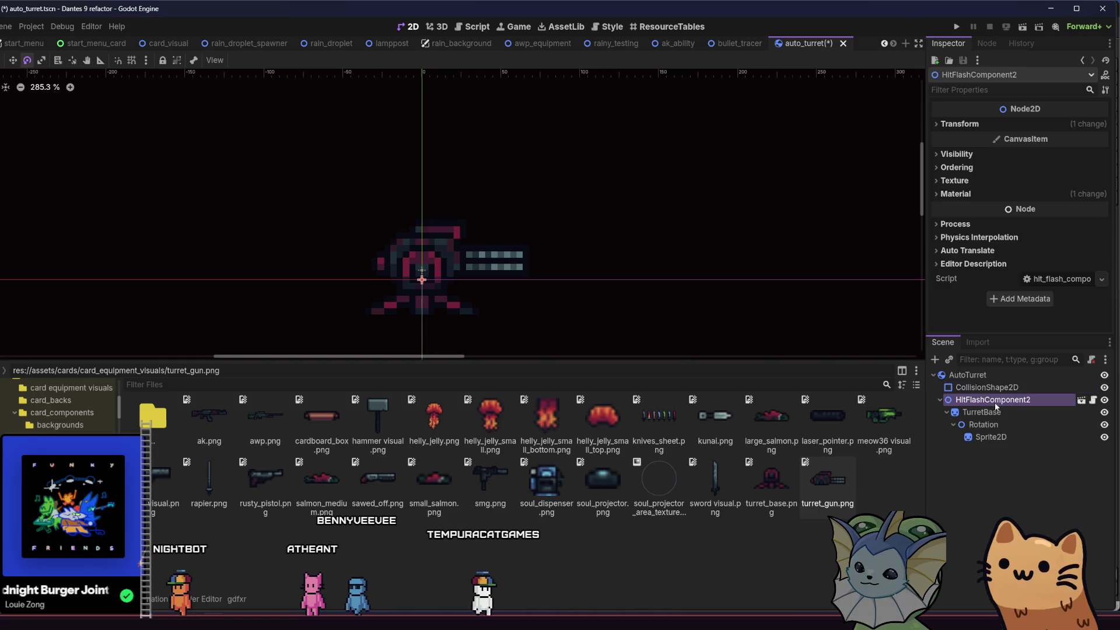
pyautogui.press('BackSpace')
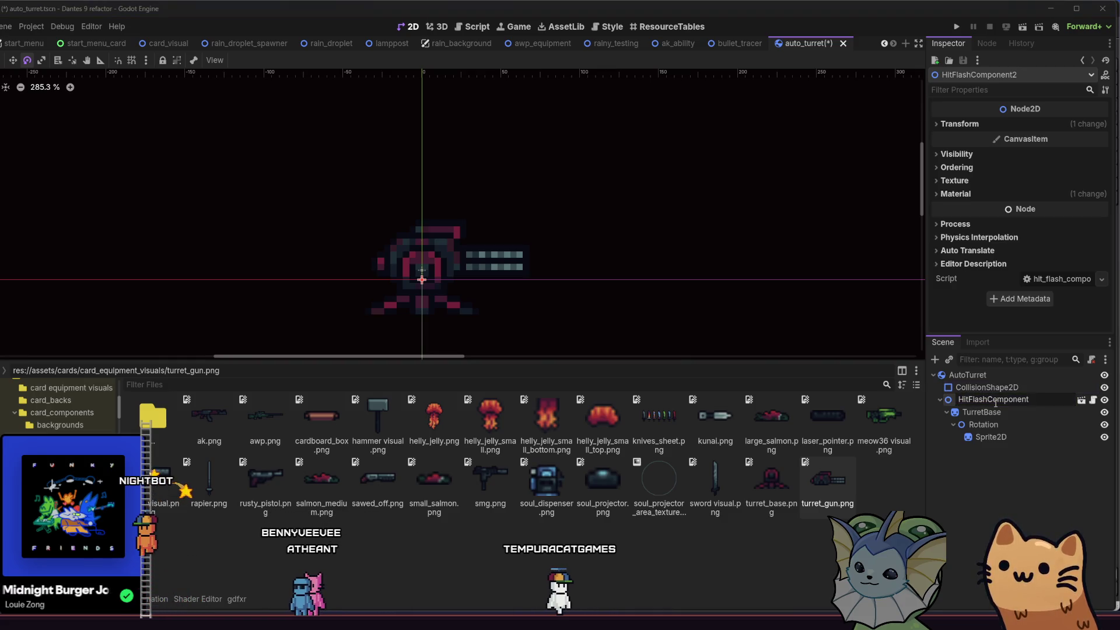
pyautogui.press('Return')
# Preview the hit_flash shader's Active flash, leave it off, and save the scene
pyautogui.click(1031, 192)
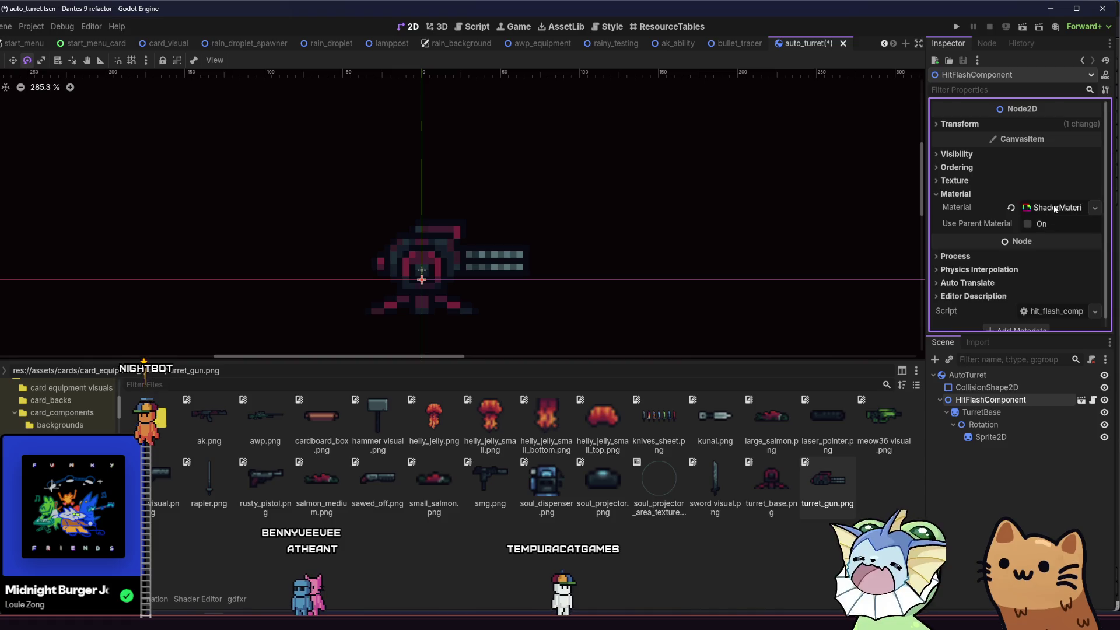
pyautogui.click(1044, 208)
pyautogui.scroll(-2, 1032, 252)
pyautogui.click(1020, 210)
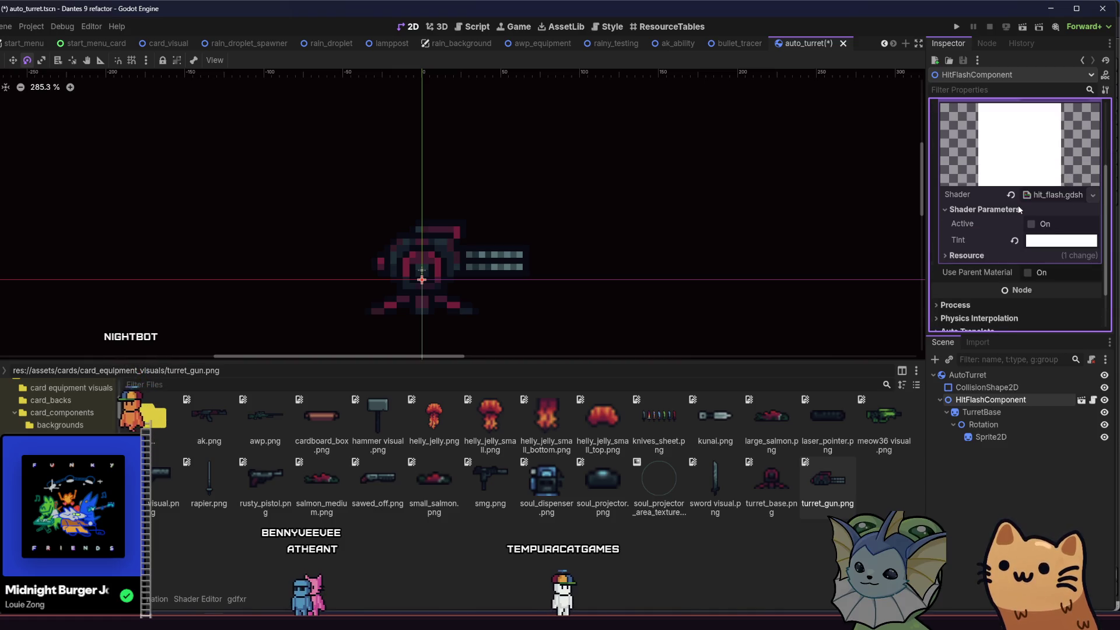
pyautogui.click(1037, 224)
pyautogui.click(1038, 224)
pyautogui.click(1038, 224)
pyautogui.click(1038, 224)
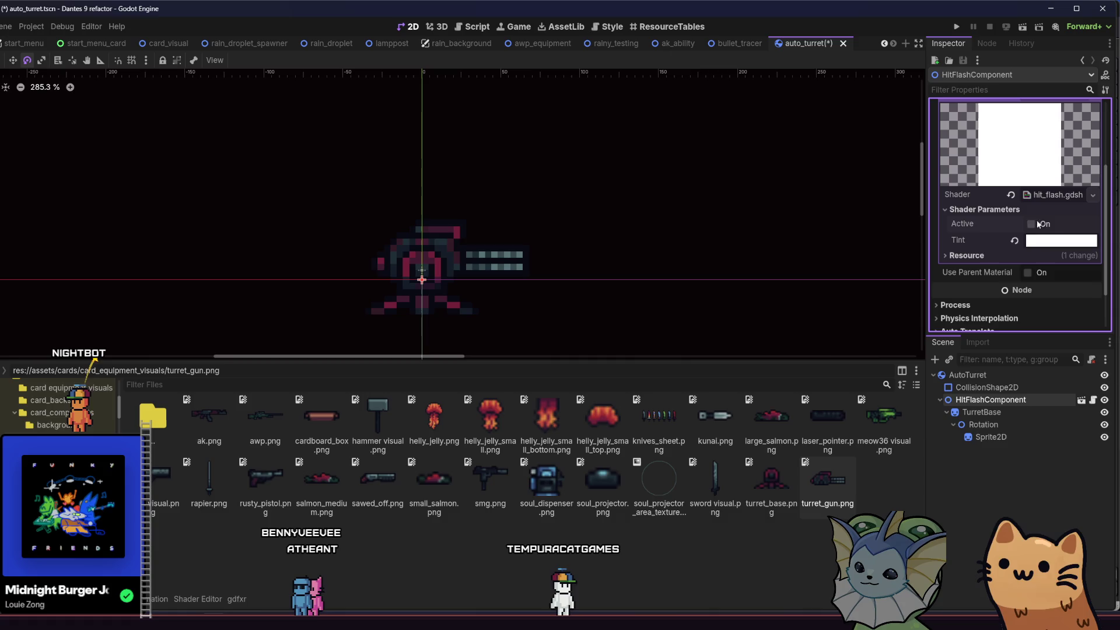
pyautogui.scroll(5, 987, 209)
pyautogui.click(1050, 207)
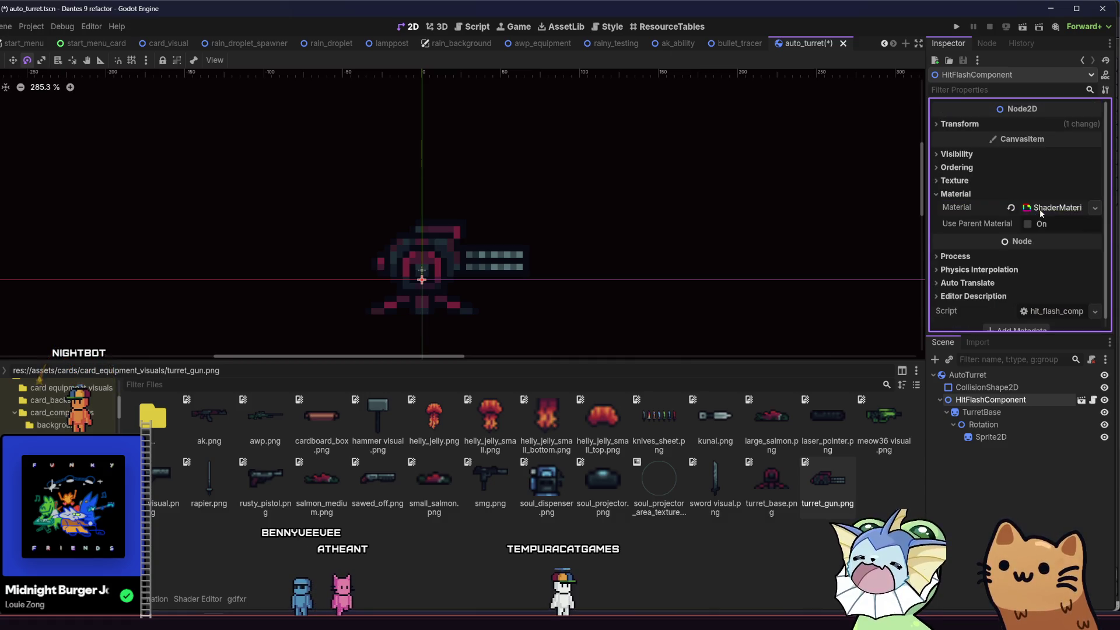
pyautogui.hotkey('ctrl', 's')
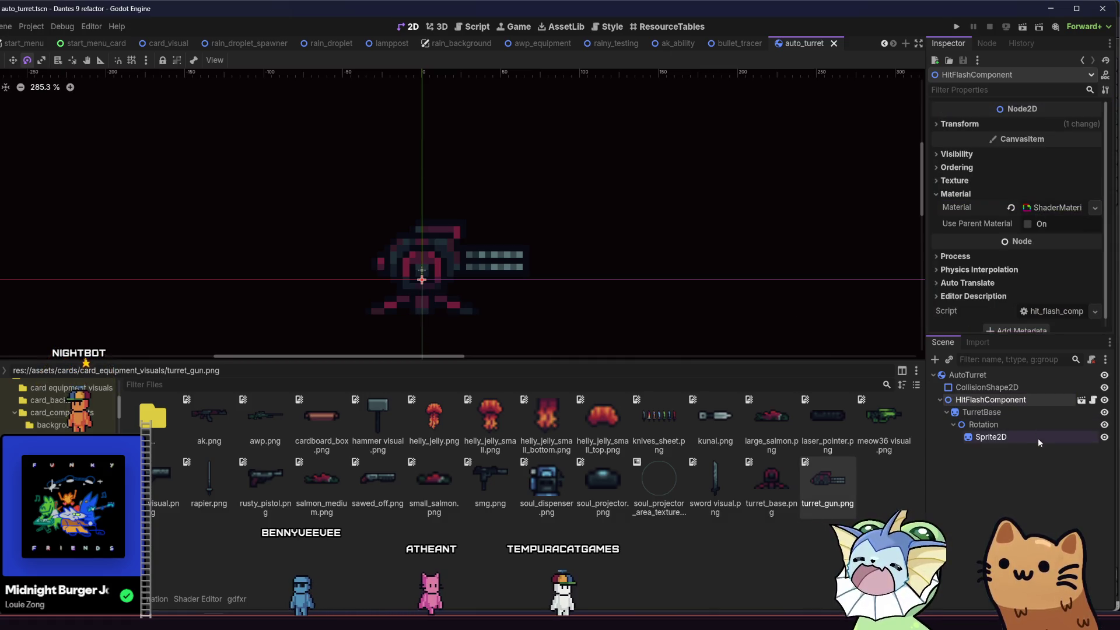
pyautogui.click(1035, 439)
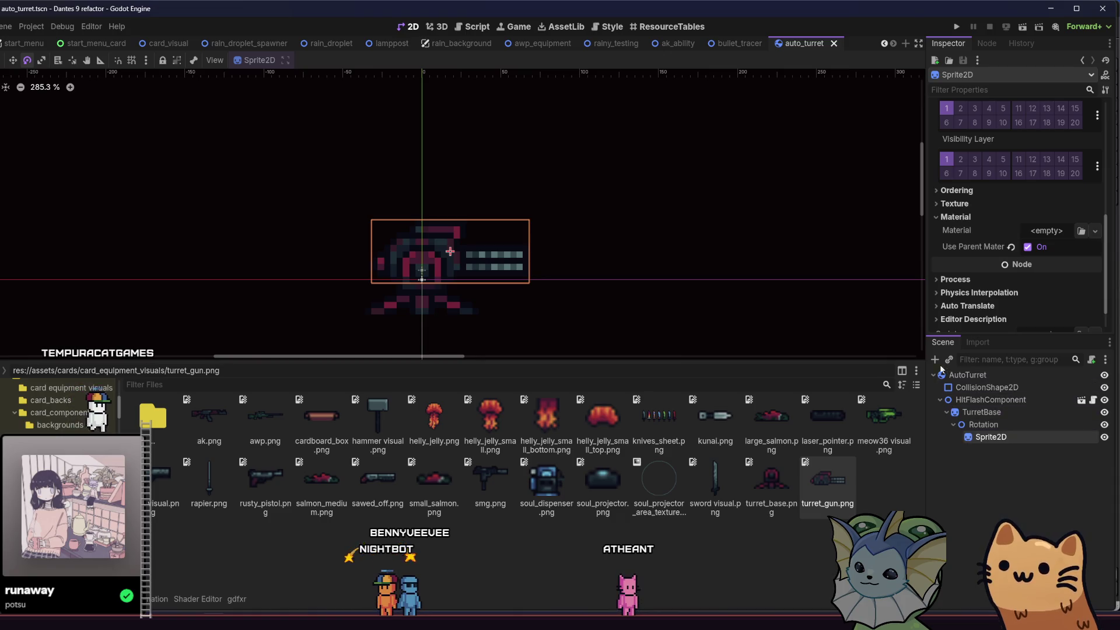
# Add a HealthComponent child to AutoTurret via a 'health' search, then reopen Create New Node
pyautogui.hotkey('ctrl', 'a')
pyautogui.click(535, 433)
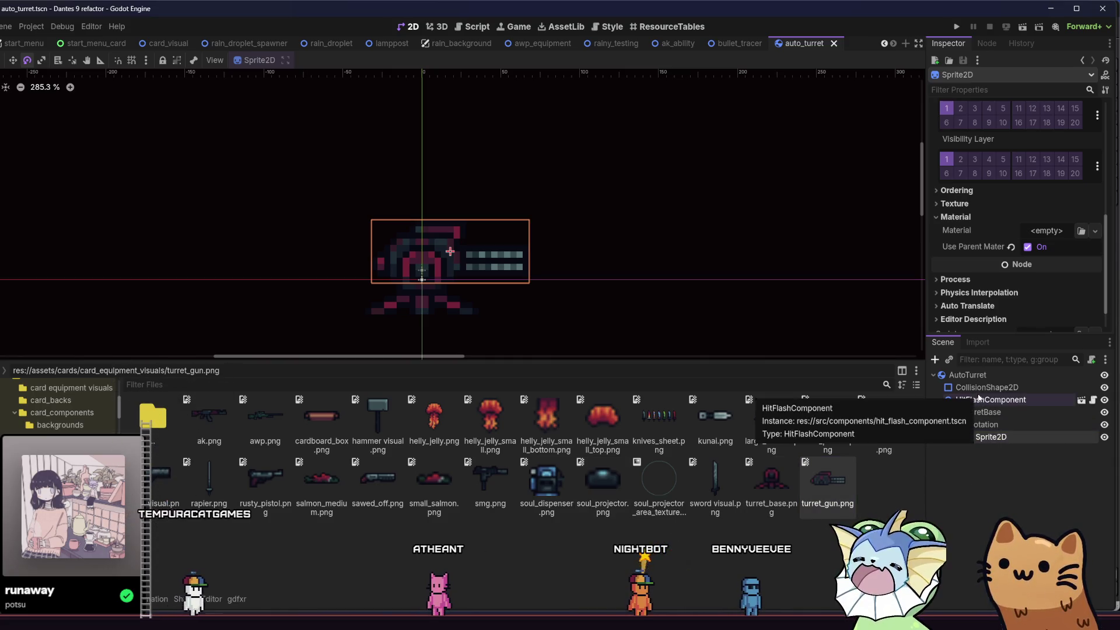
pyautogui.click(953, 373)
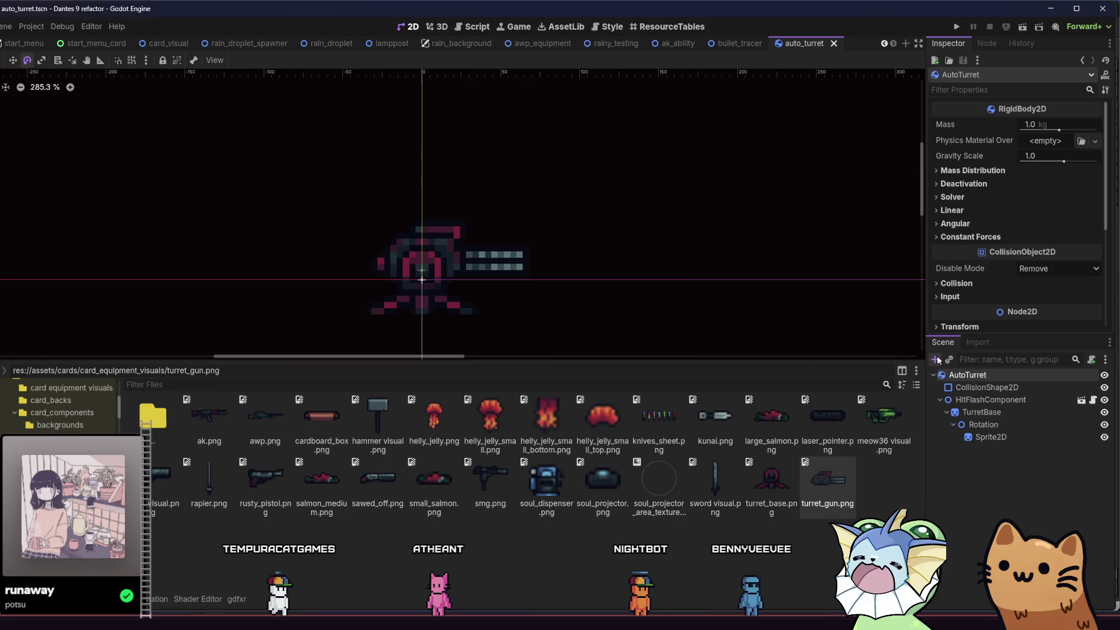
pyautogui.click(936, 359)
pyautogui.write('health')
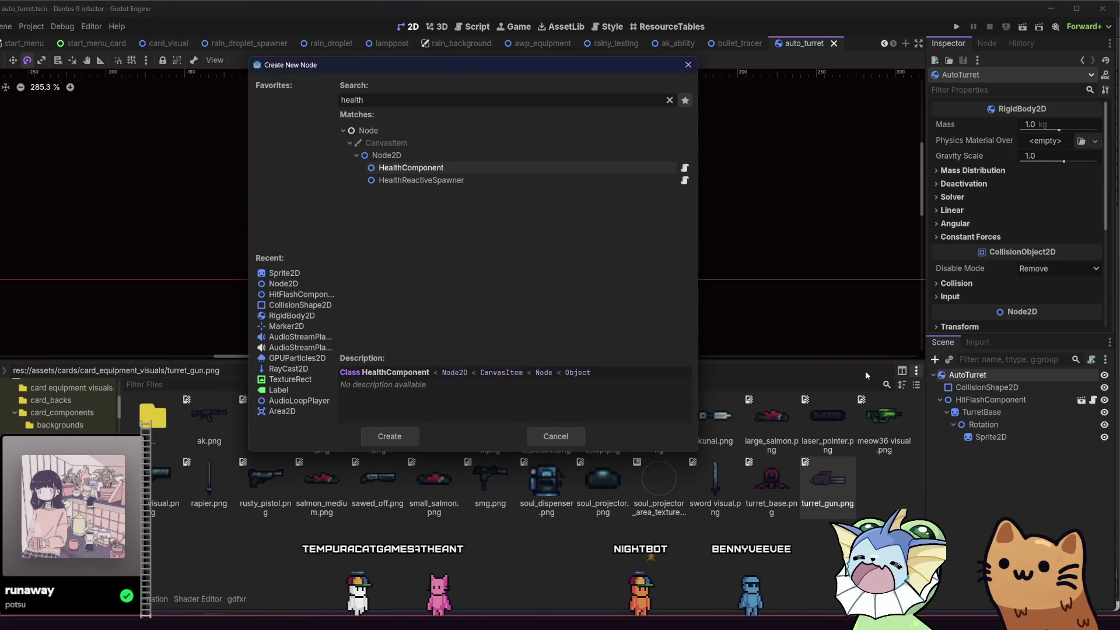
pyautogui.doubleClick(420, 168)
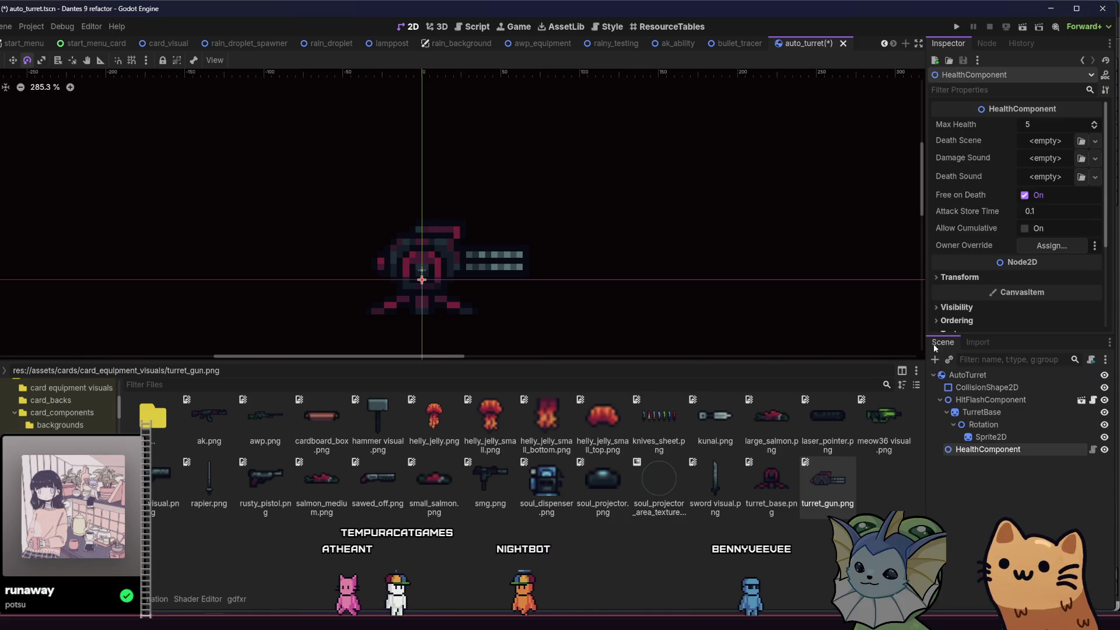
pyautogui.hotkey('ctrl', 'a')
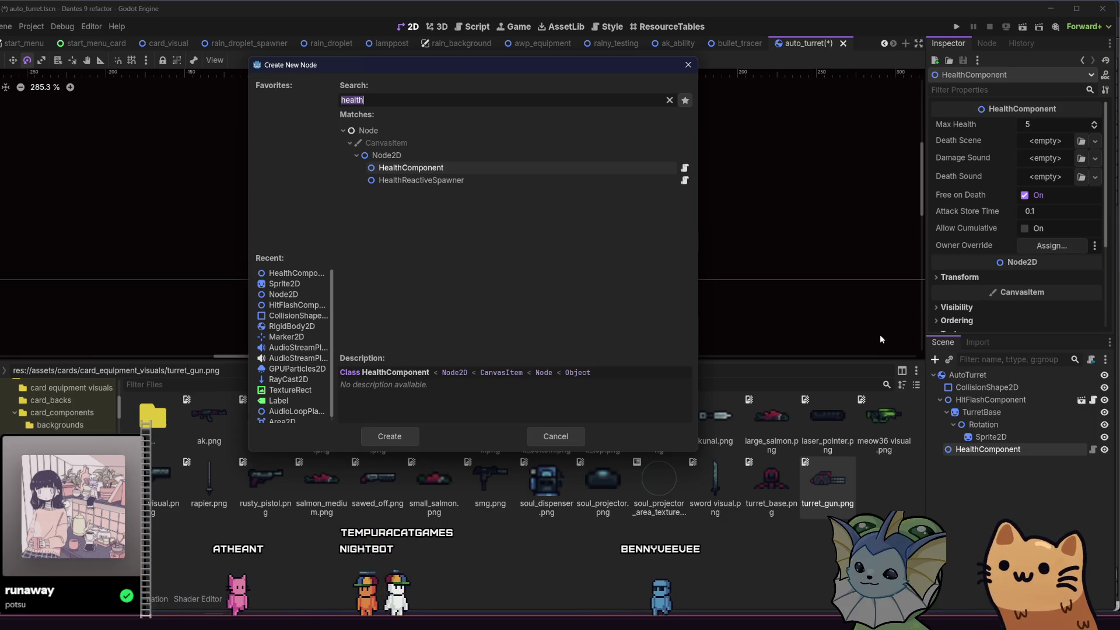
# Create a HitboxComponent with a CollisionShape2D child
pyautogui.write('hitb')
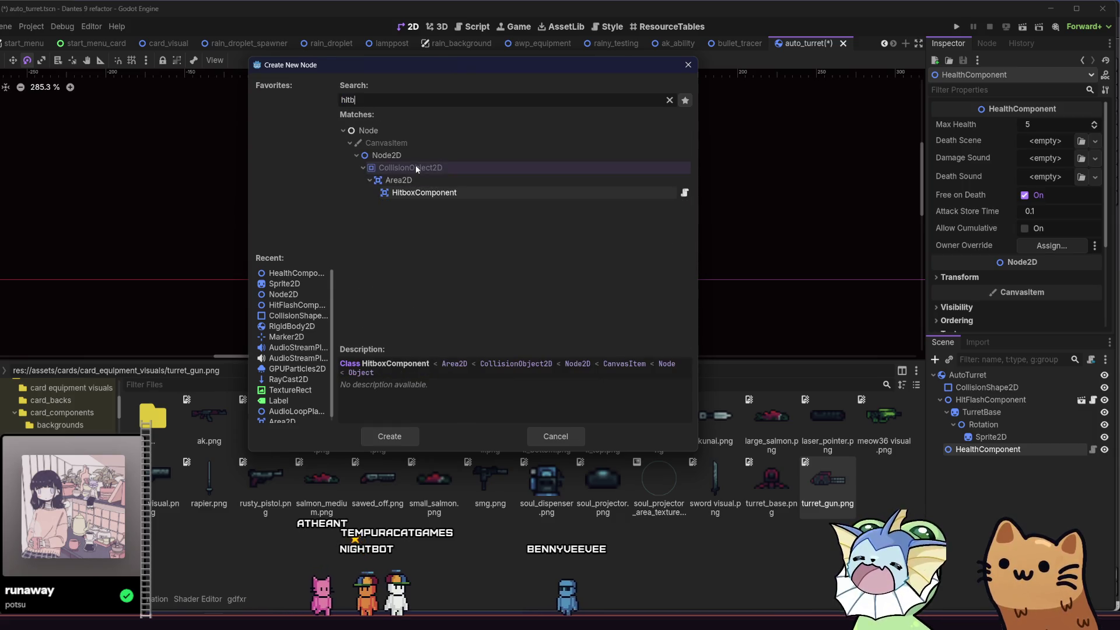
pyautogui.press('Return')
pyautogui.click(987, 460)
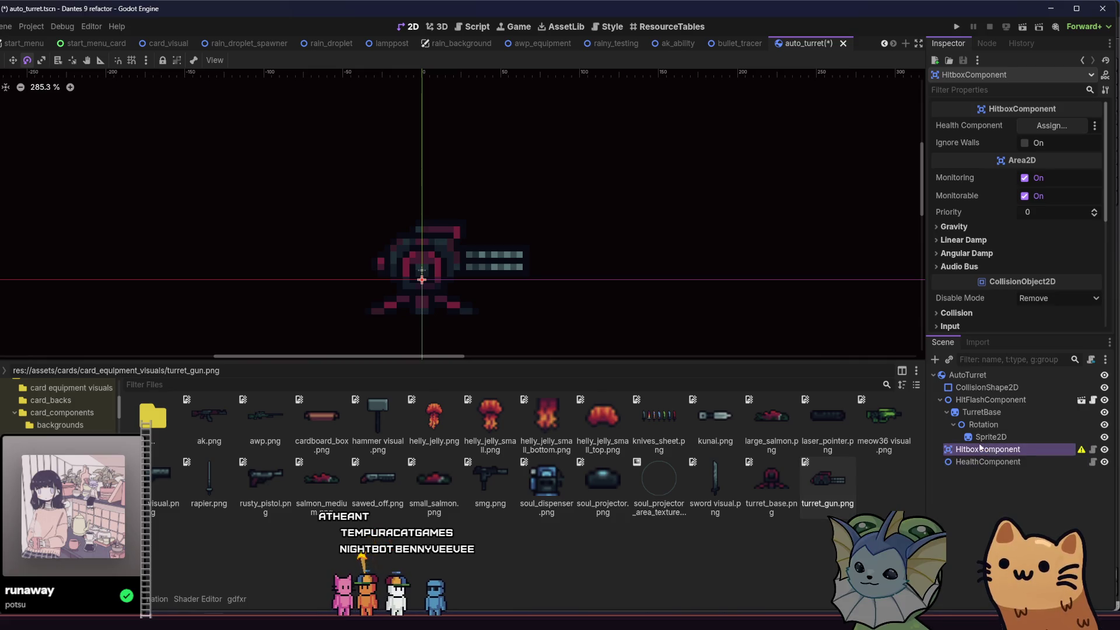
pyautogui.click(936, 362)
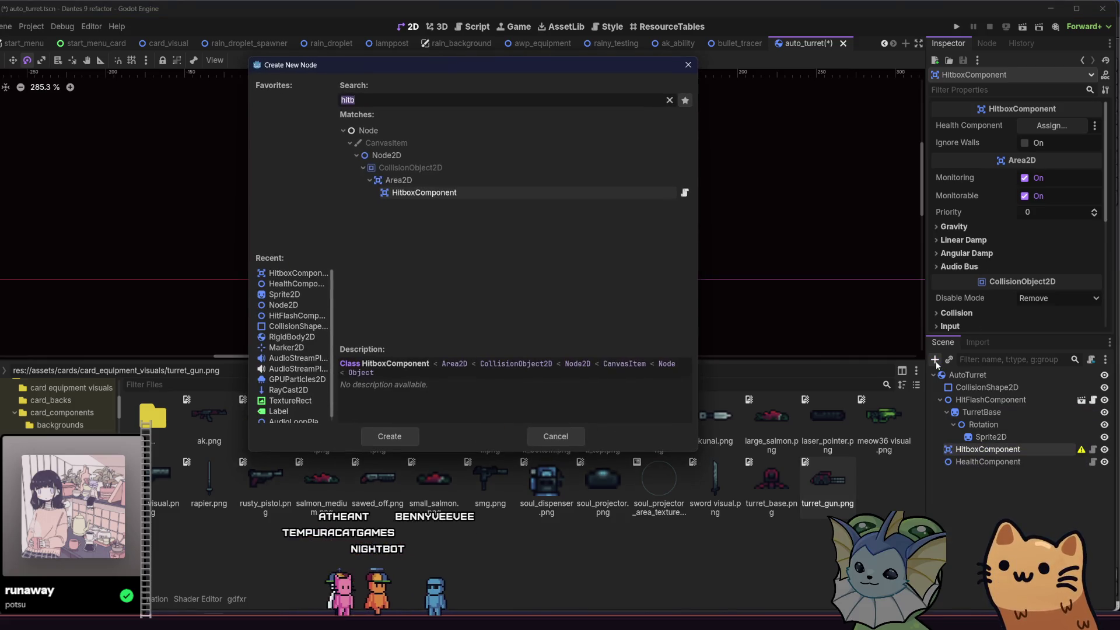
pyautogui.write('colli')
pyautogui.press('Return')
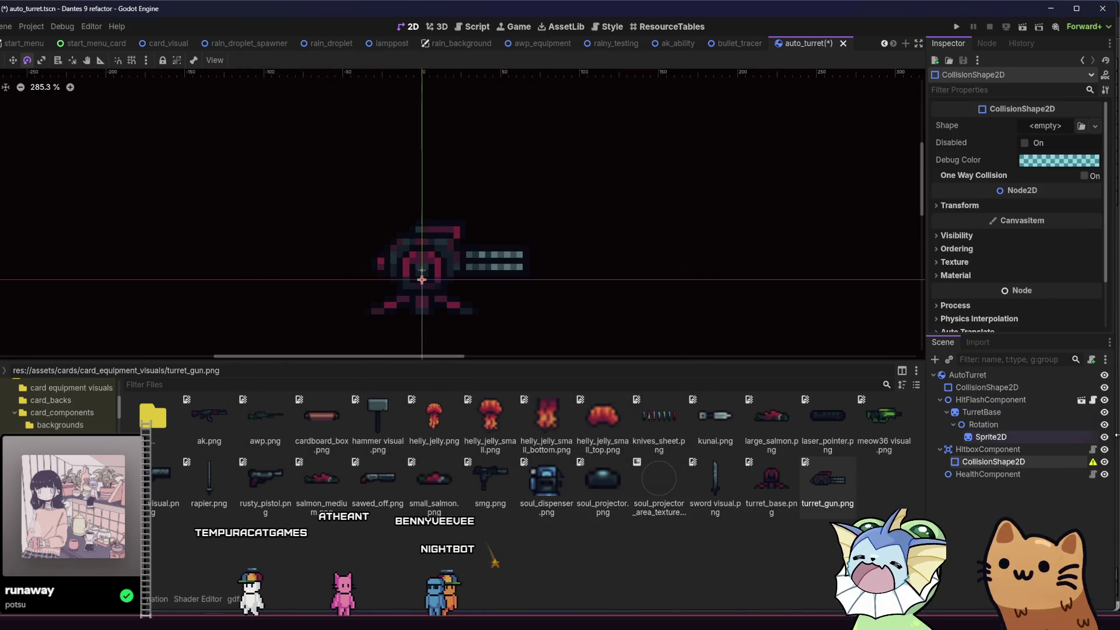
# Give the hitbox a CircleShape2D enlarged over the turret, enable grid snap, and save
pyautogui.click(1081, 125)
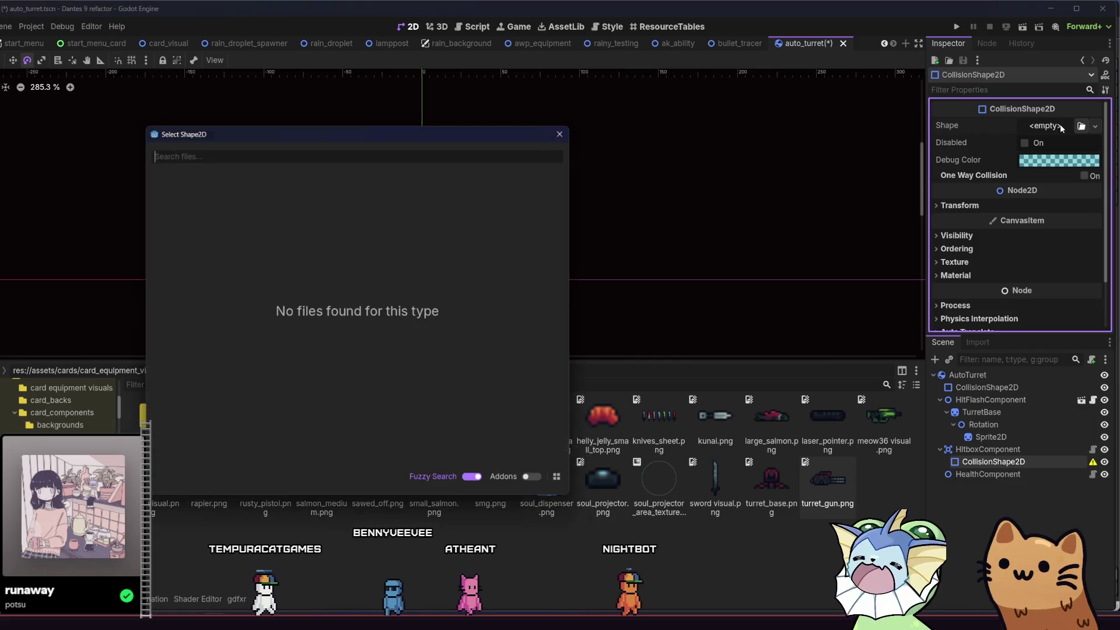
pyautogui.click(565, 131)
pyautogui.click(1095, 126)
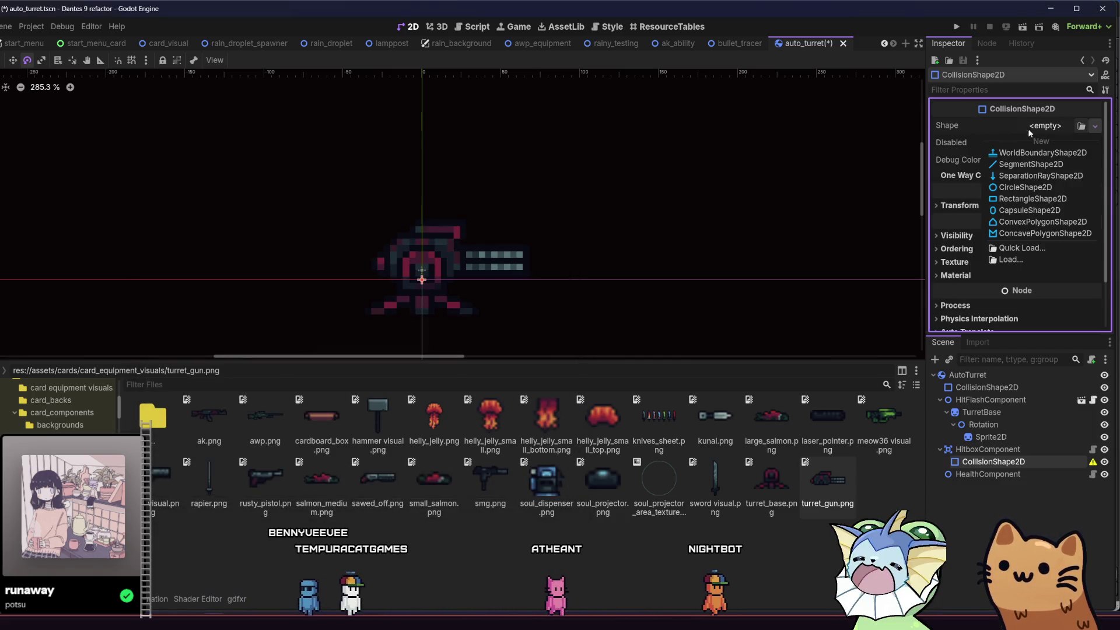
pyautogui.click(1025, 187)
pyautogui.moveTo(443, 280); pyautogui.dragTo(475, 280)
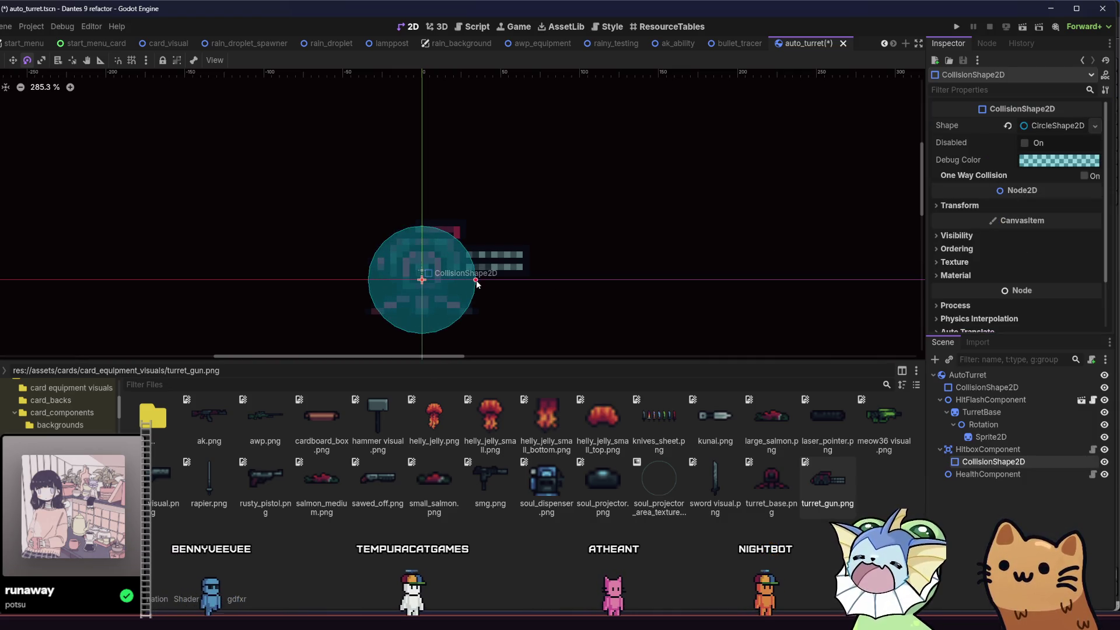
pyautogui.click(130, 61)
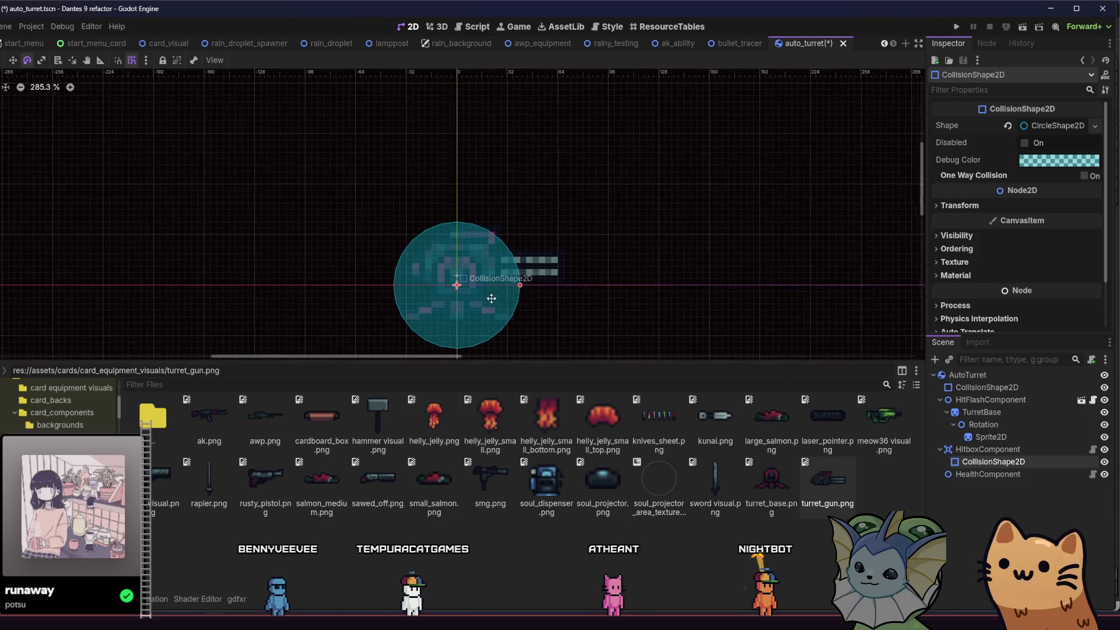
pyautogui.hotkey('ctrl', 's')
# Enlarge AutoTurret's rectangular collision shape evenly and make it taller to cover the turret body
pyautogui.click(990, 451)
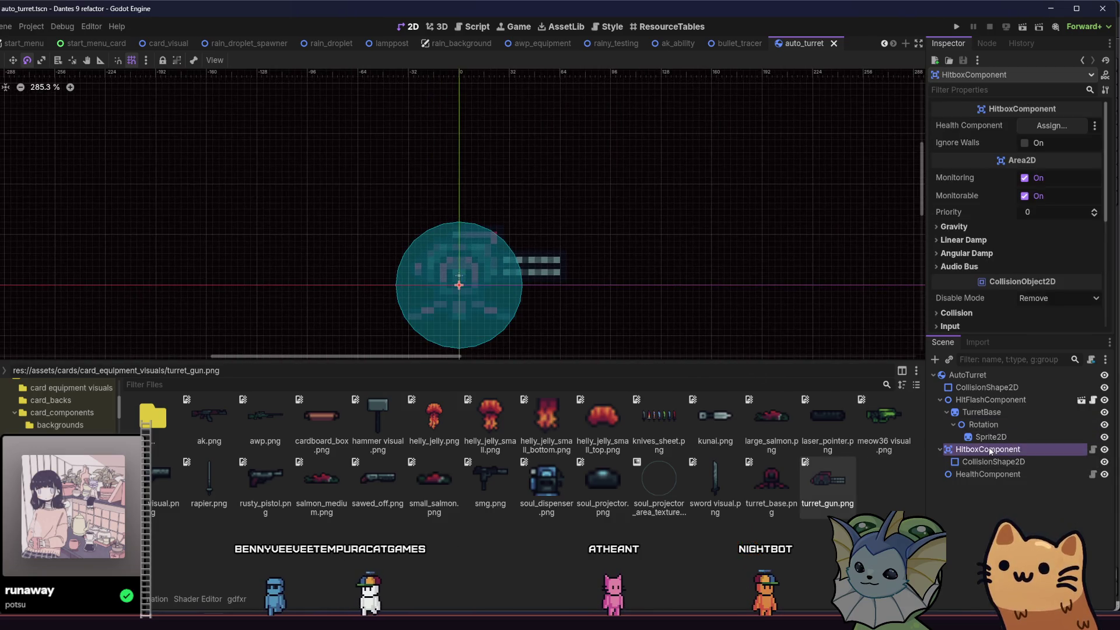
pyautogui.click(986, 388)
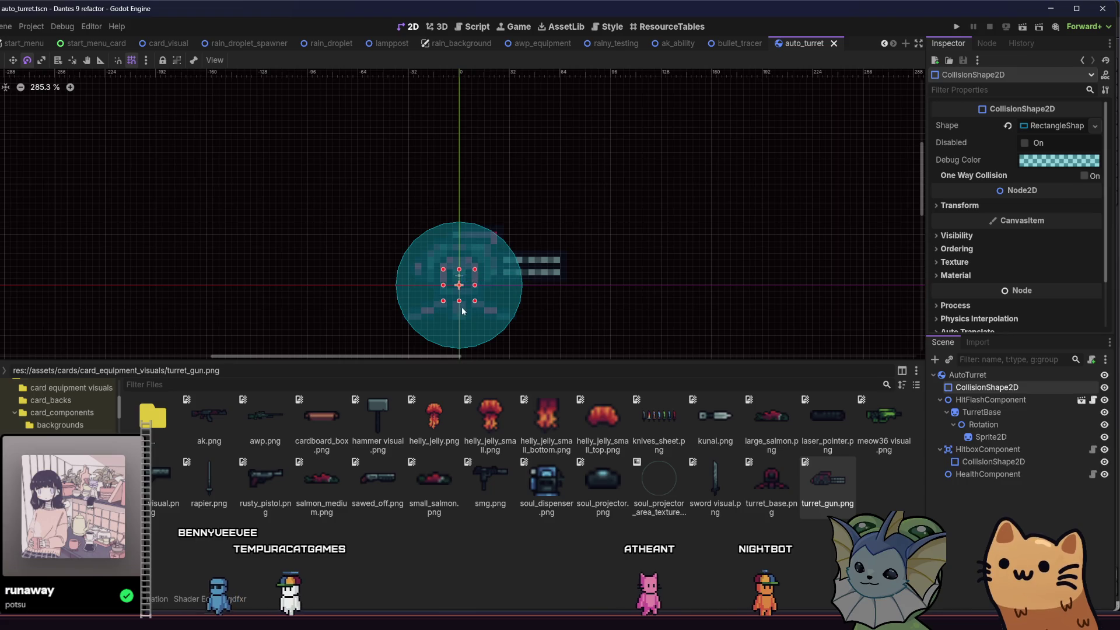
pyautogui.moveTo(475, 301); pyautogui.dragTo(508, 313)
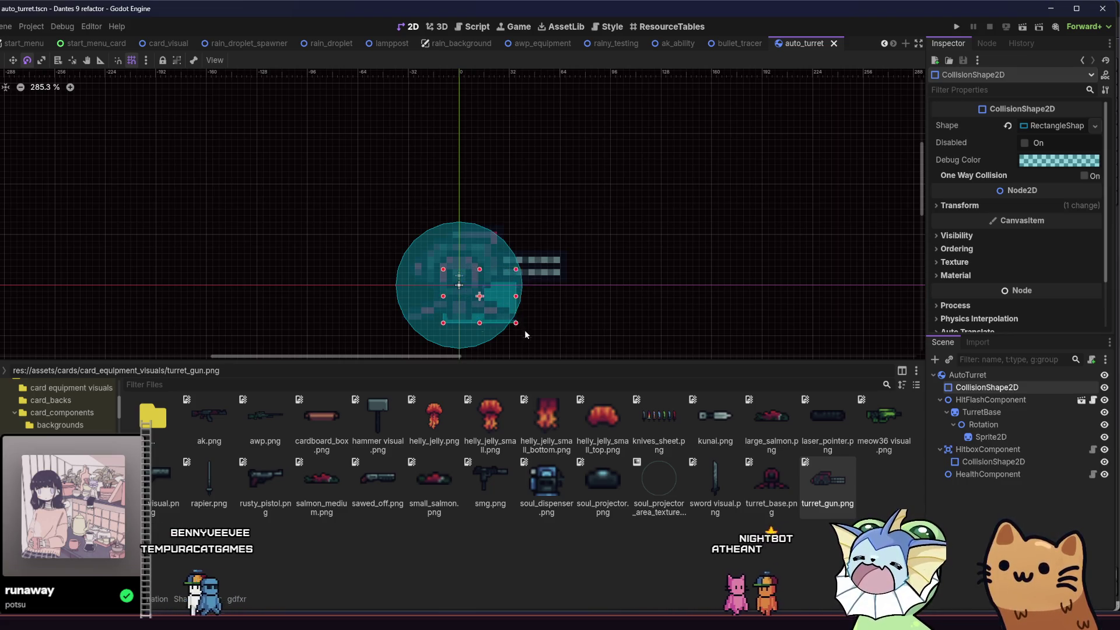
pyautogui.hotkey('ctrl', 'z')
pyautogui.moveTo(478, 317)
pyautogui.mouseDown()
pyautogui.moveTo(516, 323)
pyautogui.moveTo(517, 342)
pyautogui.moveTo(518, 322)
pyautogui.mouseUp()
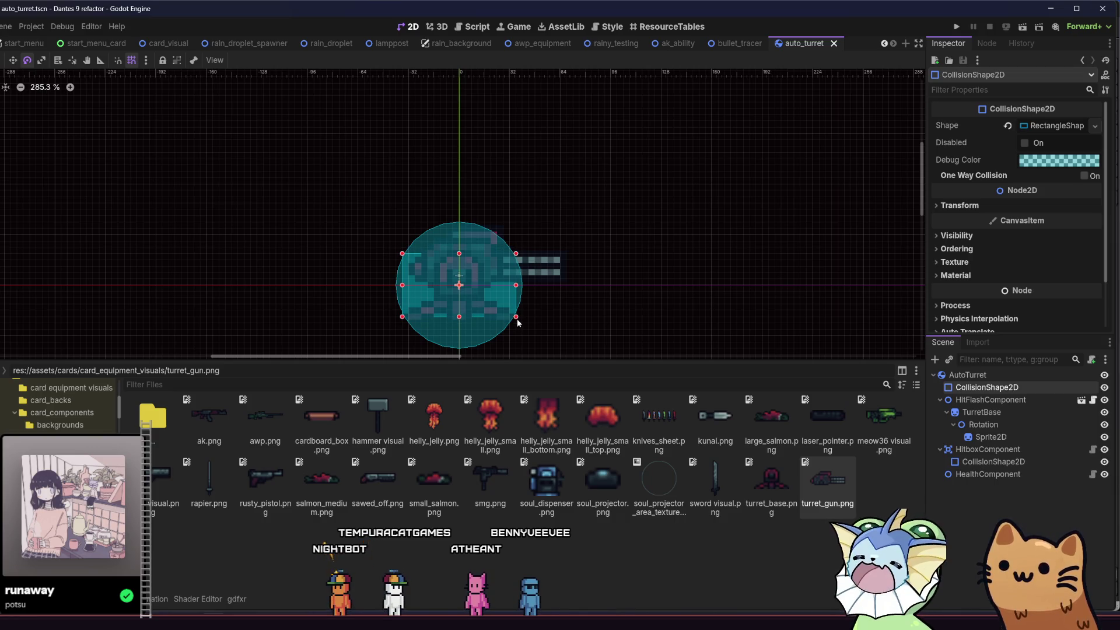
pyautogui.scroll(5, 461, 322)
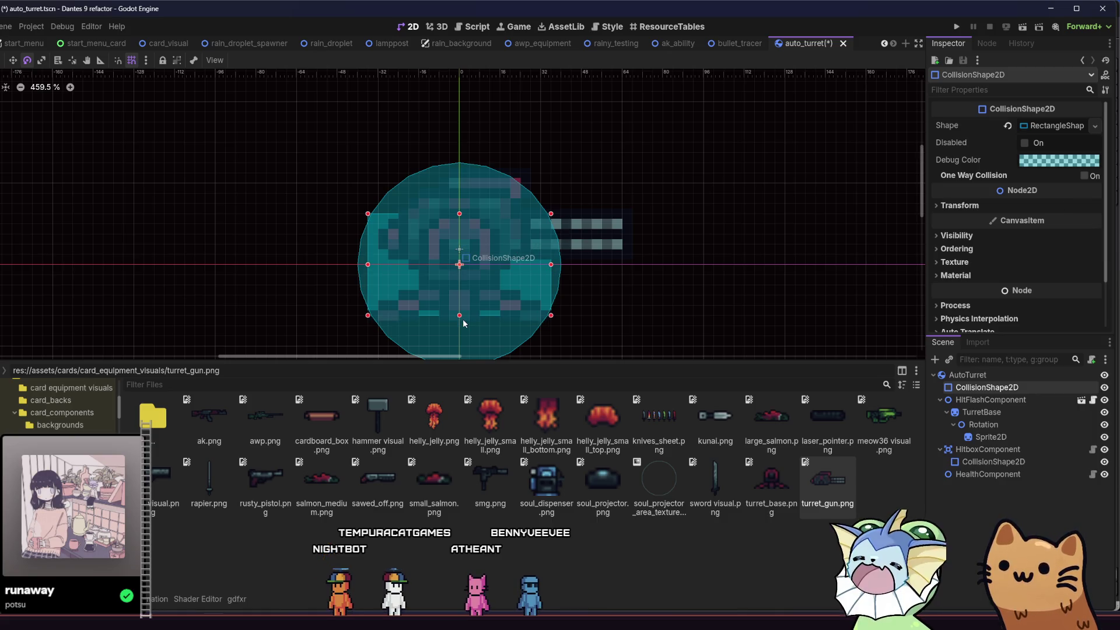
pyautogui.moveTo(463, 319); pyautogui.dragTo(457, 327)
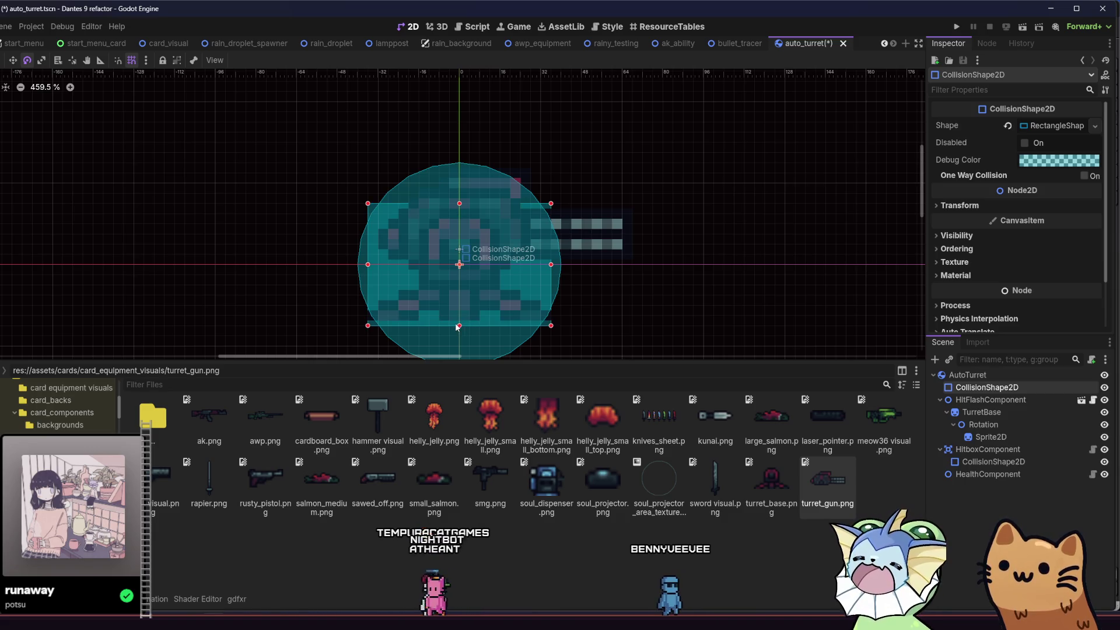
pyautogui.scroll(2, 457, 328)
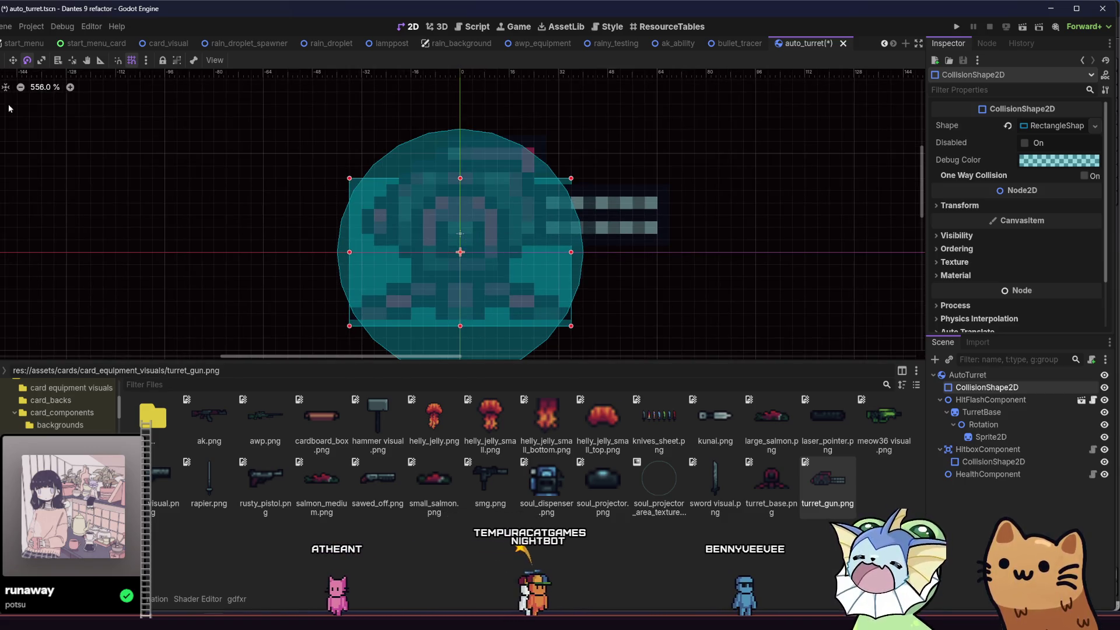
# With grid snapping off, nudge the collision rectangle up to centre it on the turret
pyautogui.press('w')
pyautogui.moveTo(272, 257); pyautogui.dragTo(272, 257)
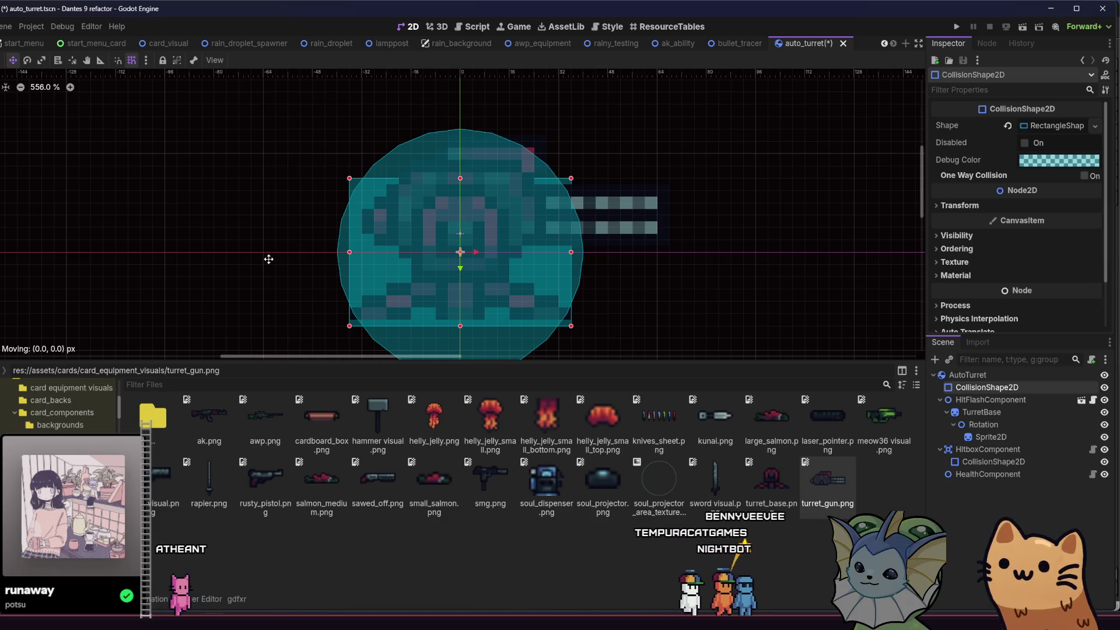
pyautogui.click(128, 61)
pyautogui.press('Up')
pyautogui.press('Up')
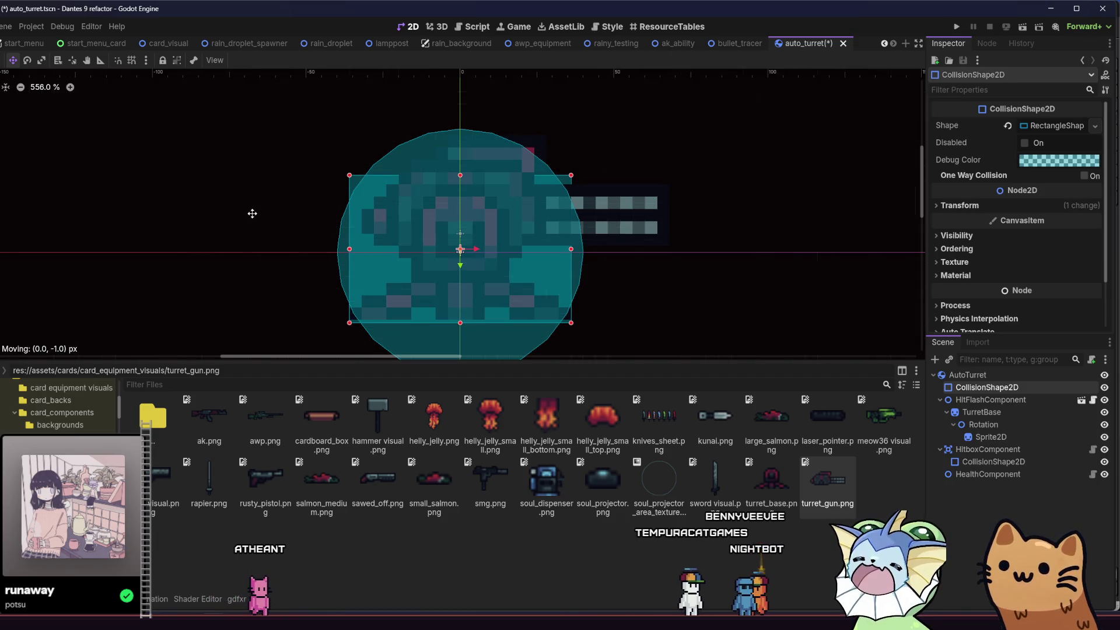
# Save the auto_turret scene and deselect the collision shape
pyautogui.hotkey('ctrl', 's')
pyautogui.scroll(-5, 251, 242)
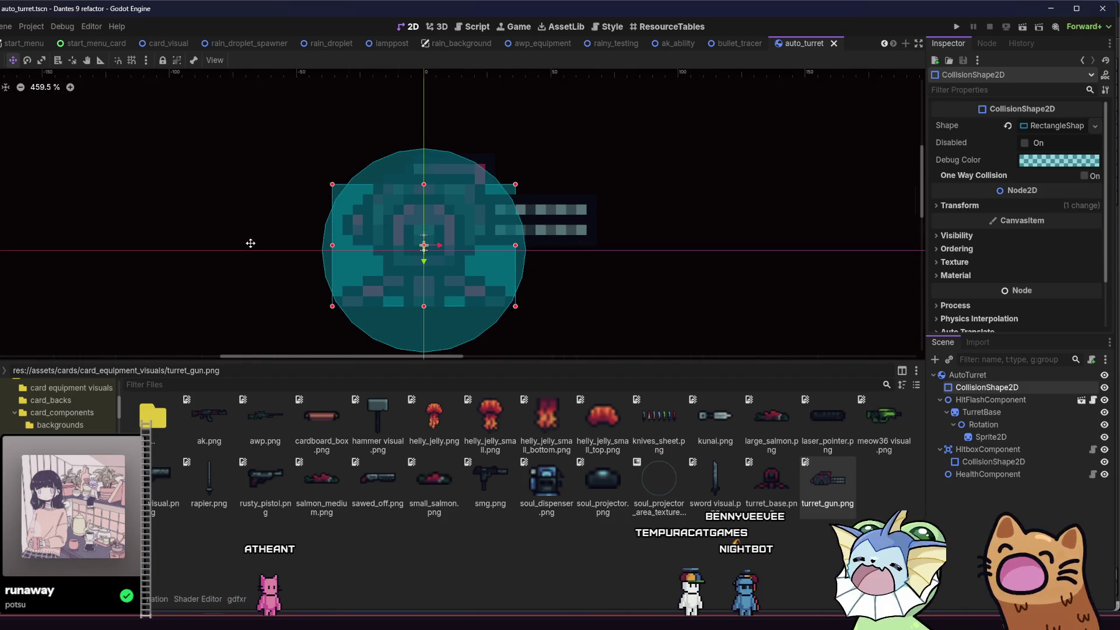
pyautogui.scroll(3, 188, 235)
pyautogui.hscroll(-1, 190, 168)
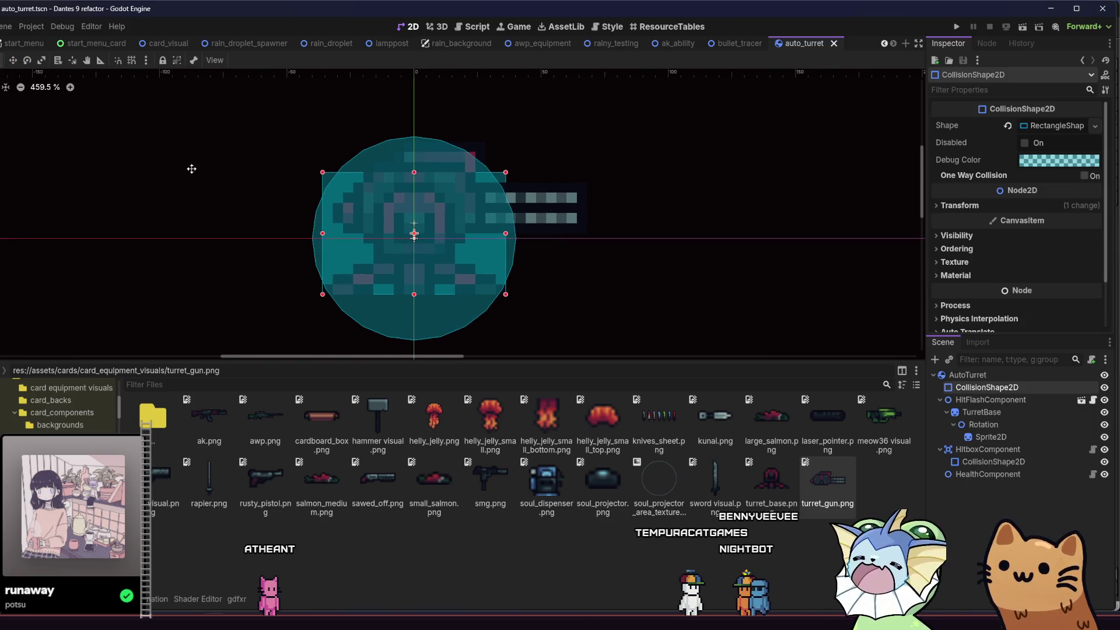
pyautogui.click(648, 290)
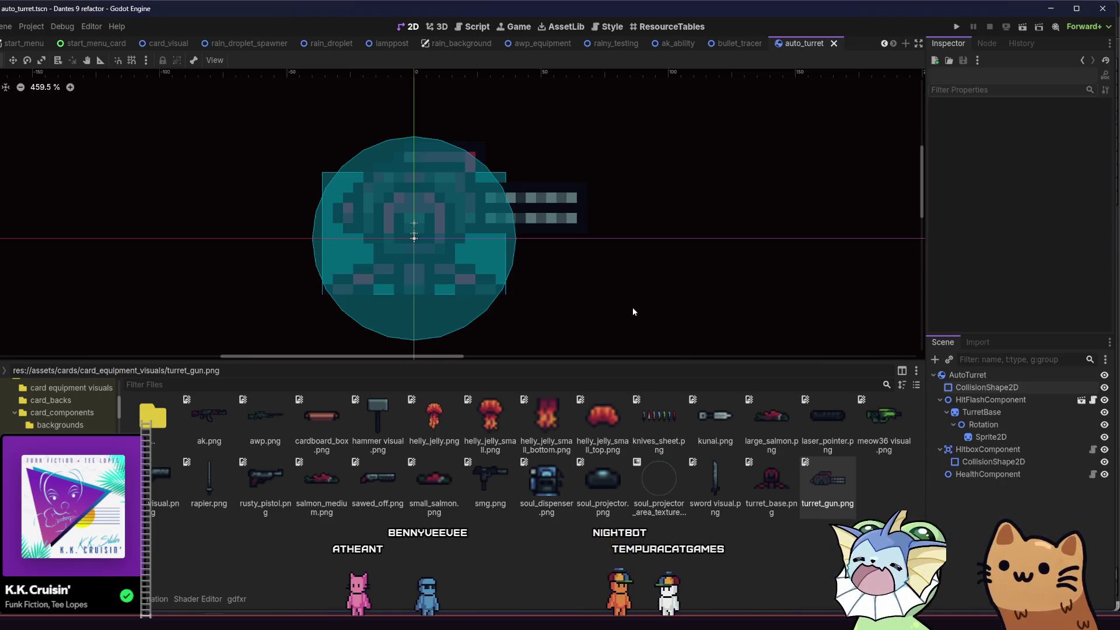
# Instance projectile_shooting_component.tscn as a child of the turret's Rotation node
pyautogui.click(968, 425)
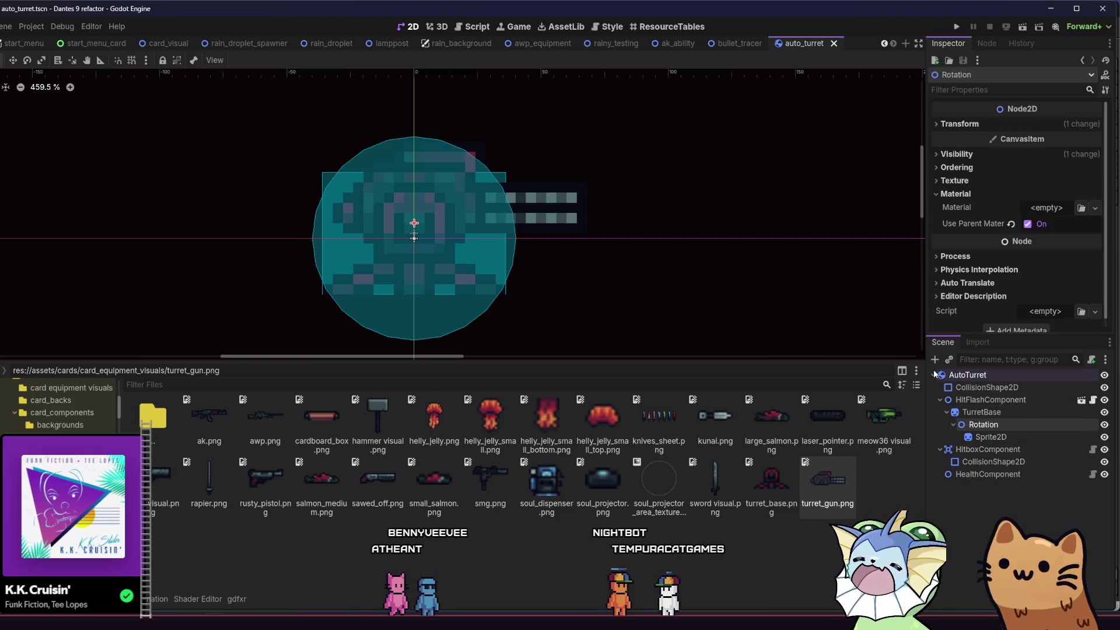
pyautogui.click(936, 359)
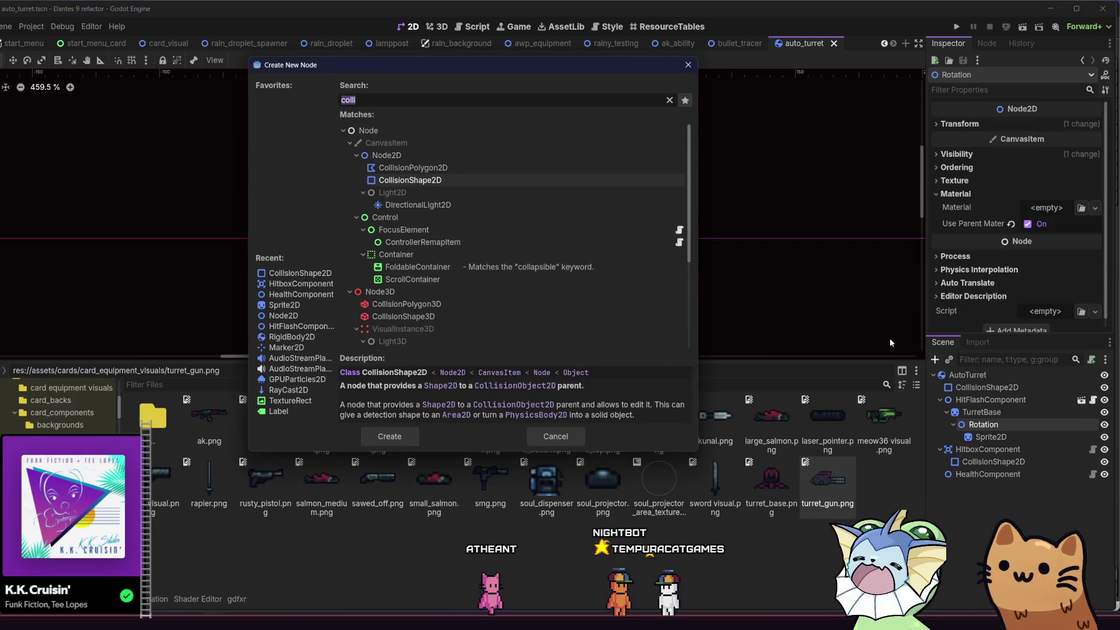
pyautogui.press('Escape')
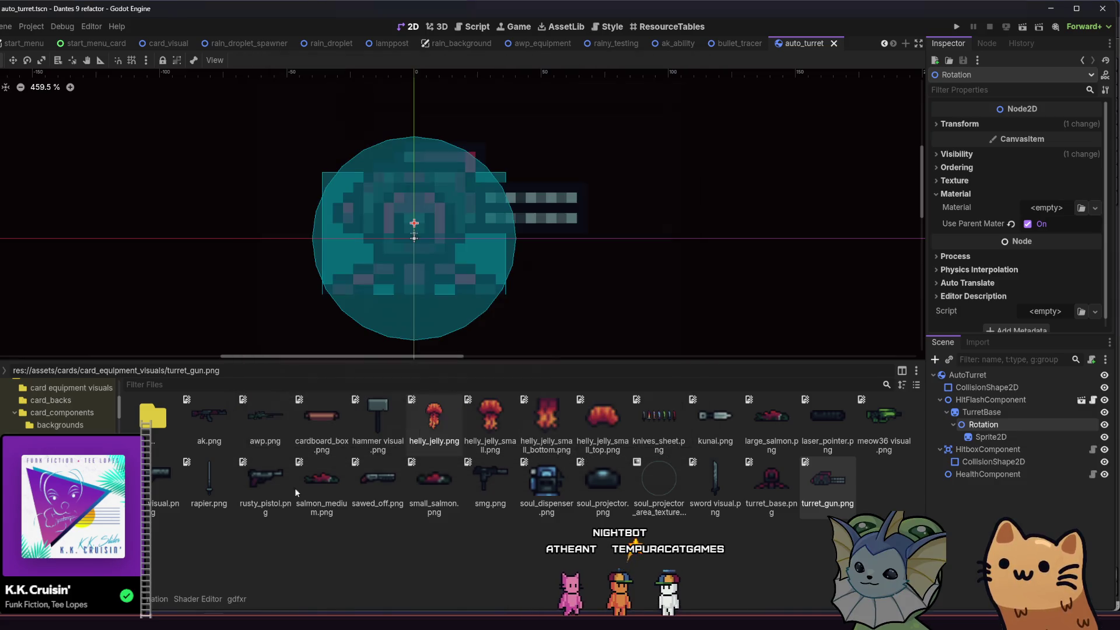
pyautogui.click(949, 360)
pyautogui.write('projectile')
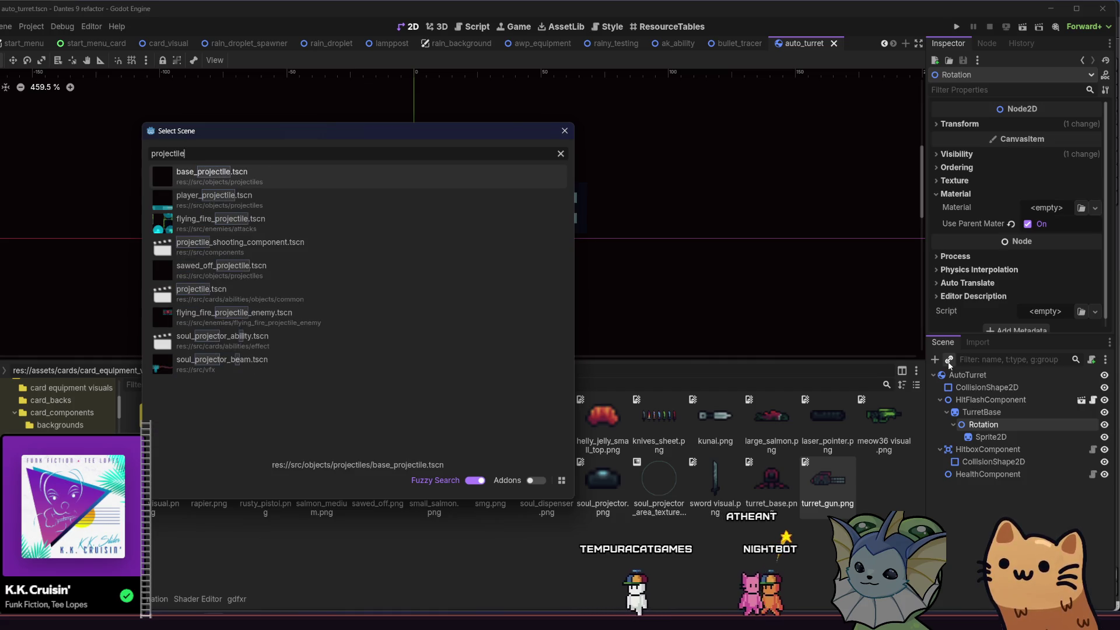
pyautogui.click(278, 247)
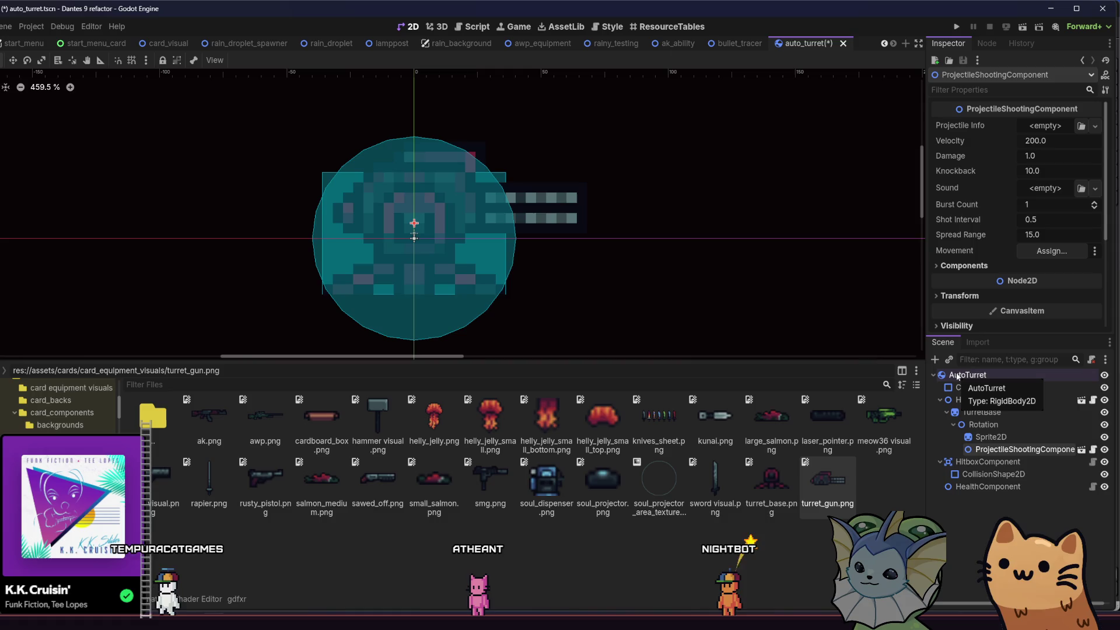
# Open the ProjectileShootingComponent's scene for editing to view its prepare_attack and do_attack functions
pyautogui.click(1020, 266)
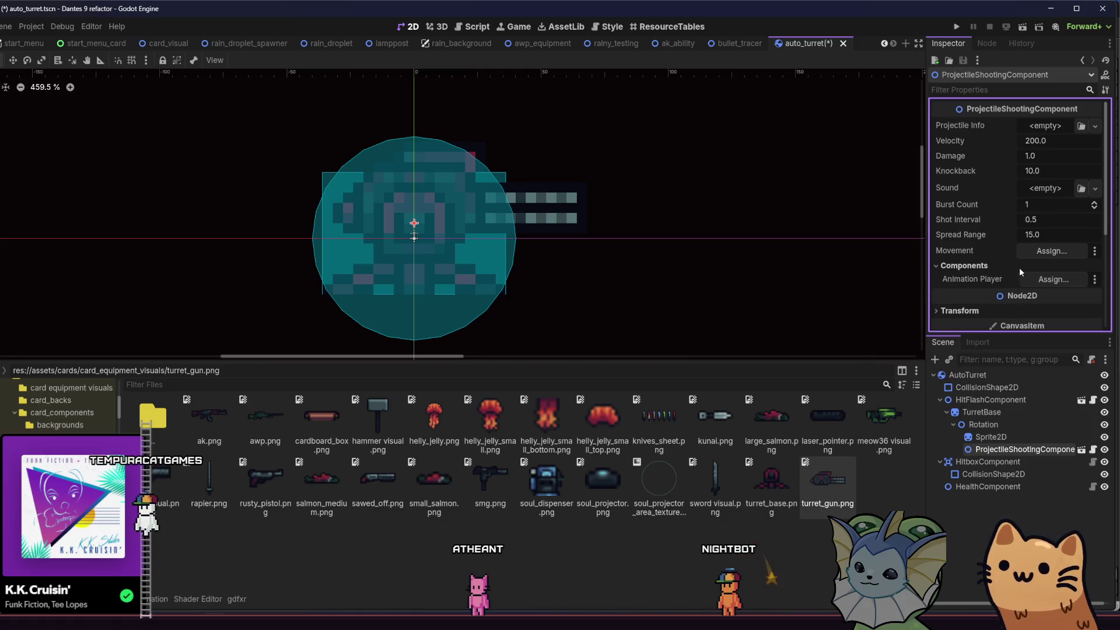
pyautogui.click(1020, 266)
pyautogui.click(1037, 264)
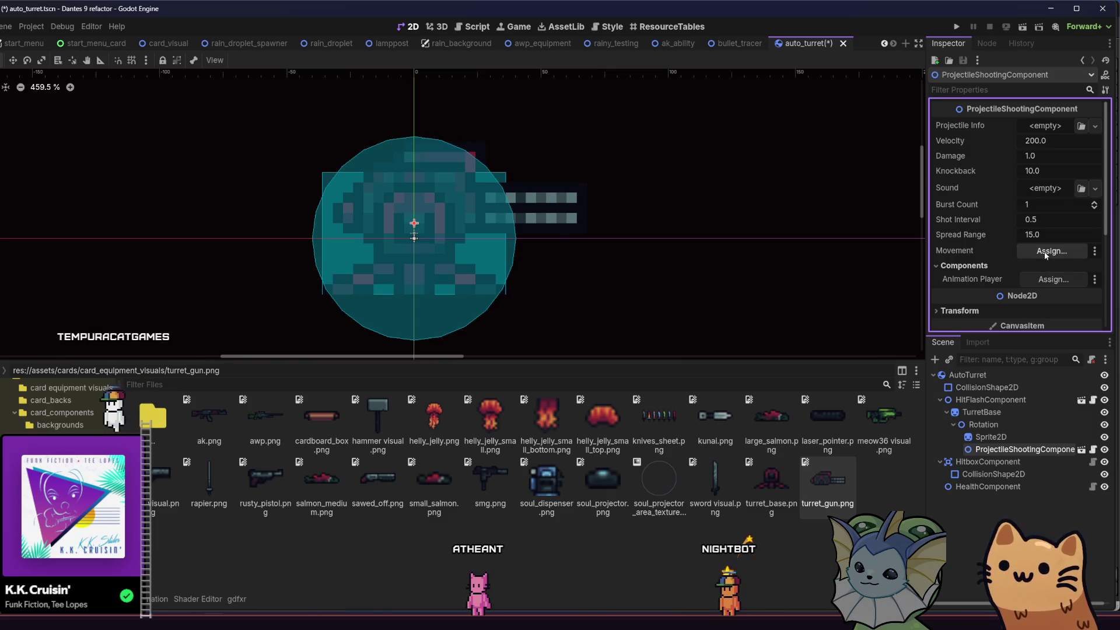
pyautogui.click(1004, 263)
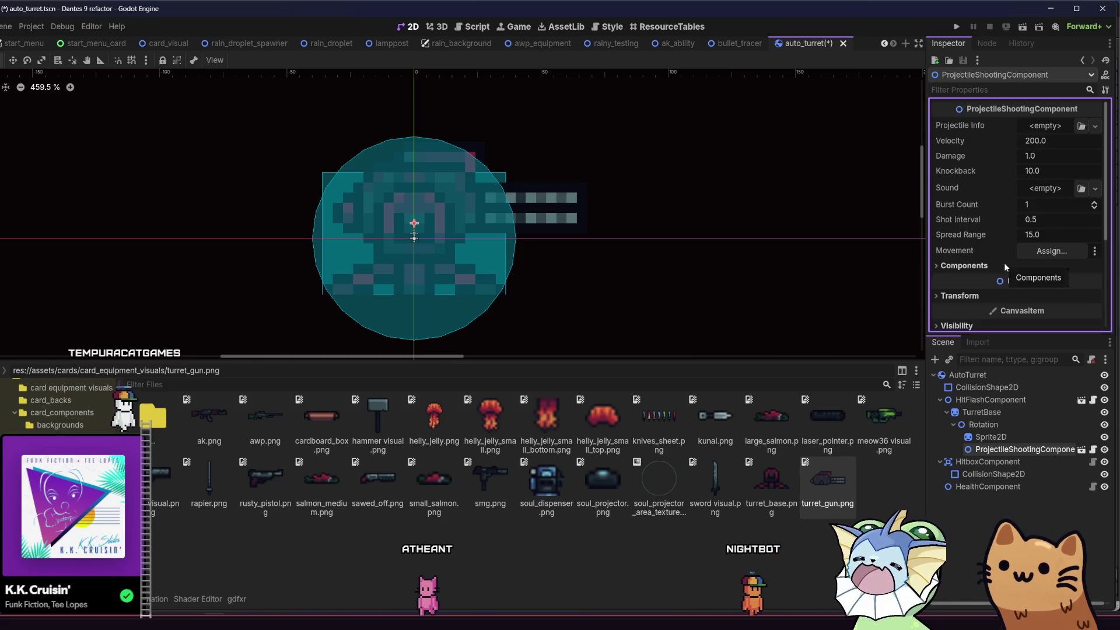
pyautogui.click(1088, 451)
pyautogui.click(1080, 450)
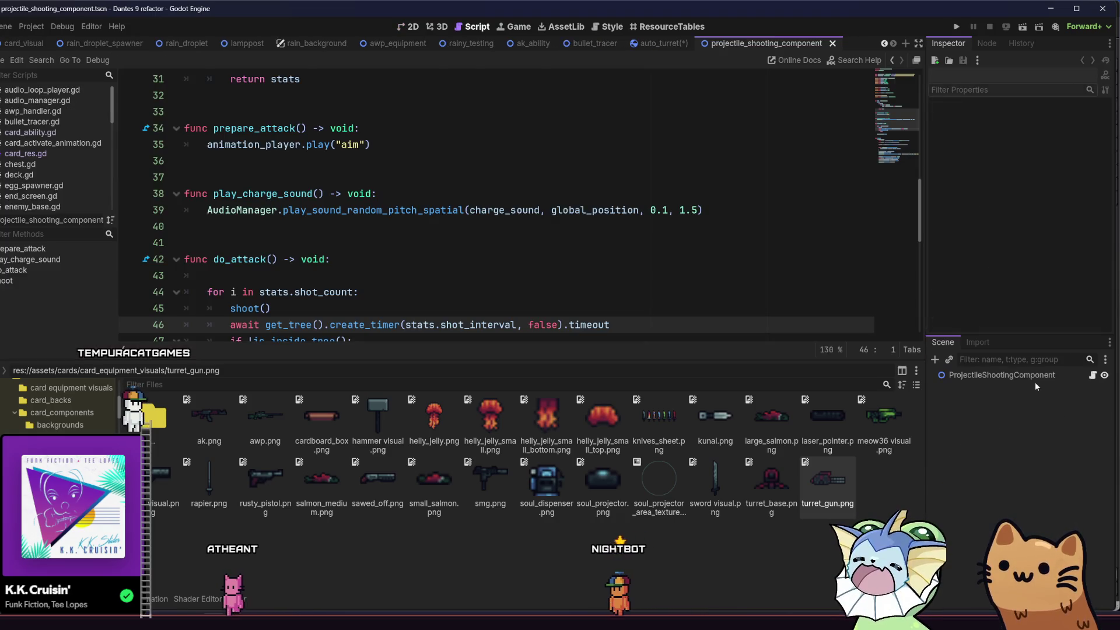
# Close the projectile_shooting_component tab and save the auto_turret scene
pyautogui.click(832, 43)
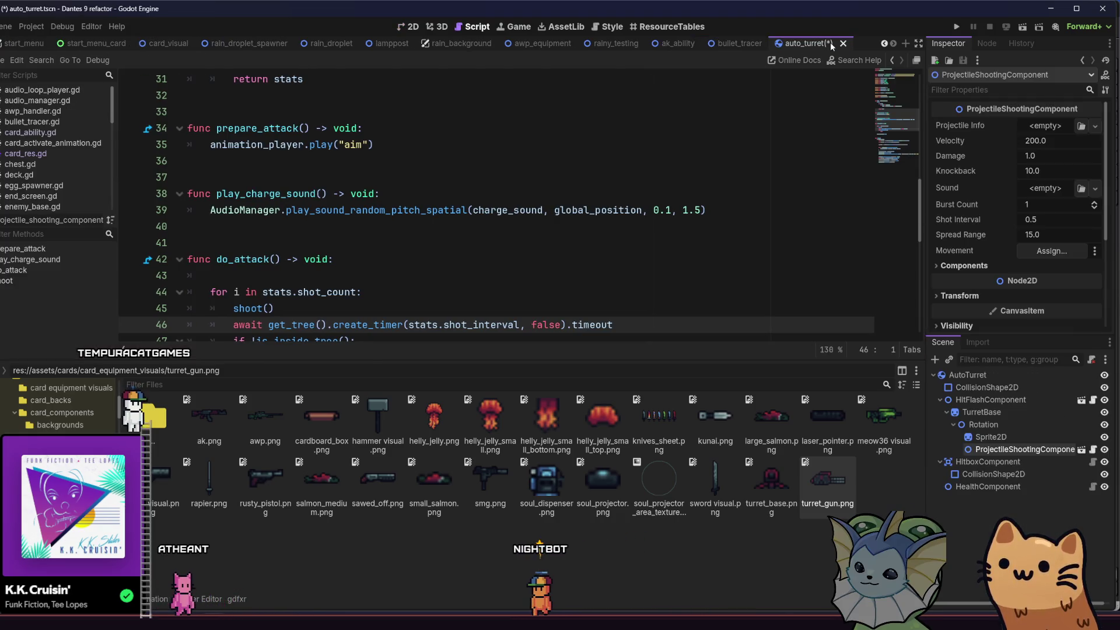
pyautogui.hotkey('ctrl', 's')
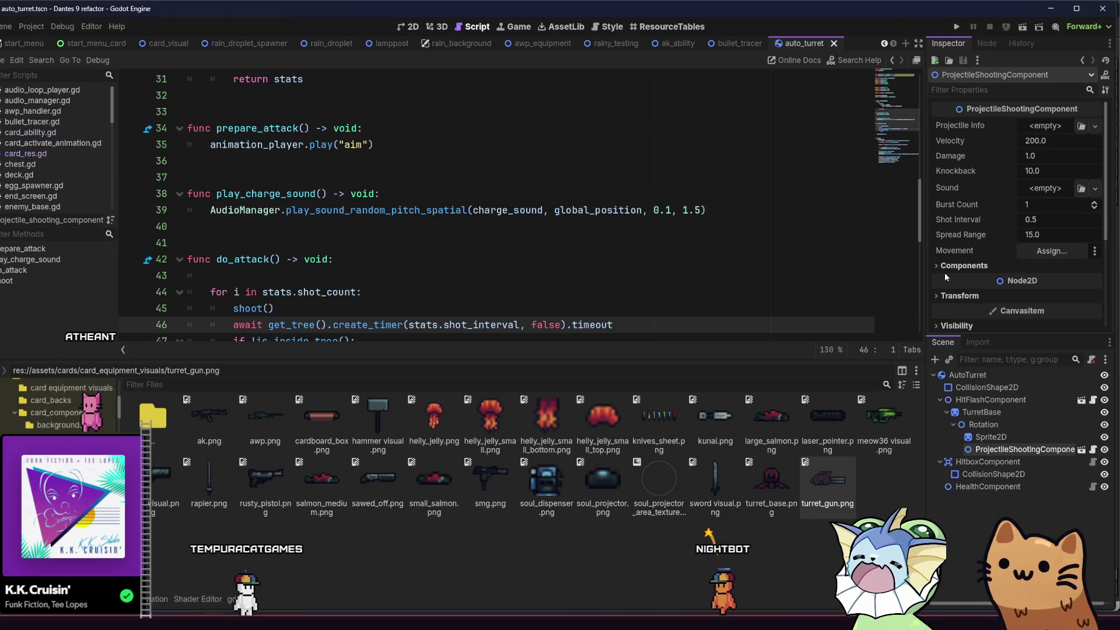
pyautogui.moveTo(940, 278)
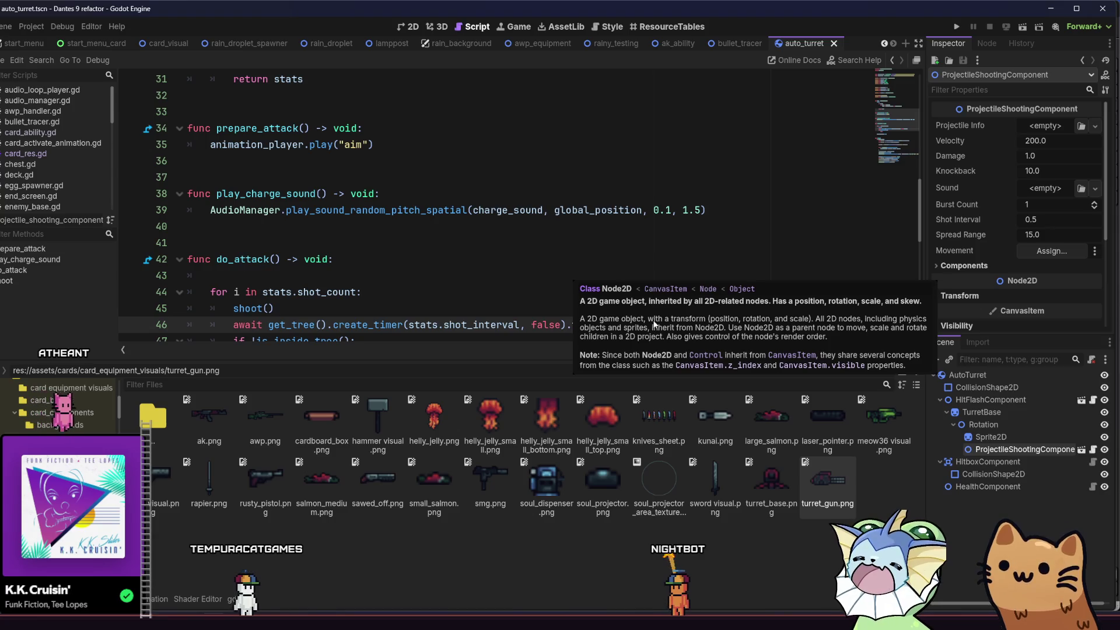
pyautogui.scroll(10, 396, 312)
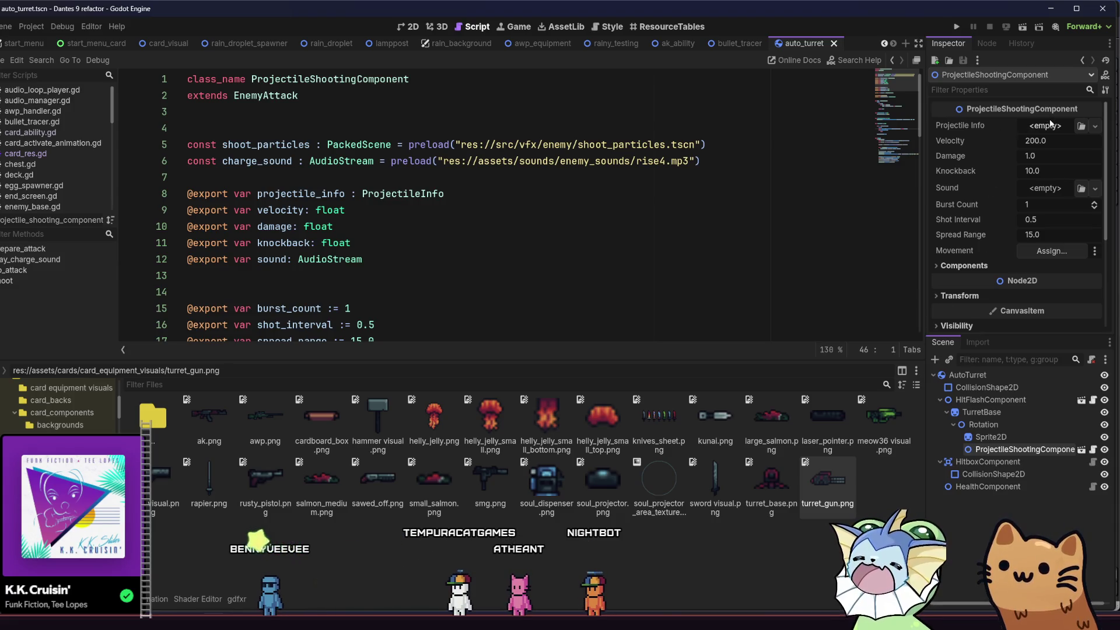
pyautogui.click(1092, 449)
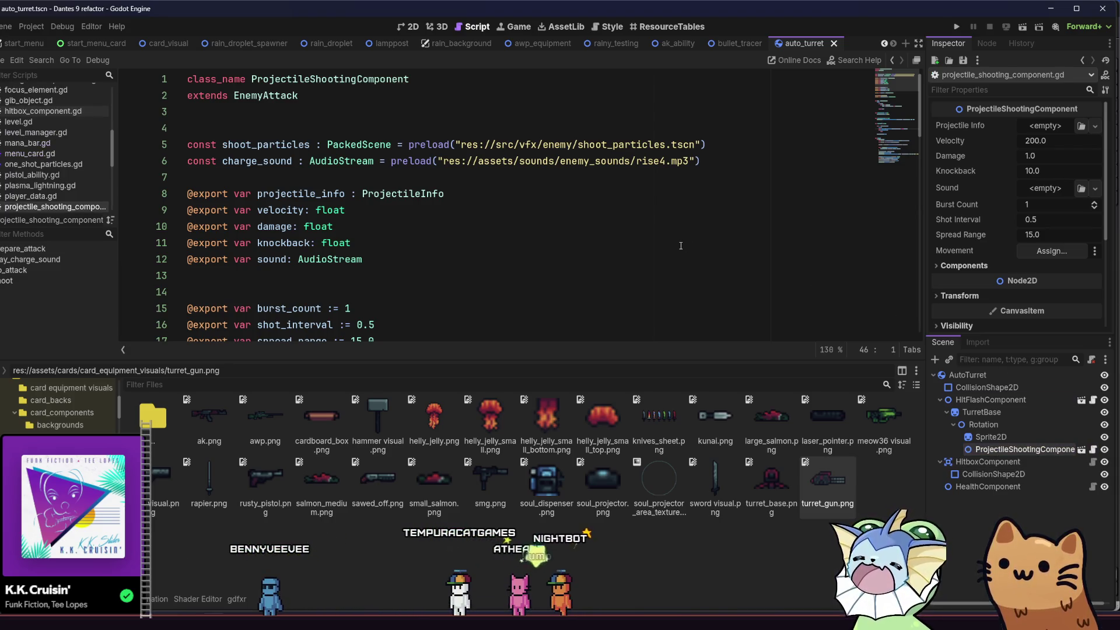
pyautogui.scroll(-3, 680, 246)
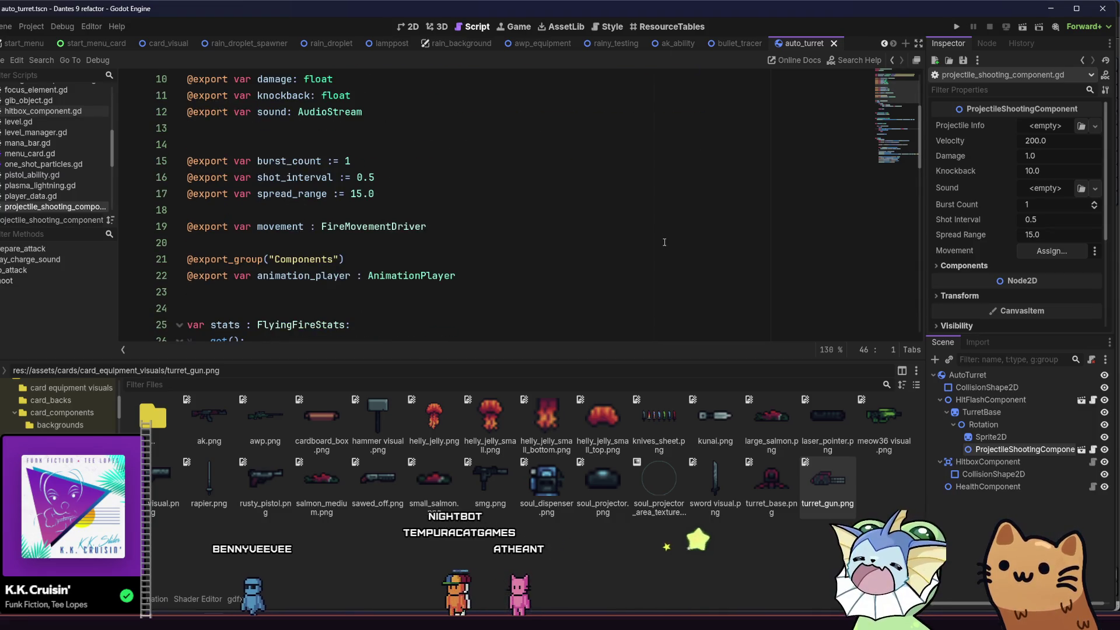
pyautogui.scroll(-4, 664, 243)
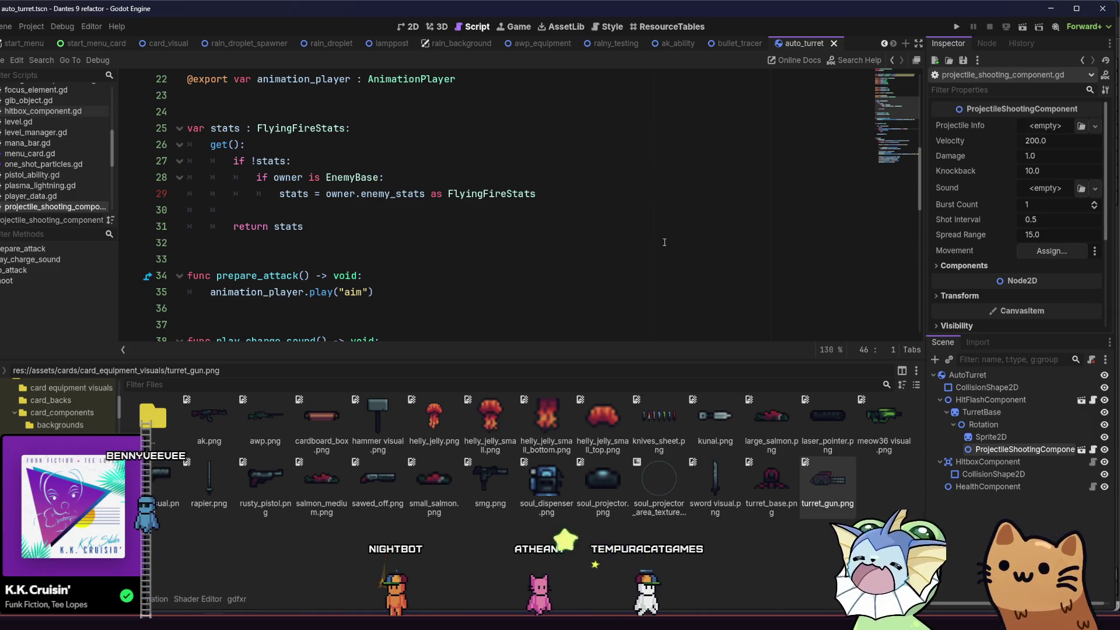
pyautogui.scroll(-3, 665, 242)
pyautogui.scroll(1, 665, 242)
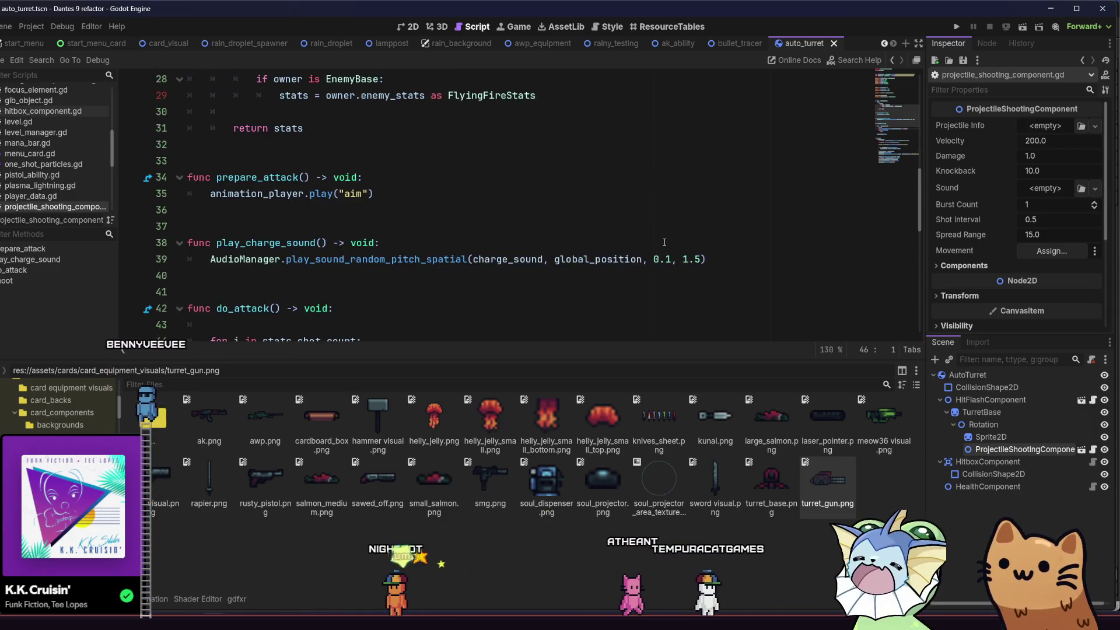
pyautogui.scroll(-3, 664, 242)
pyautogui.scroll(-2, 665, 242)
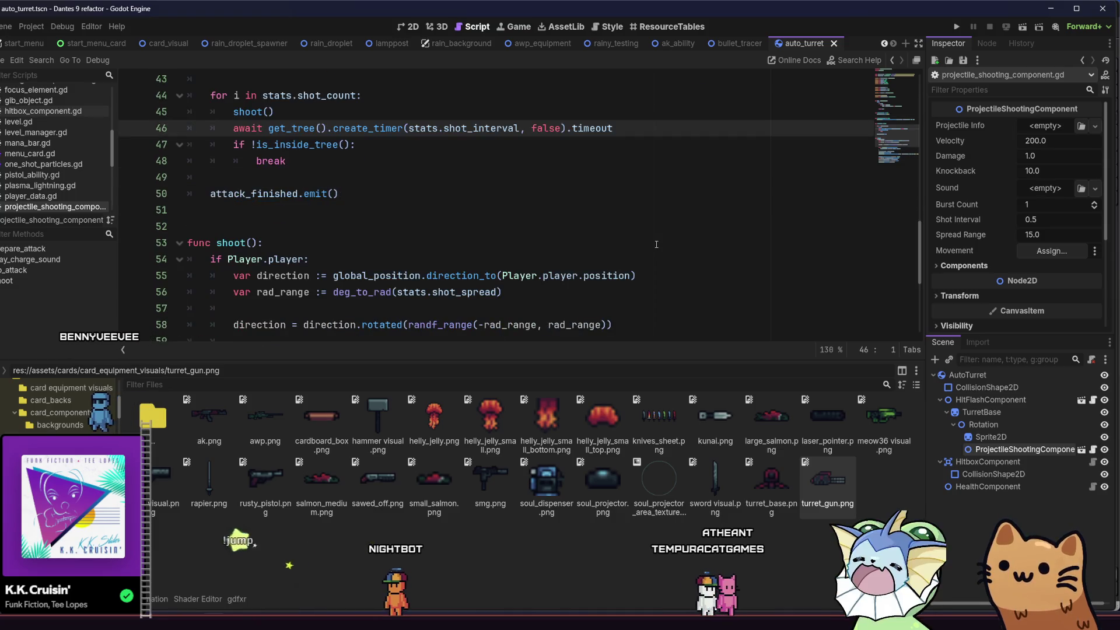
pyautogui.scroll(-2, 657, 244)
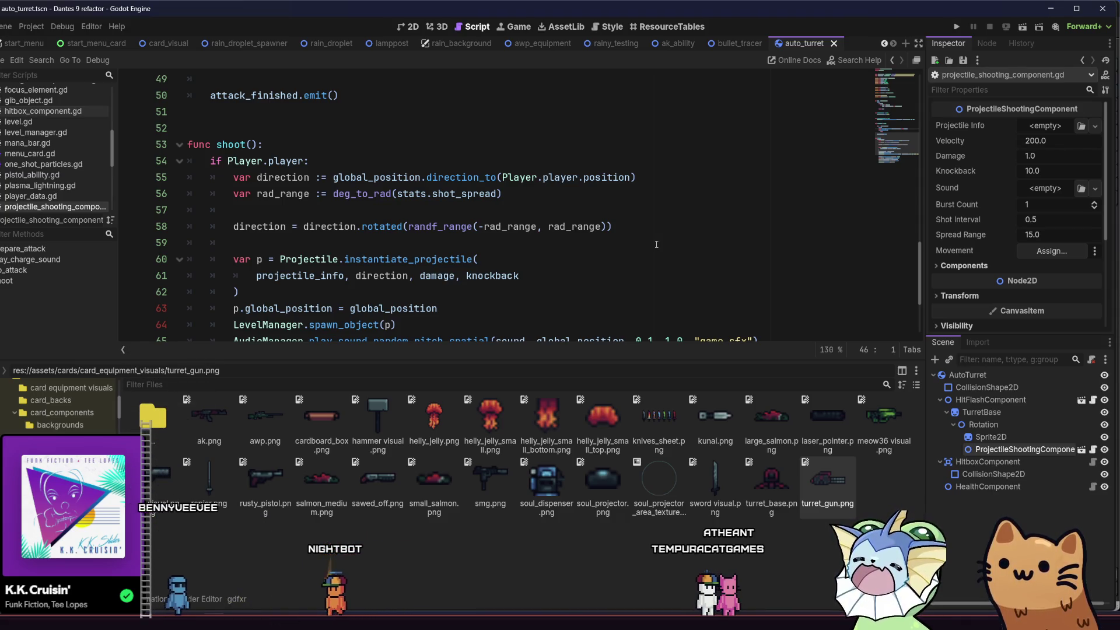
pyautogui.scroll(-1, 656, 244)
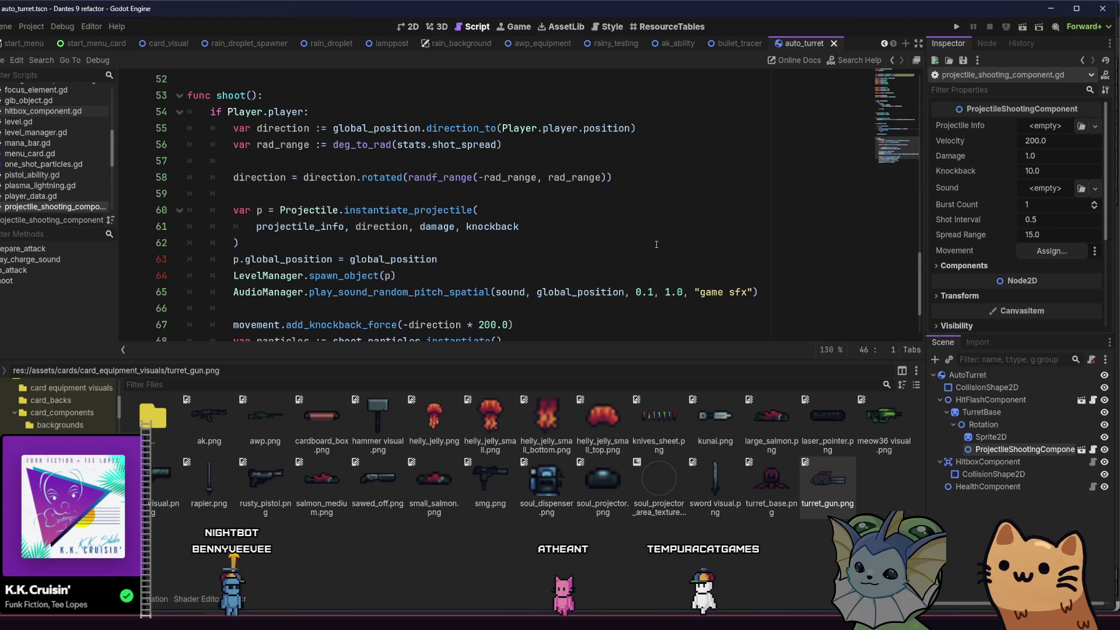
pyautogui.scroll(-2, 656, 244)
pyautogui.scroll(3, 656, 244)
# Select ProjectileShootingComponent and start deleting it, but cancel the confirmation
pyautogui.scroll(-2, 656, 244)
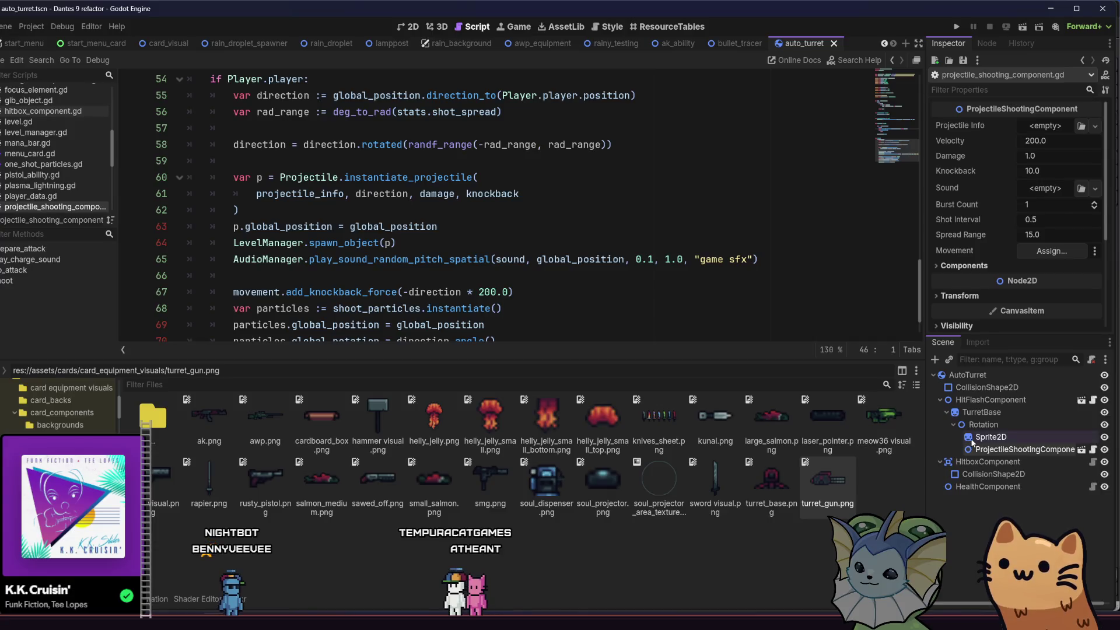
pyautogui.click(991, 437)
pyautogui.click(986, 449)
pyautogui.press('Delete')
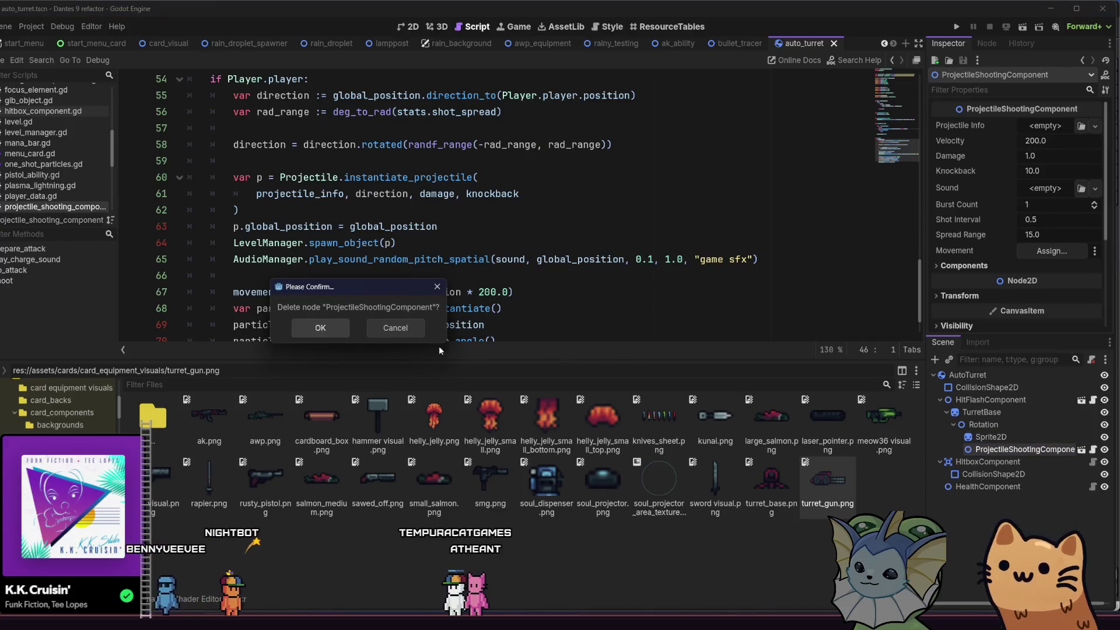
pyautogui.click(403, 330)
# Delete the ProjectileShootingComponent node, then inspect the hitbox CollisionShape2D and HealthComponent
pyautogui.scroll(-1, 563, 275)
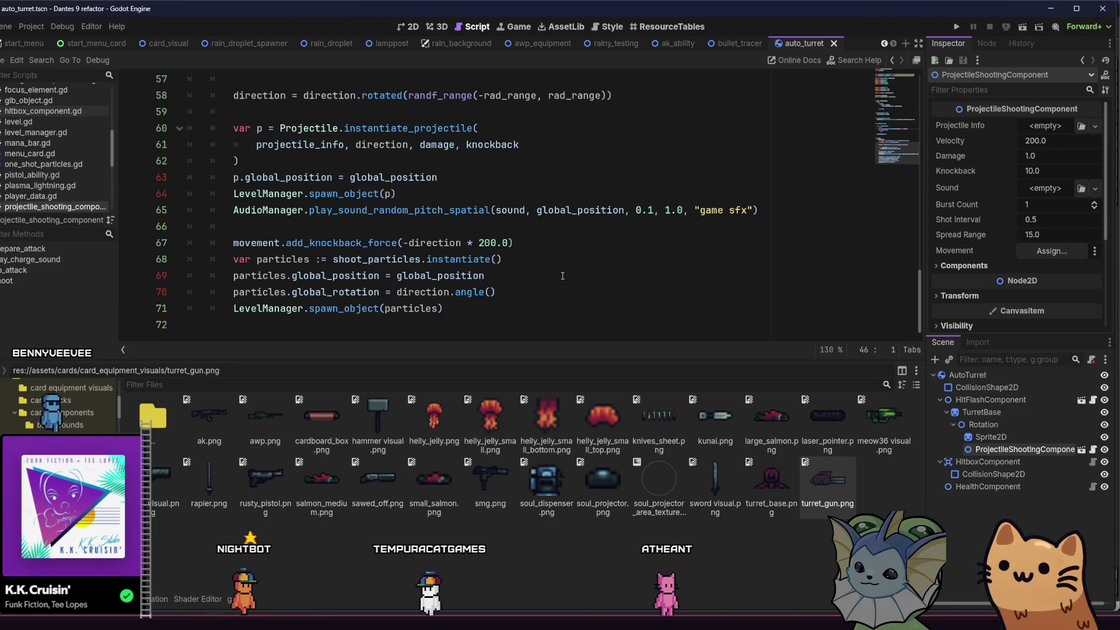
pyautogui.moveTo(433, 129)
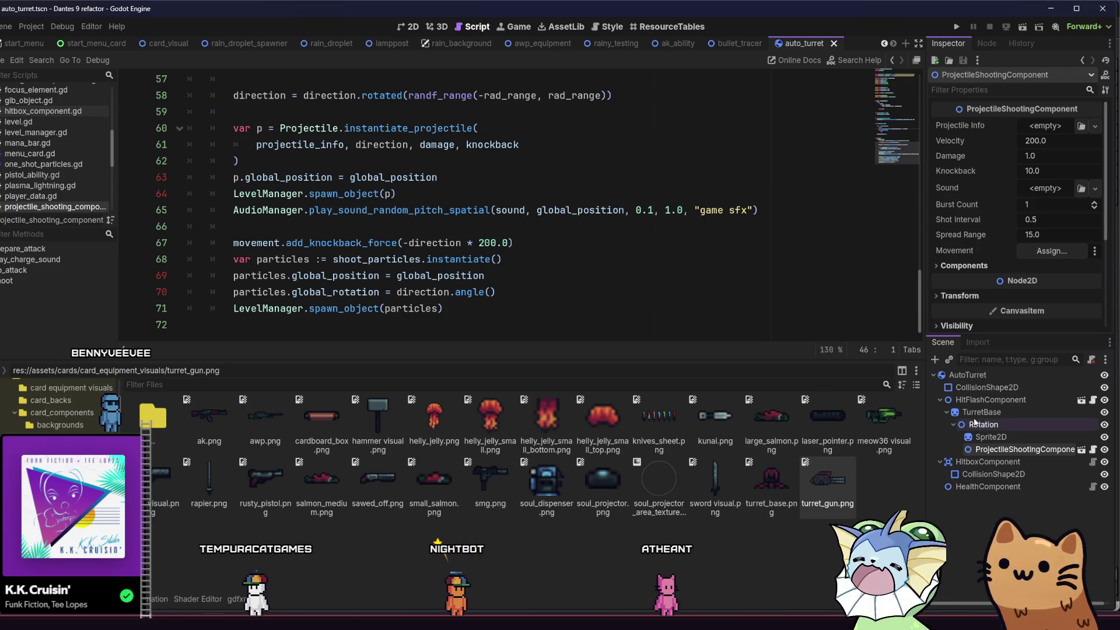
pyautogui.click(993, 437)
pyautogui.click(1018, 450)
pyautogui.press('Delete')
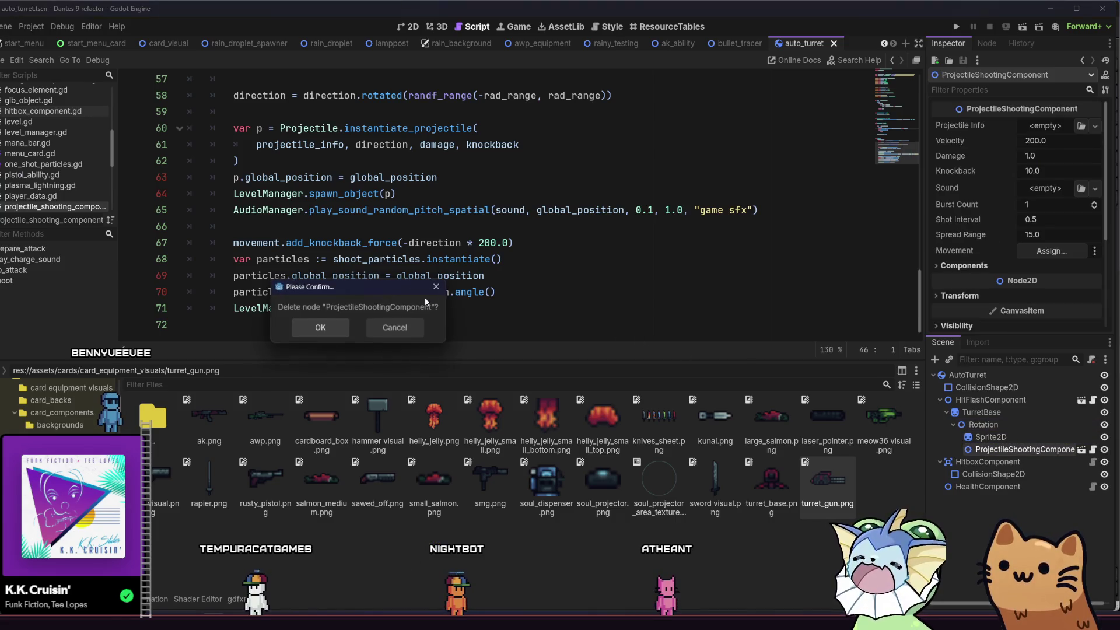
pyautogui.click(342, 330)
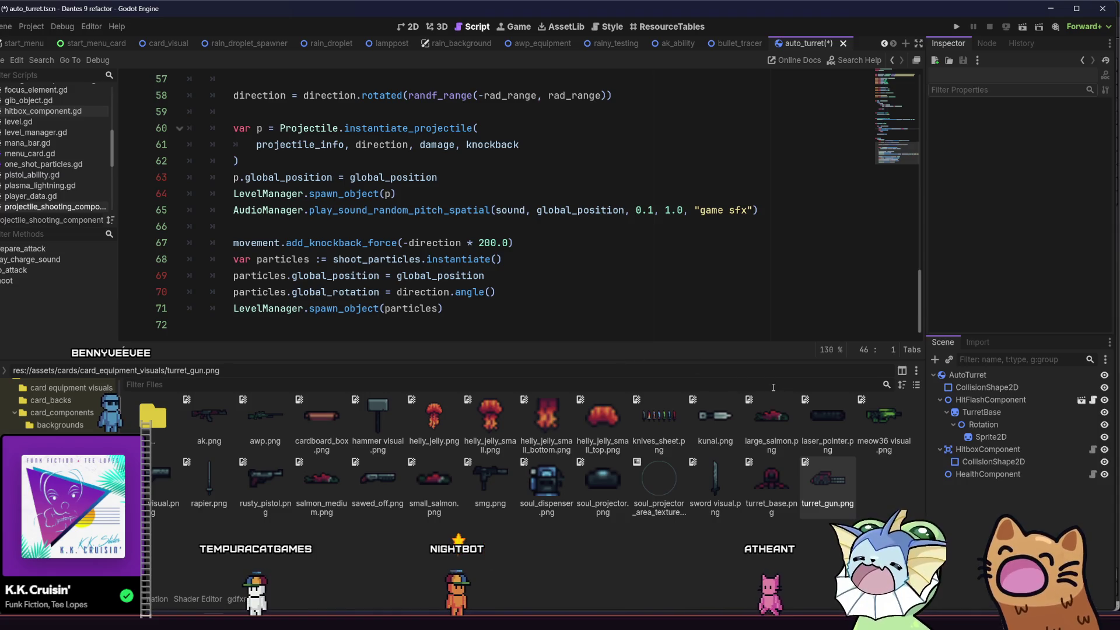
pyautogui.click(955, 461)
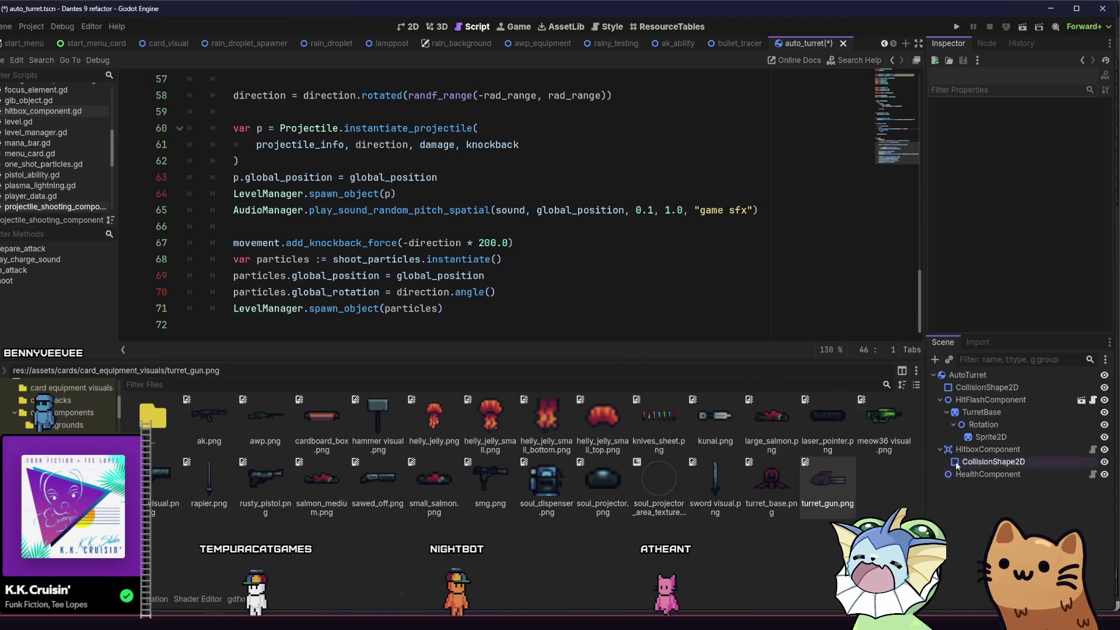
pyautogui.click(992, 475)
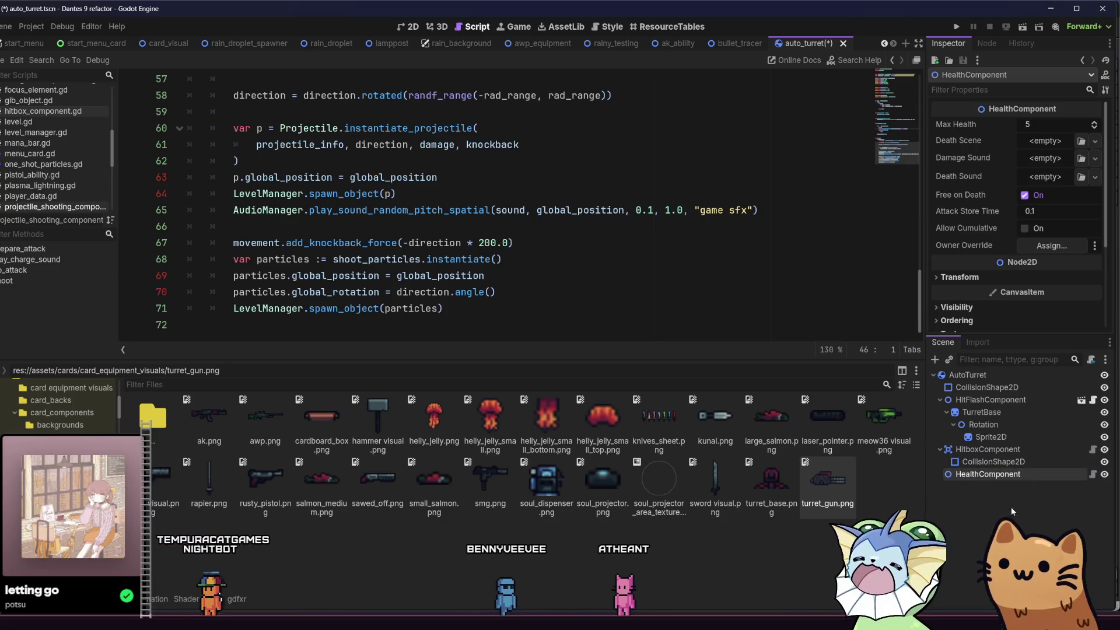
pyautogui.click(1006, 476)
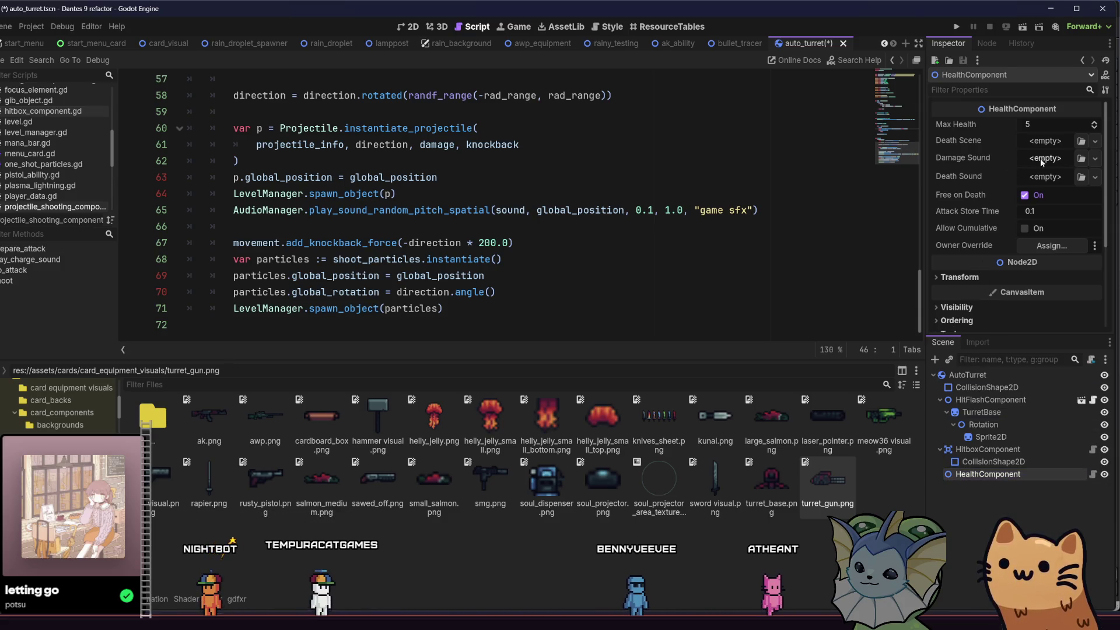
pyautogui.click(967, 375)
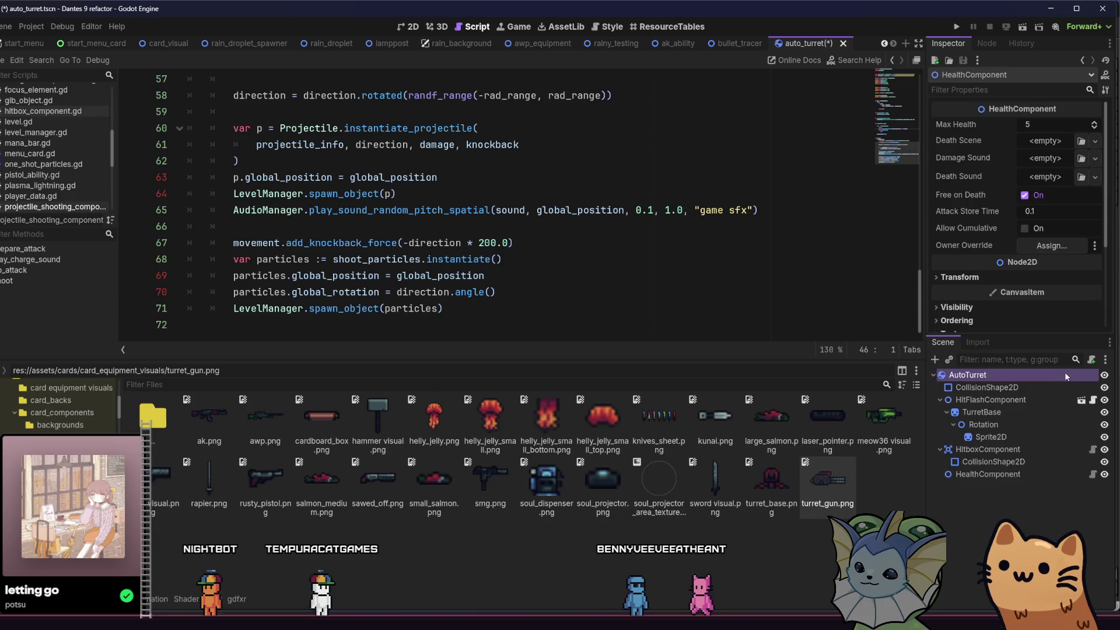
pyautogui.click(1091, 359)
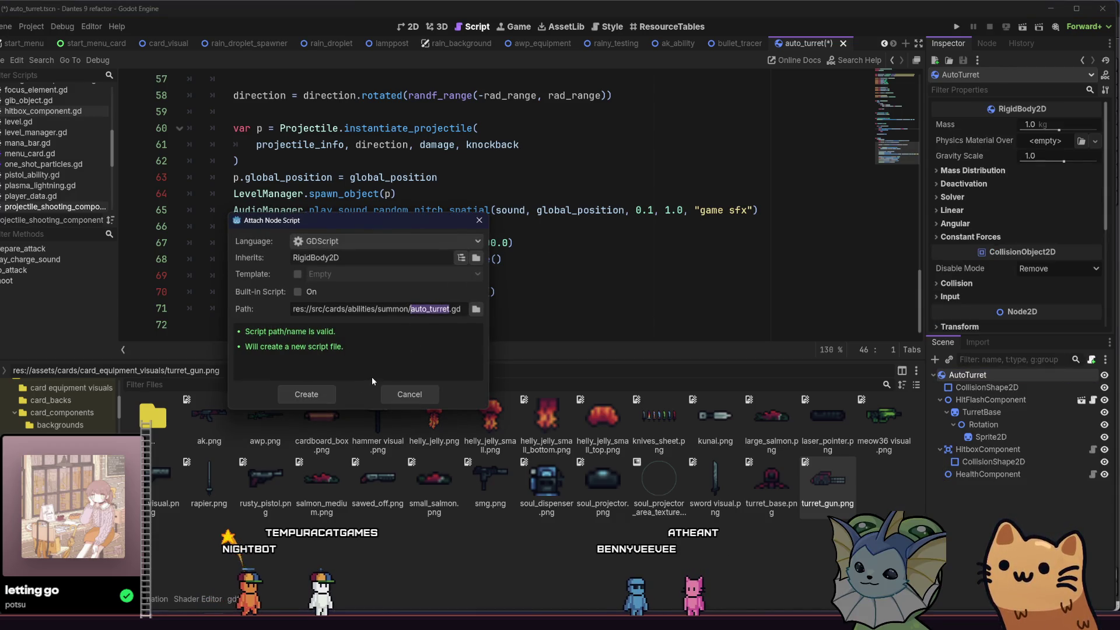
# Name the new AutoTurret script summon_card_ability.gd and create it
pyautogui.write('summon_')
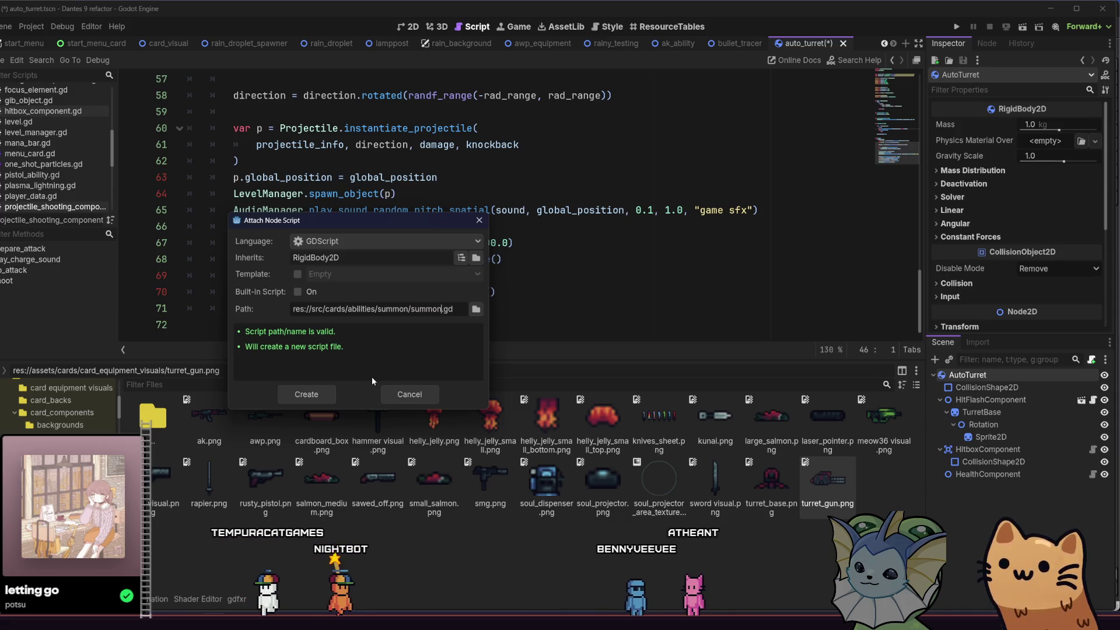
pyautogui.write('card_a')
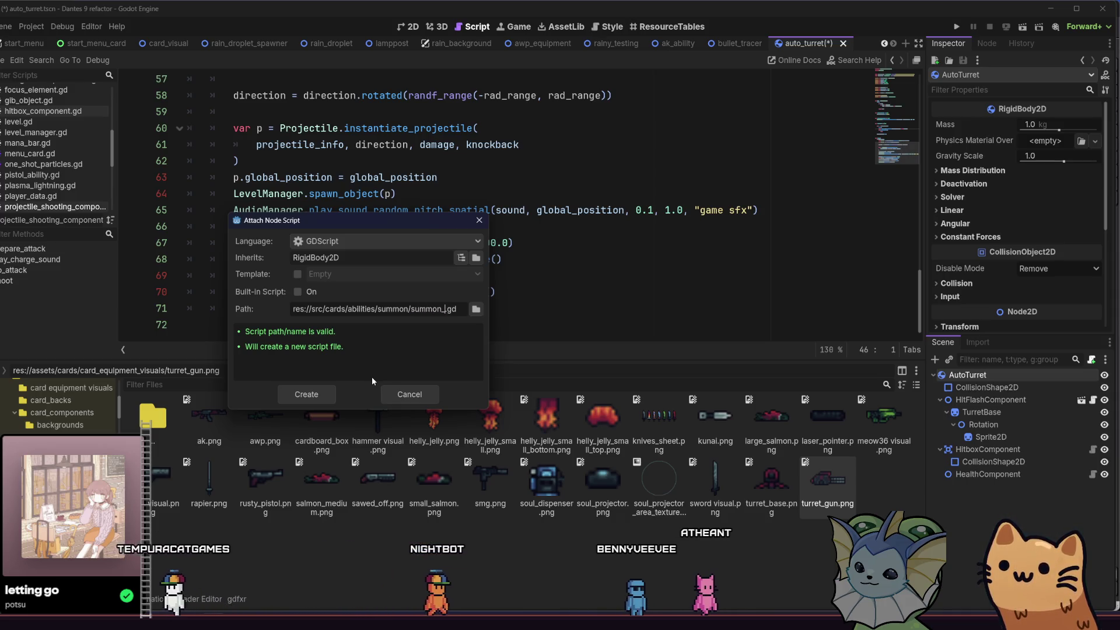
pyautogui.write('bility')
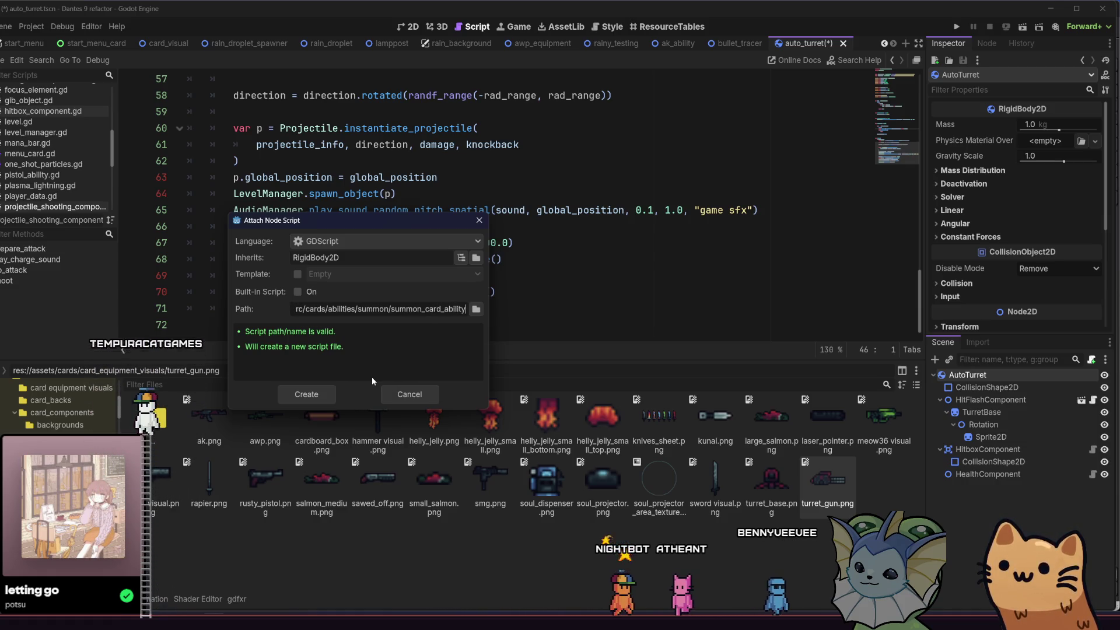
pyautogui.click(306, 395)
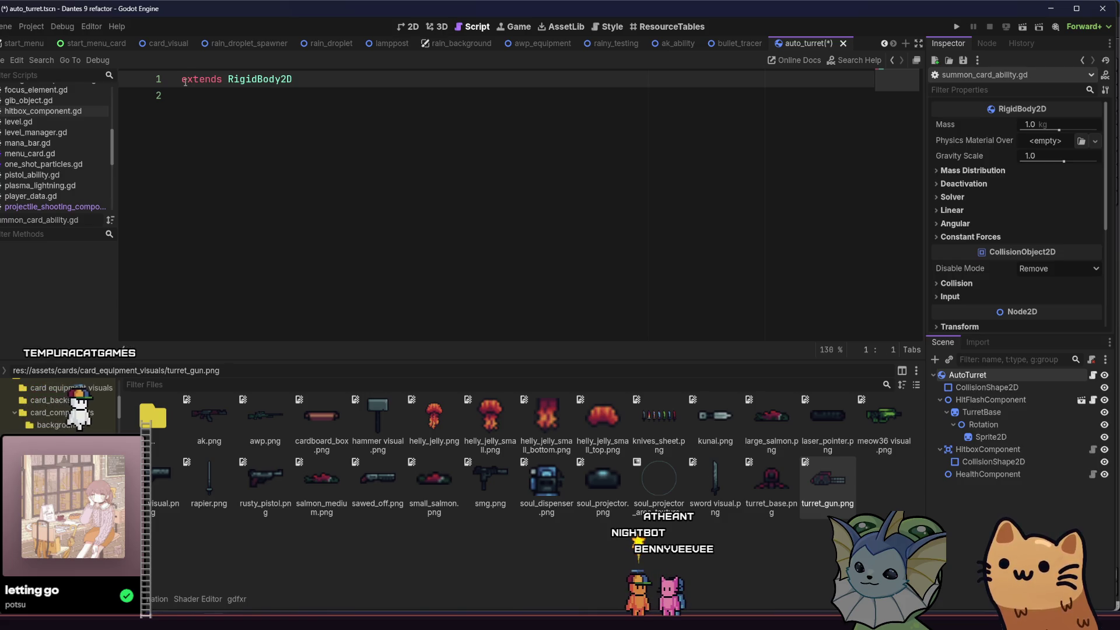
# Add 'class_name SummonCardAbility' on line 1 and change 'extends RigidBody2D' to CardAbility
pyautogui.press('Return')
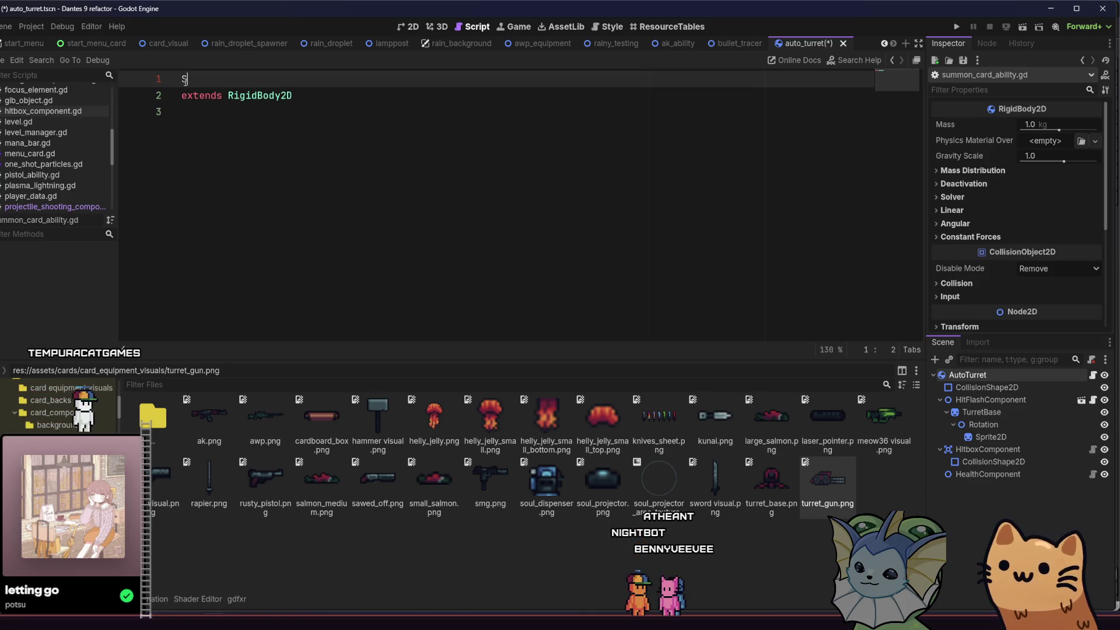
pyautogui.write('class_')
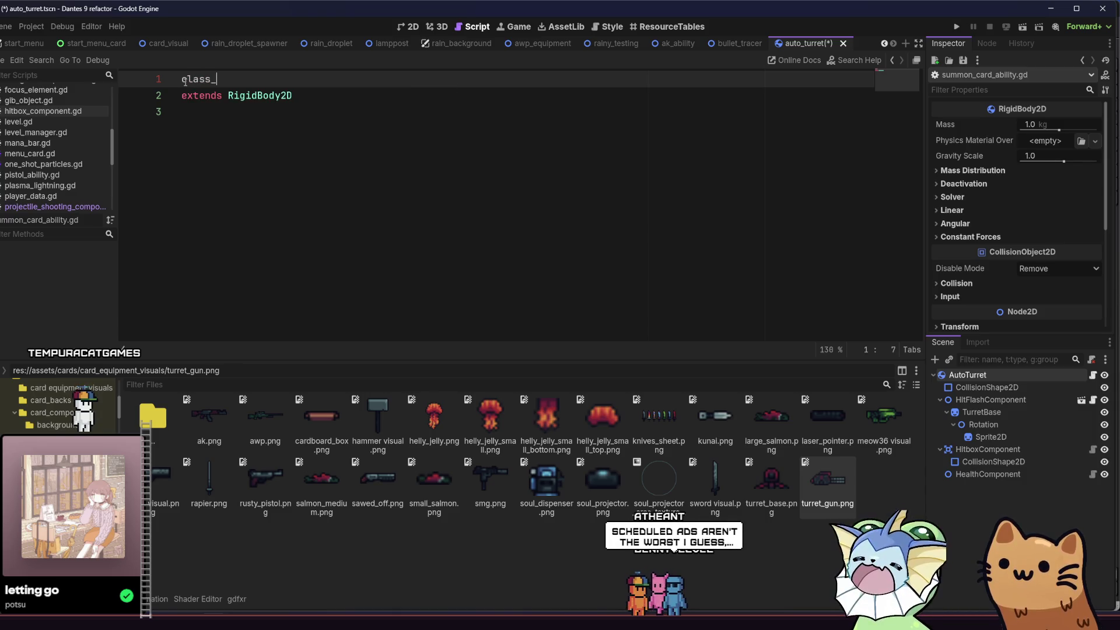
pyautogui.press('Return')
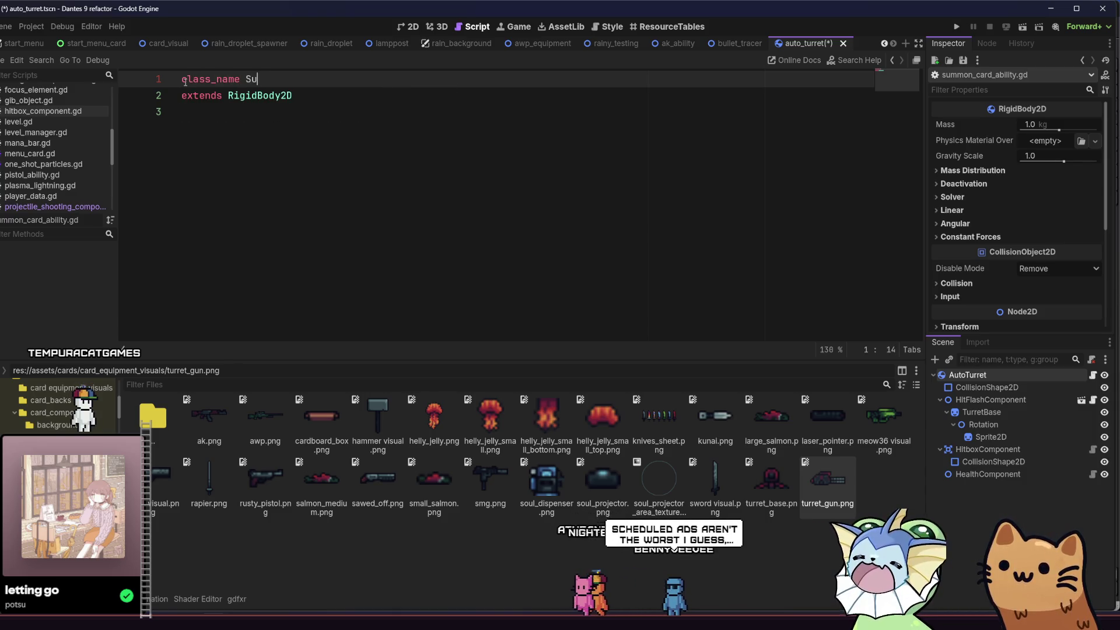
pyautogui.press('BackSpace')
pyautogui.press('BackSpace')
pyautogui.press('BackSpace')
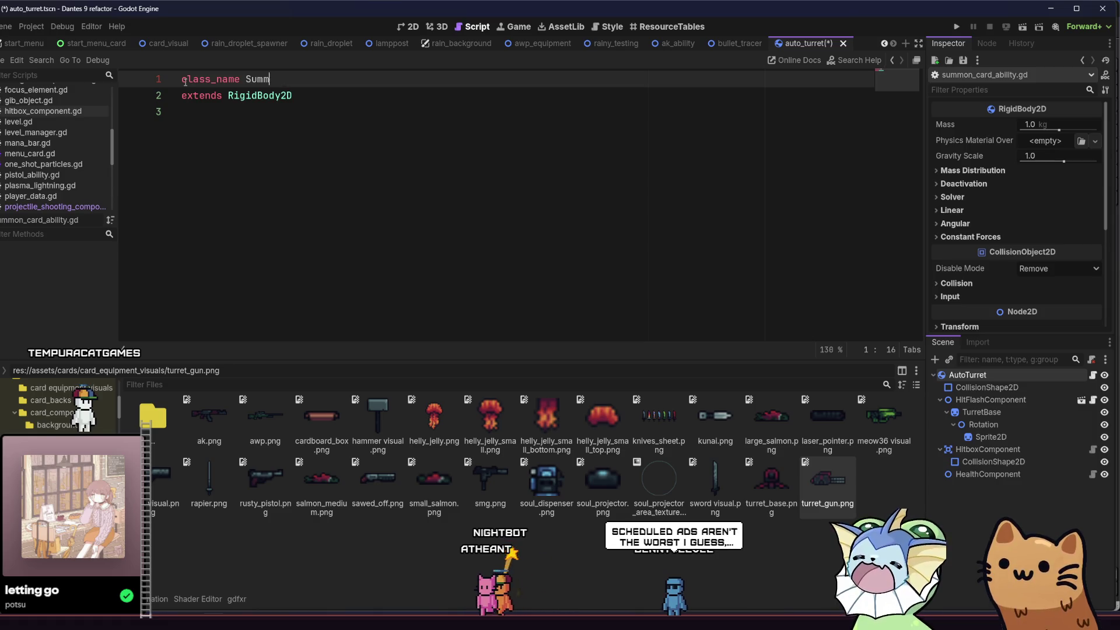
pyautogui.write('monCardAbi')
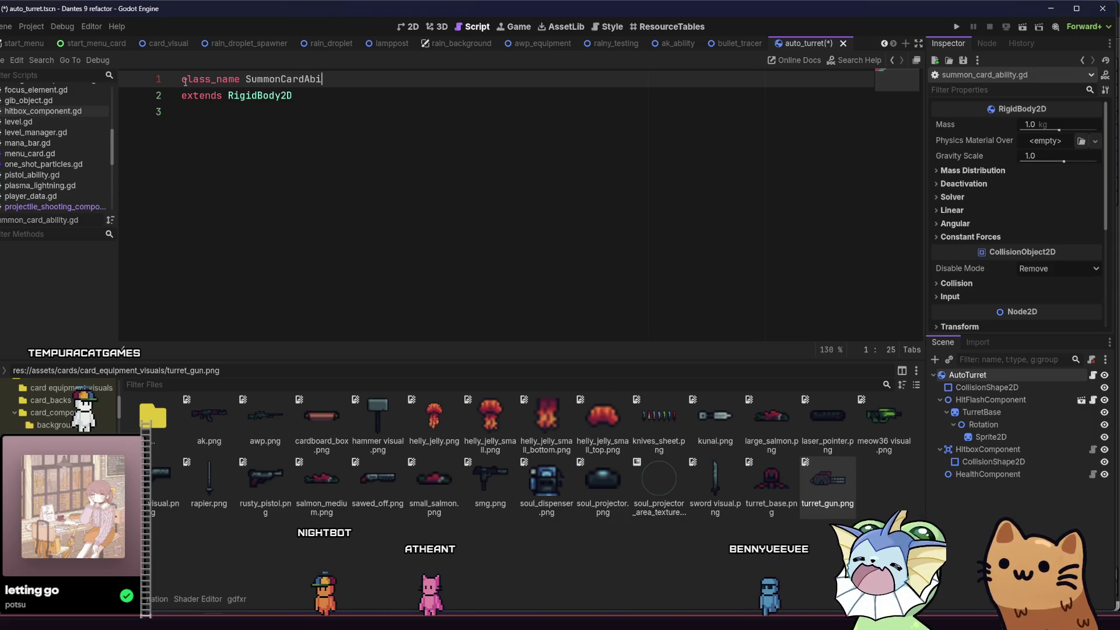
pyautogui.write('tie')
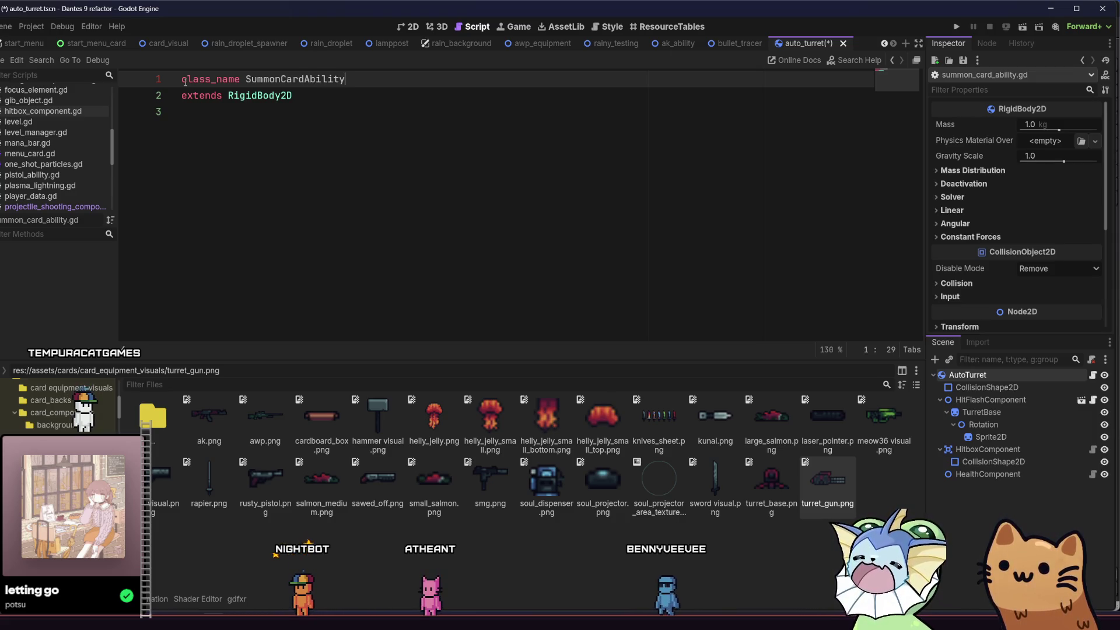
pyautogui.doubleClick(184, 80)
pyautogui.doubleClick(260, 96)
pyautogui.write('Car')
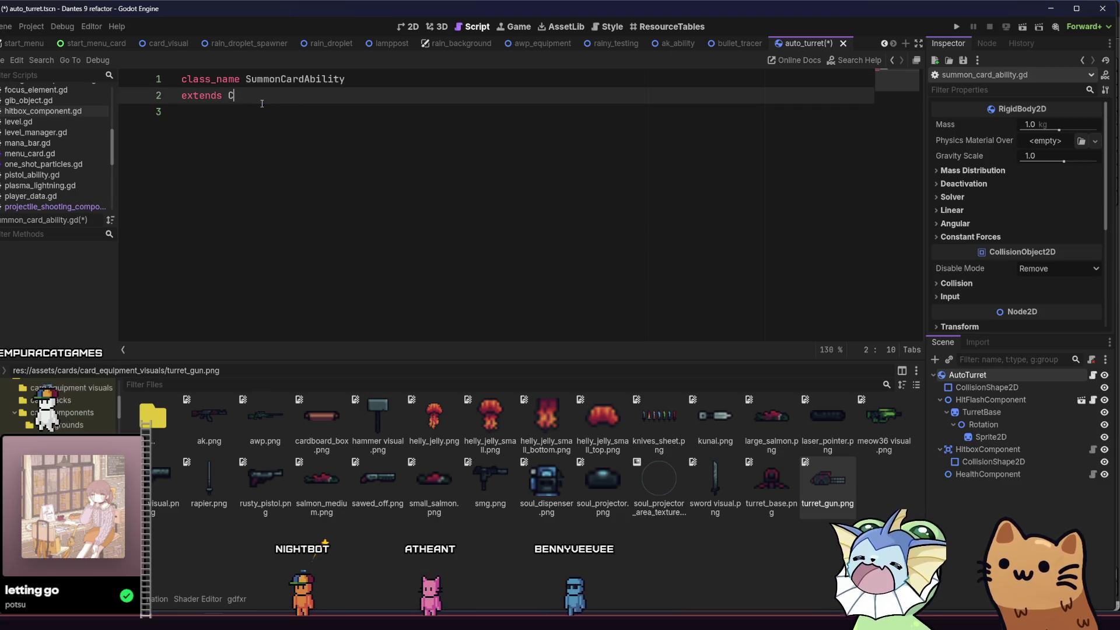
pyautogui.write('dA')
pyautogui.press('Return')
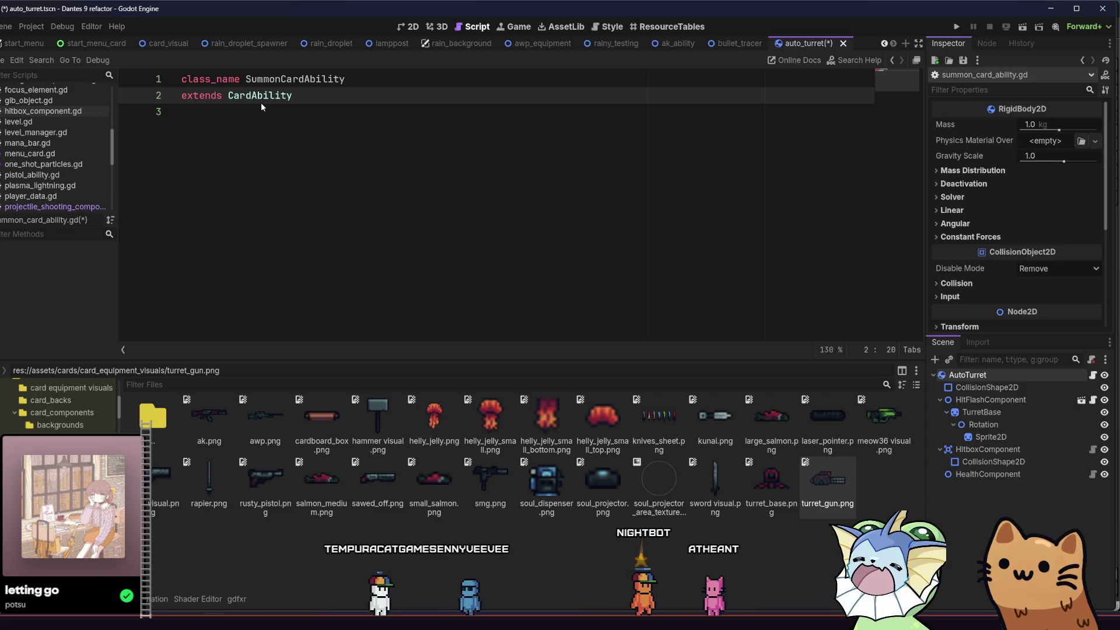
pyautogui.press('Return')
pyautogui.press('Return')
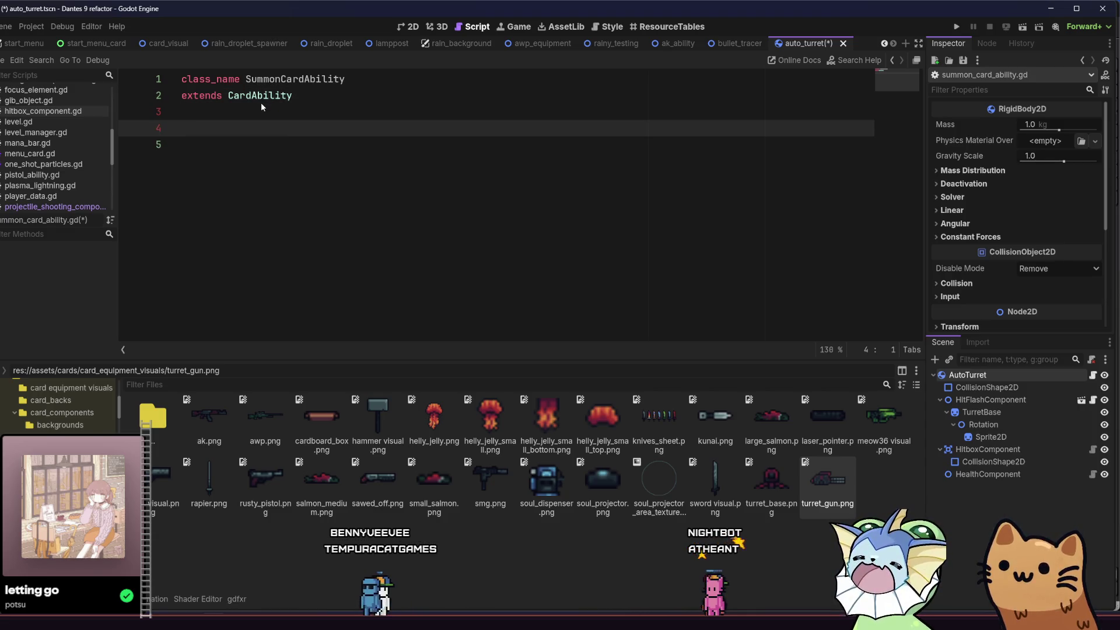
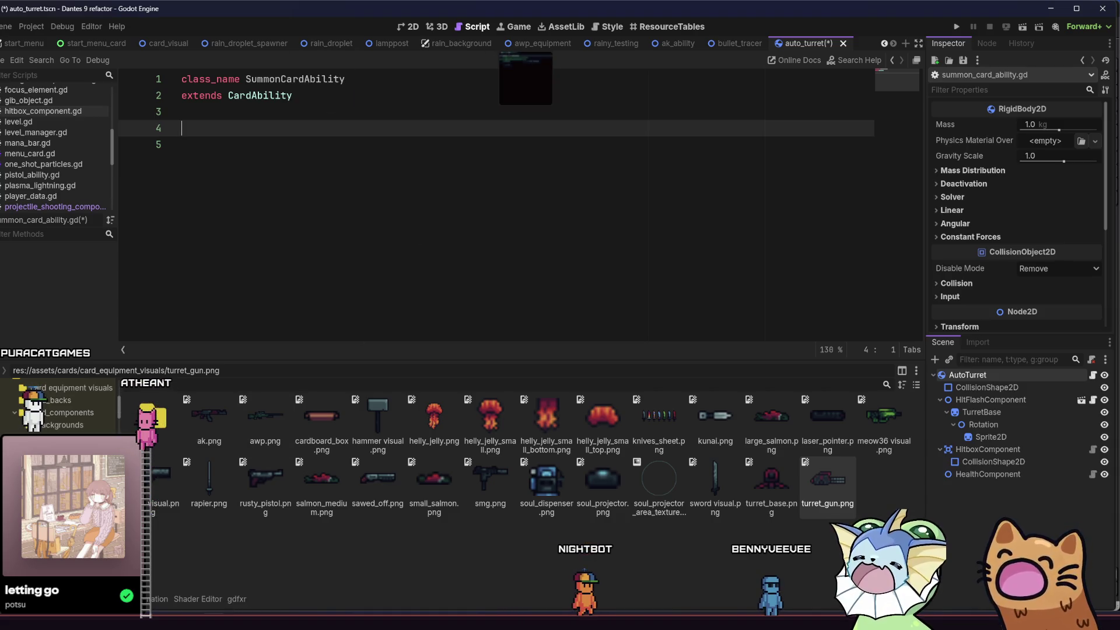
# Run the project to test it in the first cave level
pyautogui.click(958, 27)
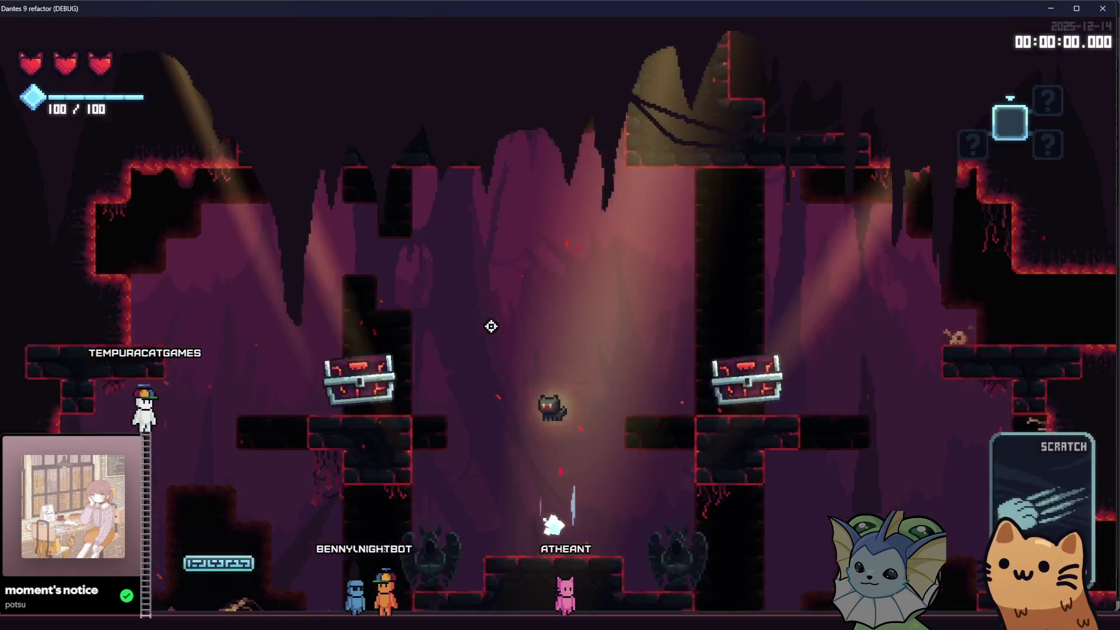
# Move left, jump onto the chests and open them, advancing through rooms to reach the card choice
pyautogui.press('a')
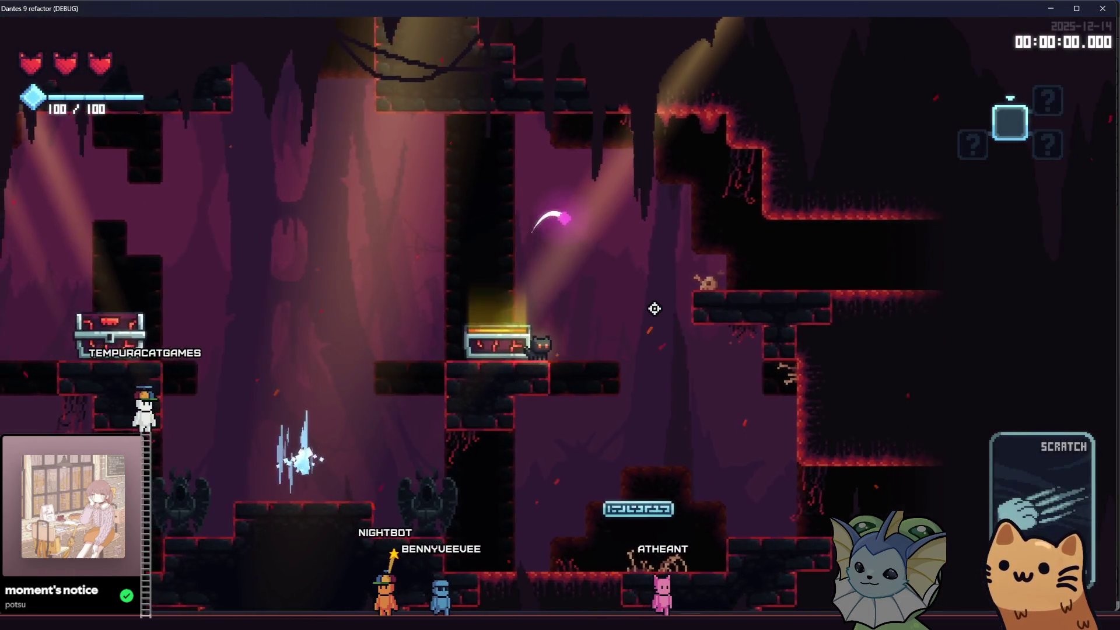
pyautogui.press('space')
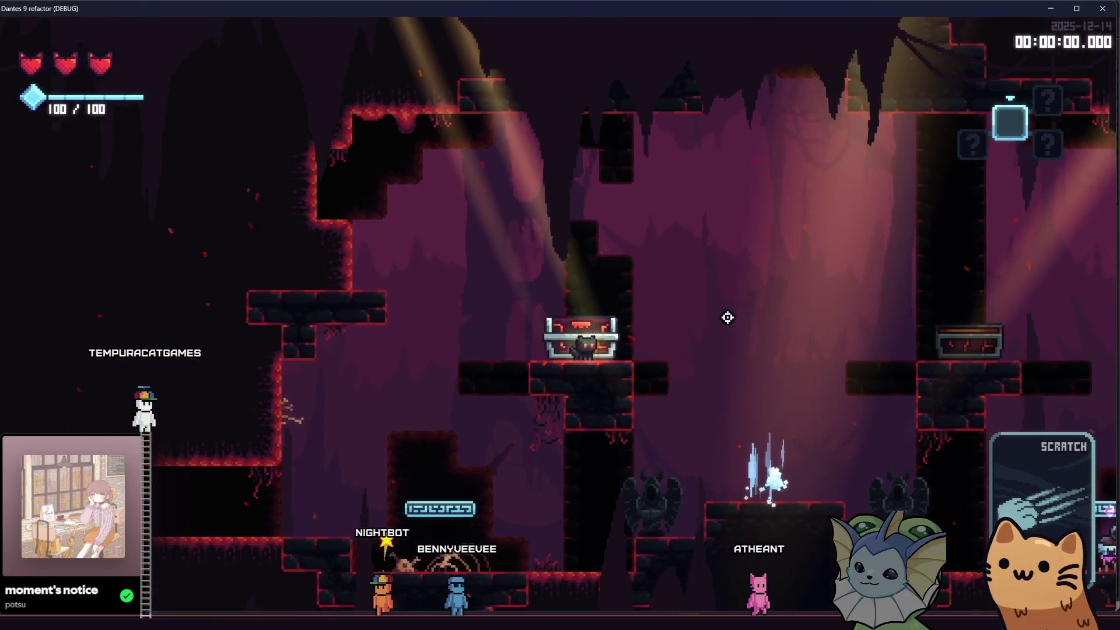
pyautogui.press('e')
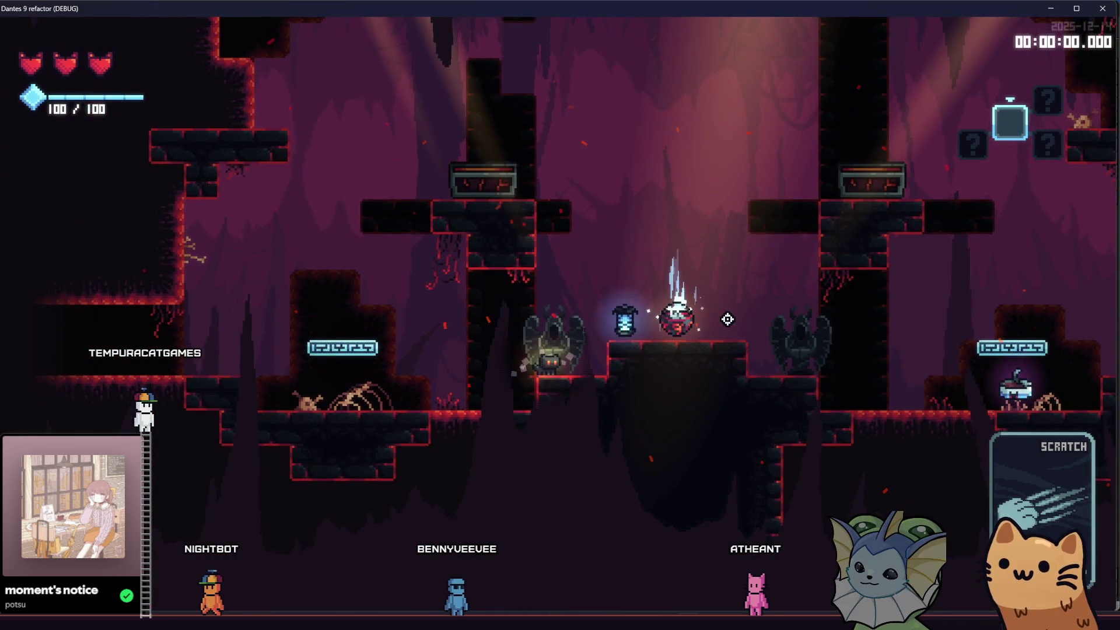
pyautogui.press('r')
pyautogui.press('a')
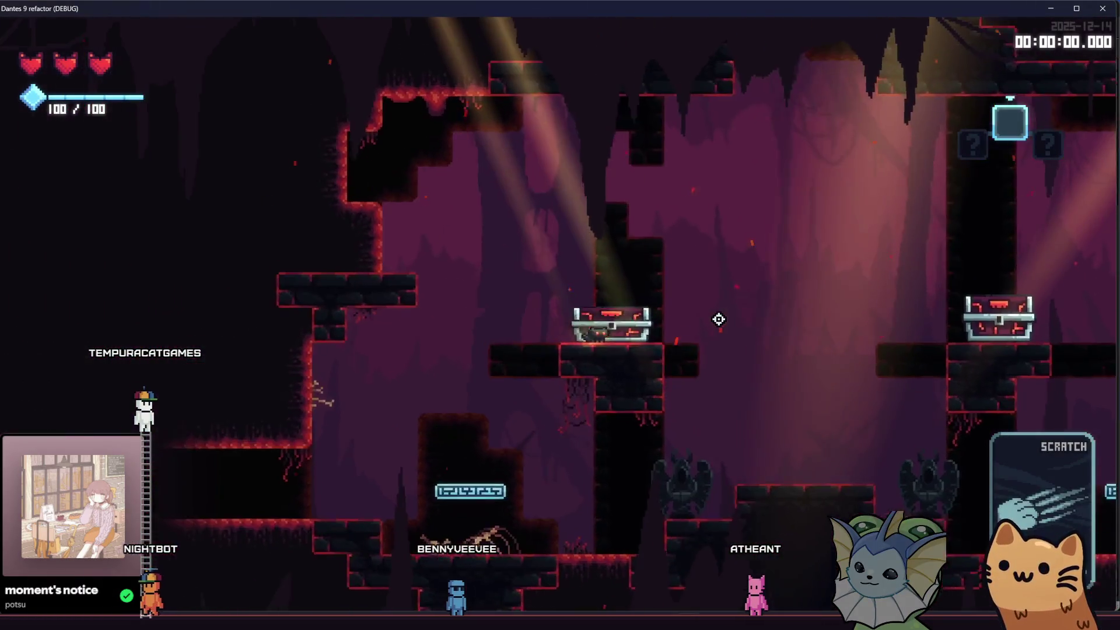
pyautogui.press('e')
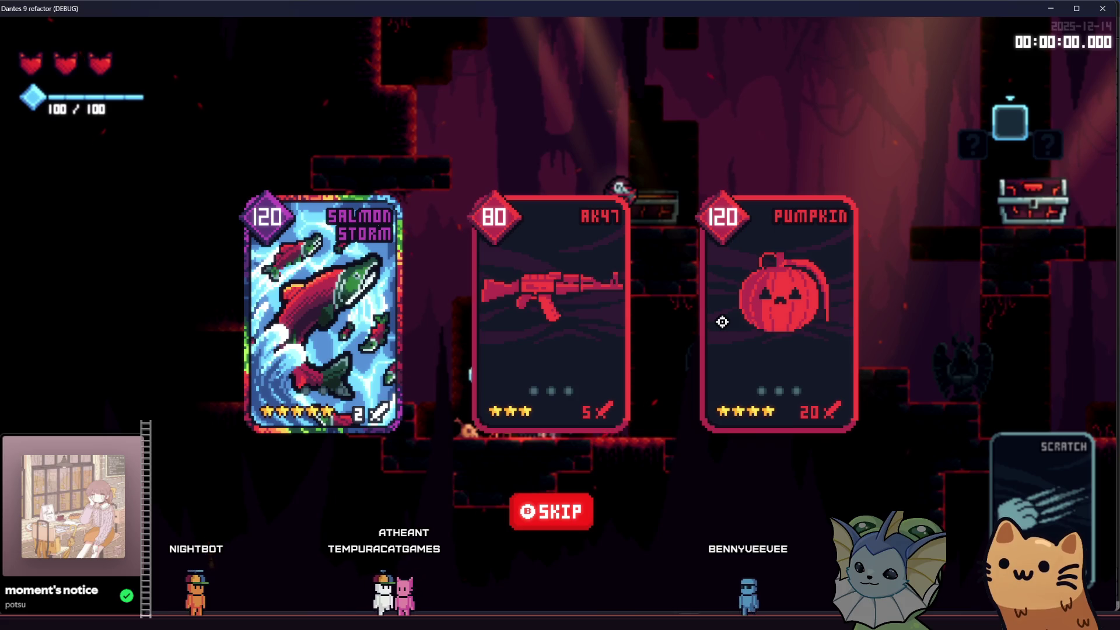
pyautogui.moveTo(395, 350)
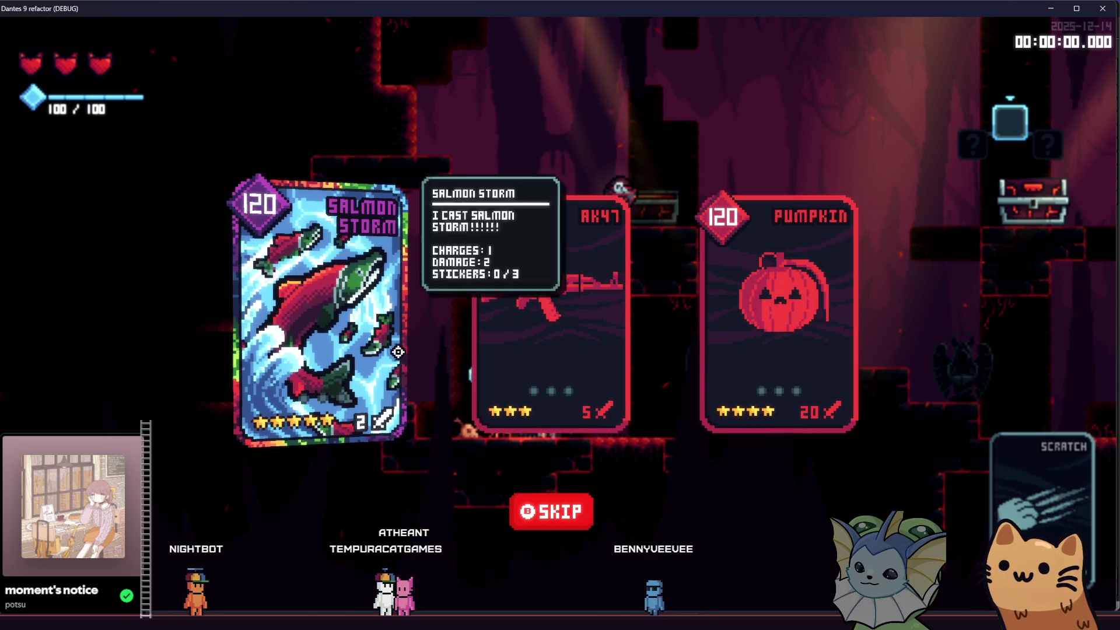
pyautogui.moveTo(478, 358)
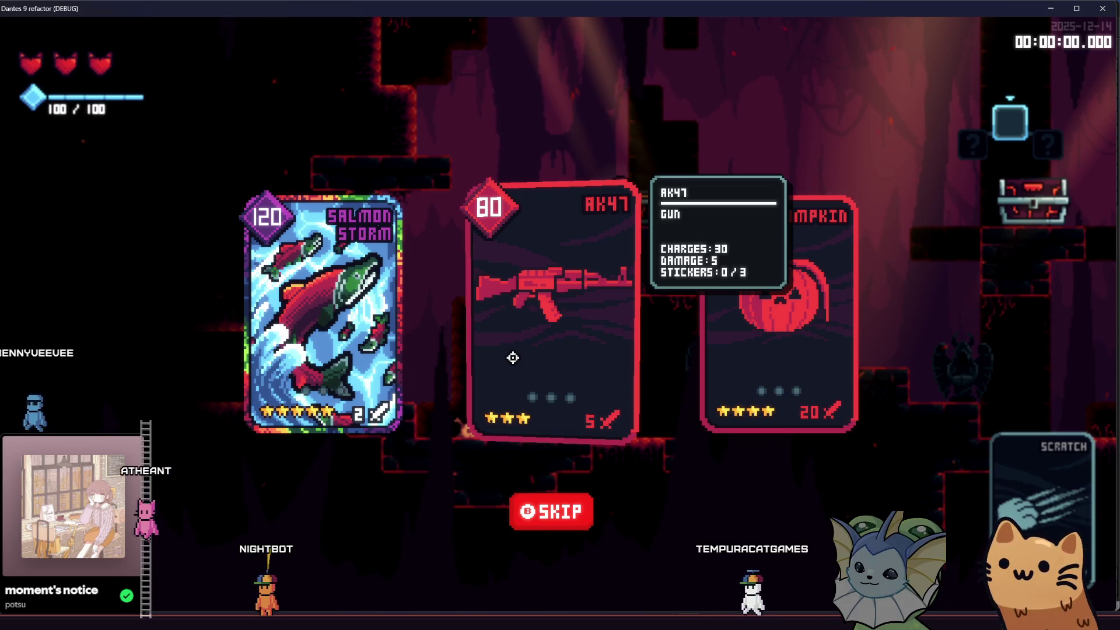
pyautogui.click(1099, 8)
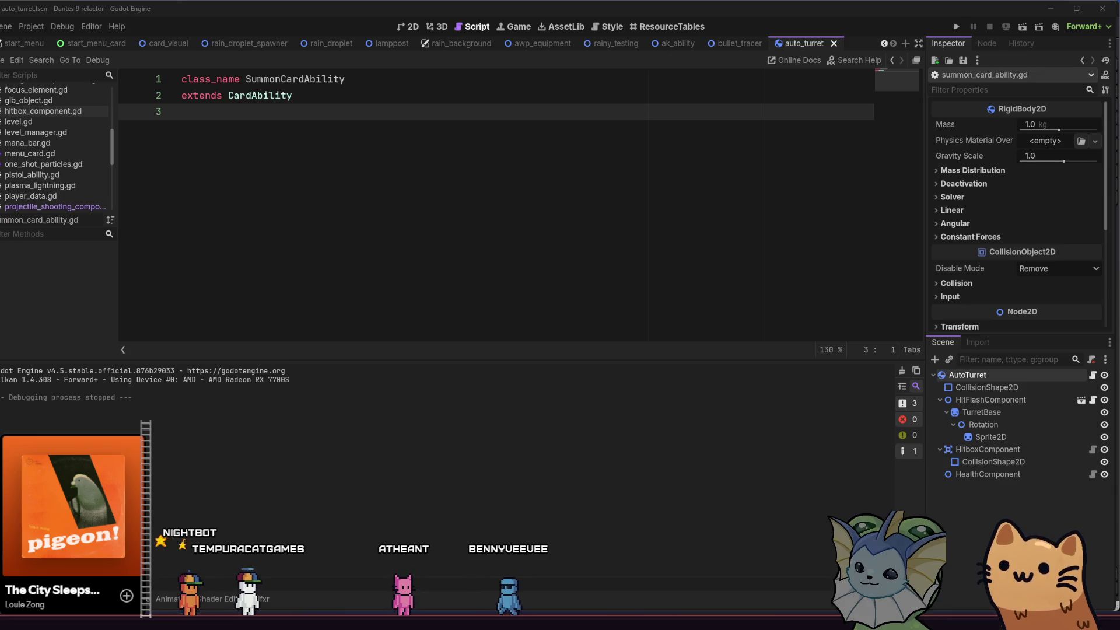
# Save the scene, check HealthComponent's properties, and return to summon_card_ability.gd
pyautogui.hotkey('ctrl', 's')
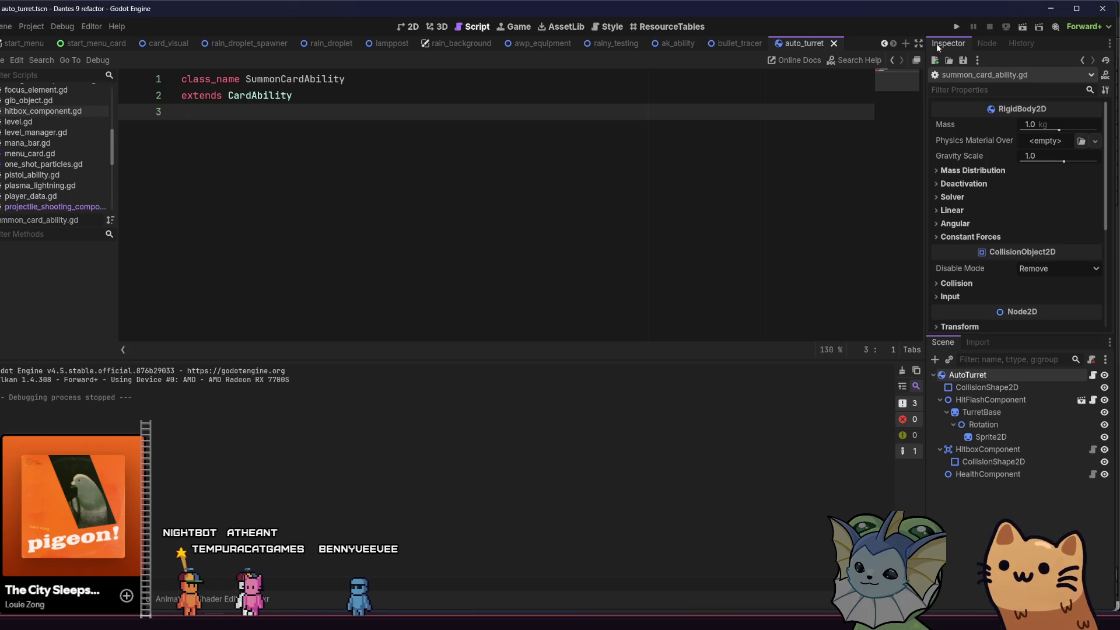
pyautogui.click(987, 474)
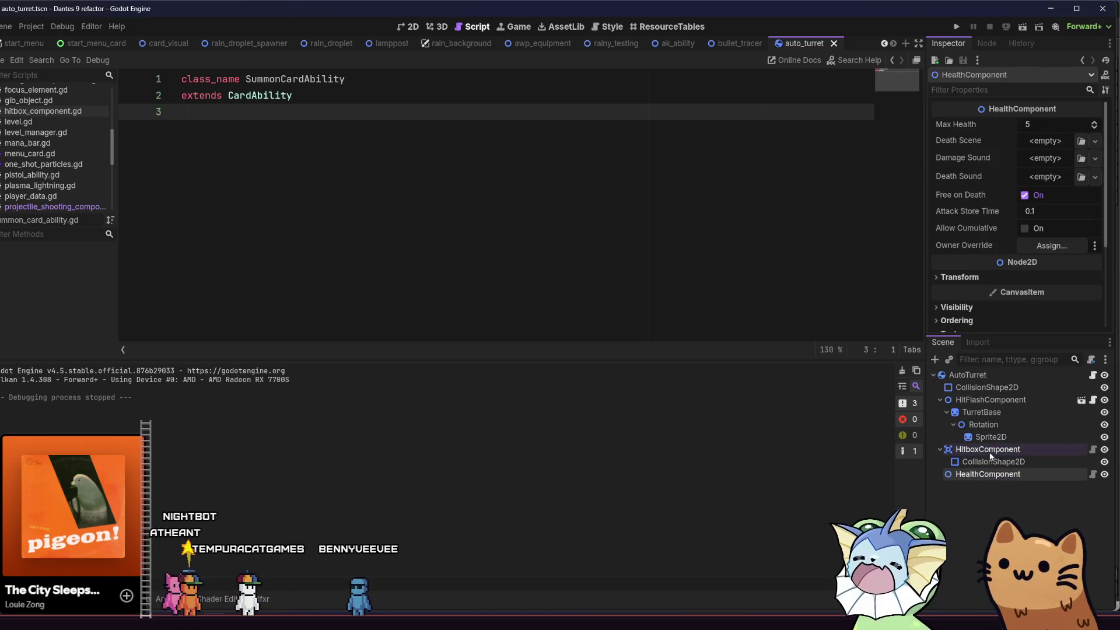
pyautogui.click(566, 197)
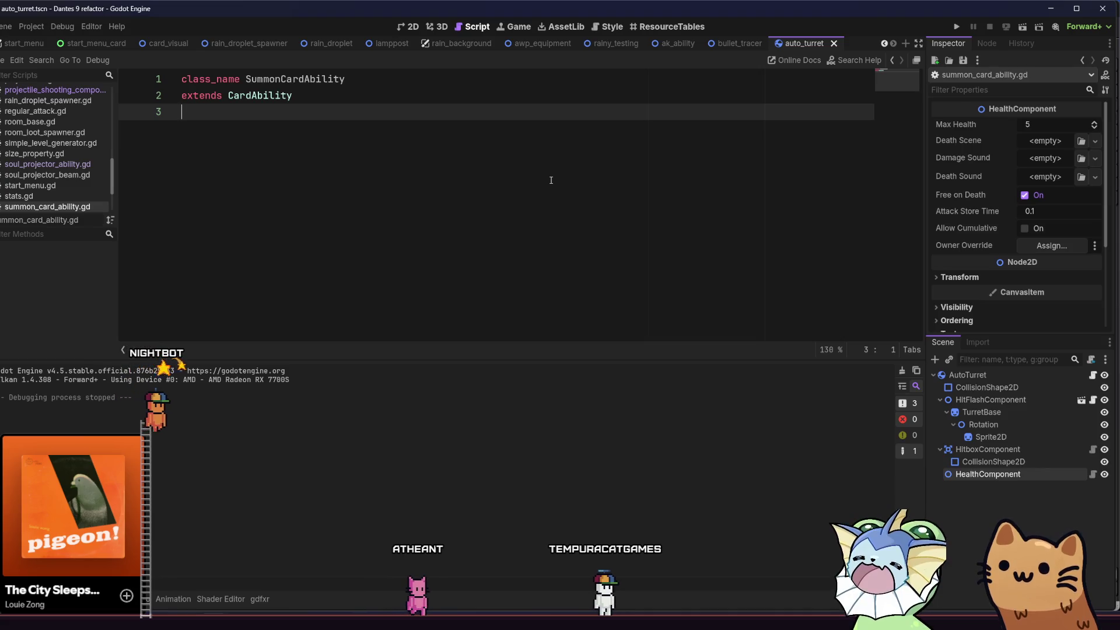
# Add a var summon_health : int declaration on a new line
pyautogui.press('Return')
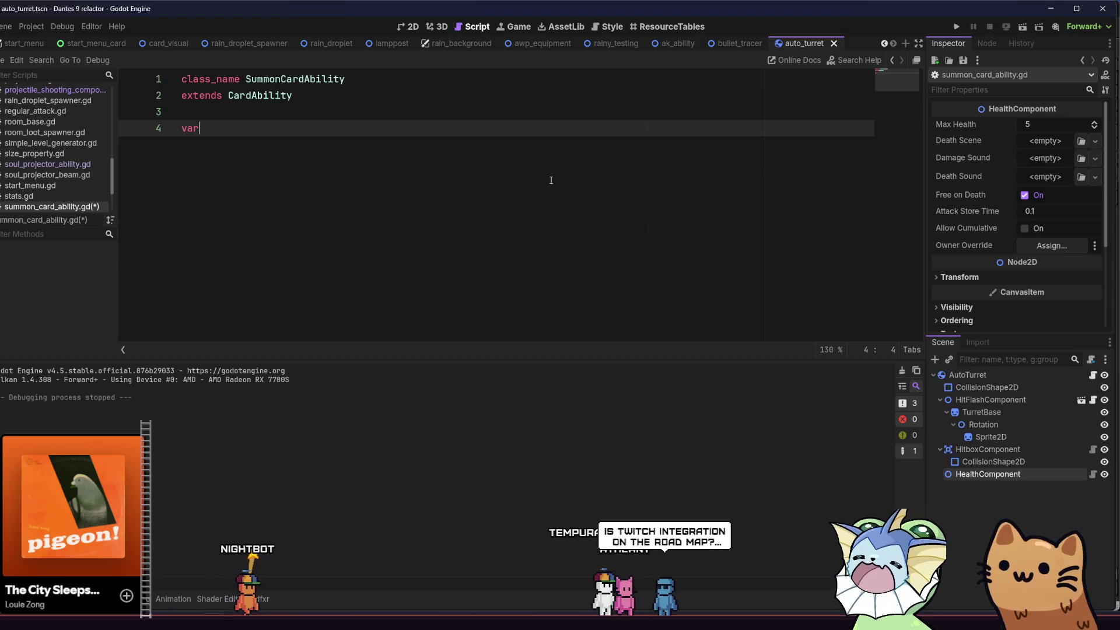
pyautogui.write('ealth')
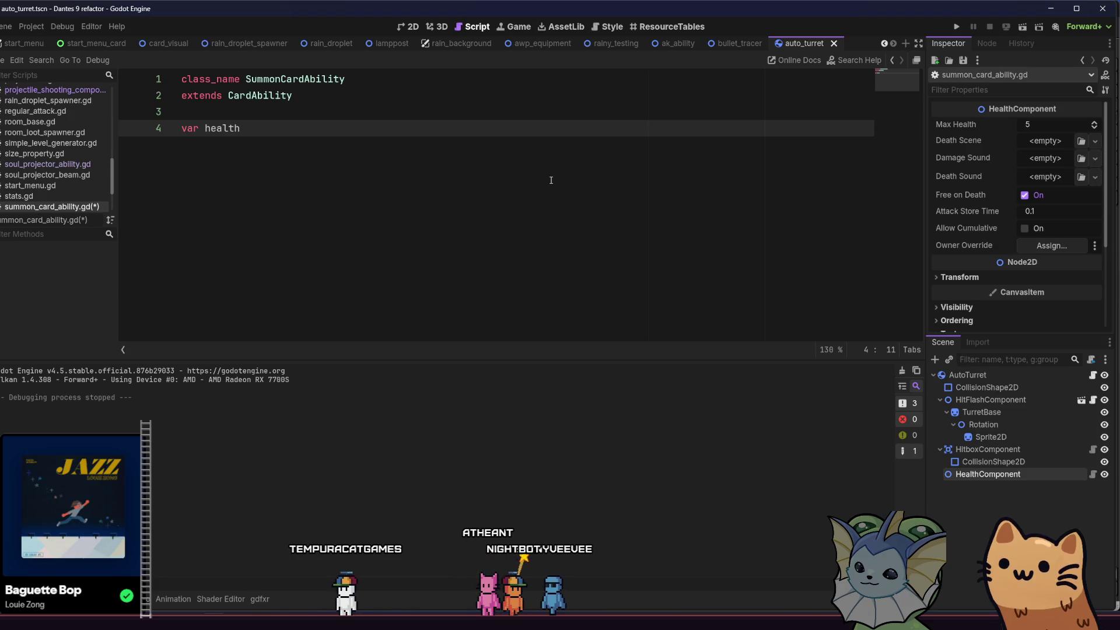
pyautogui.write('summ')
pyautogui.press('BackSpace')
pyautogui.press('BackSpace')
pyautogui.press('BackSpace')
pyautogui.write('summon_hea')
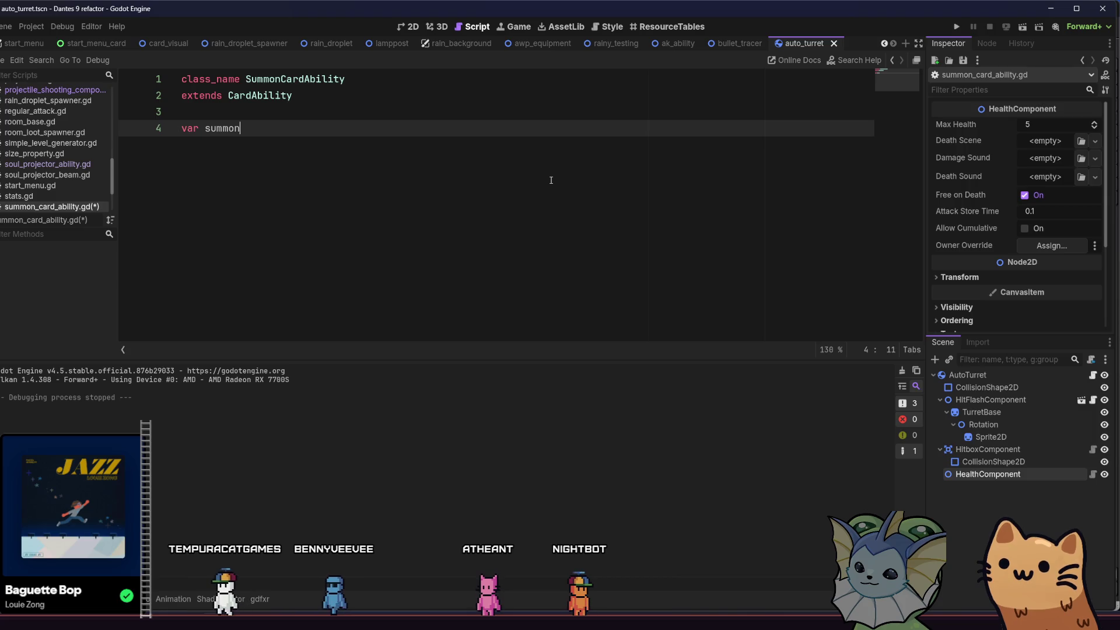
pyautogui.write('lth : ')
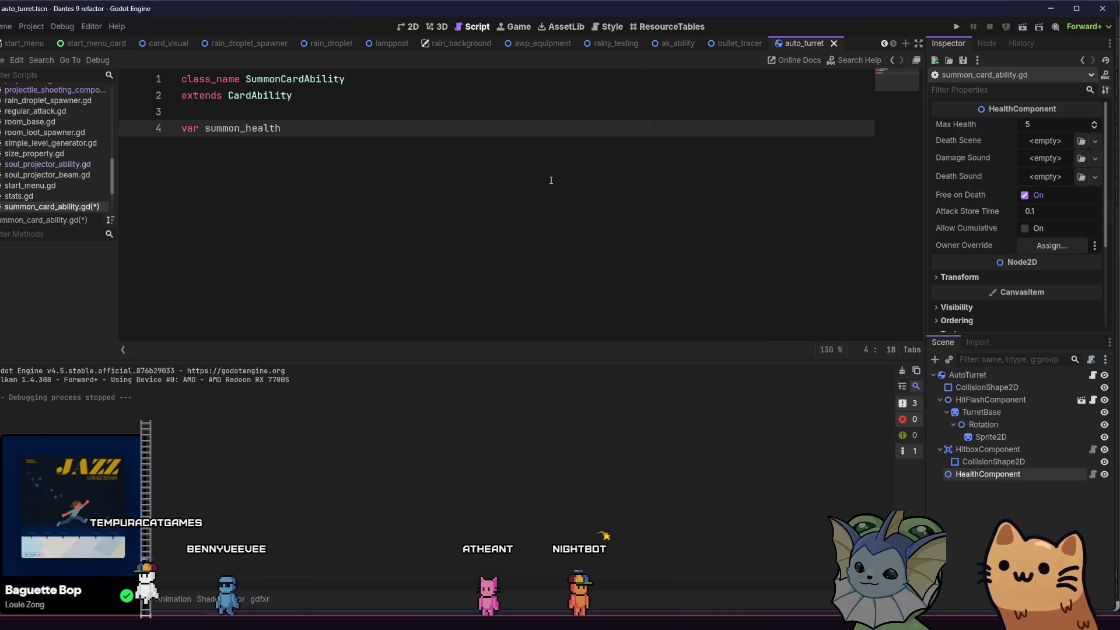
pyautogui.write('int')
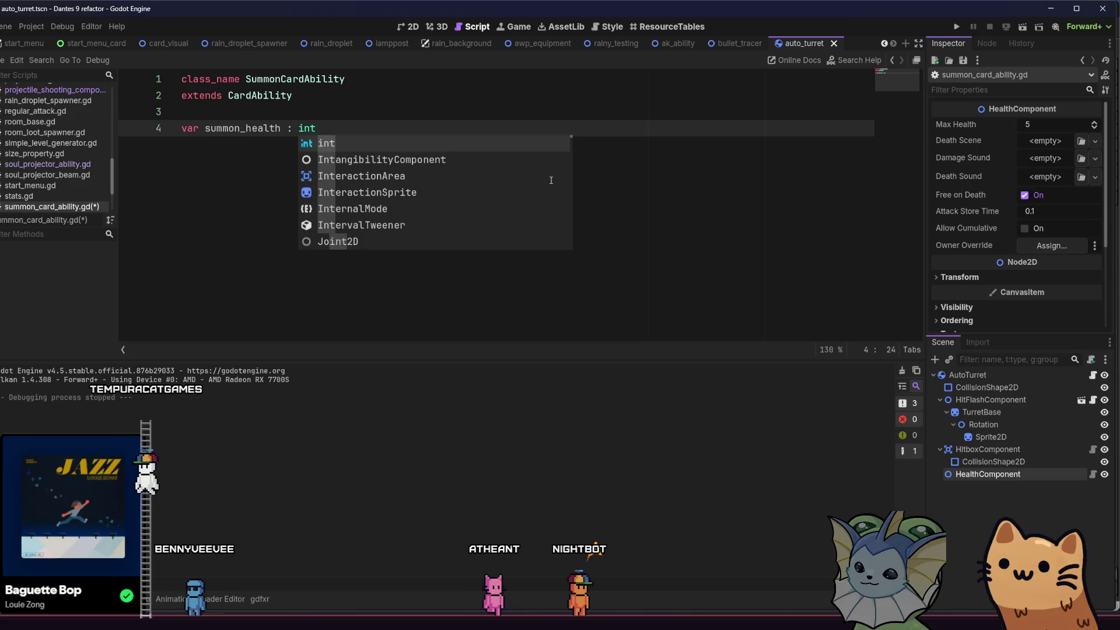
pyautogui.press('Return')
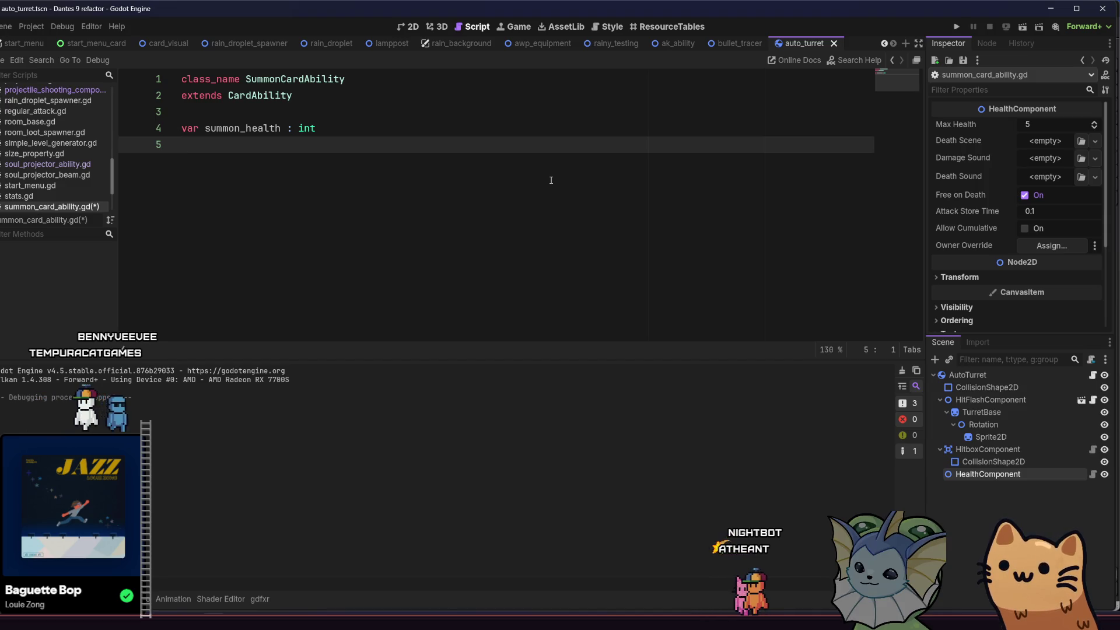
# Declare var summon_duration : float below it and save the script
pyautogui.write('var summon_')
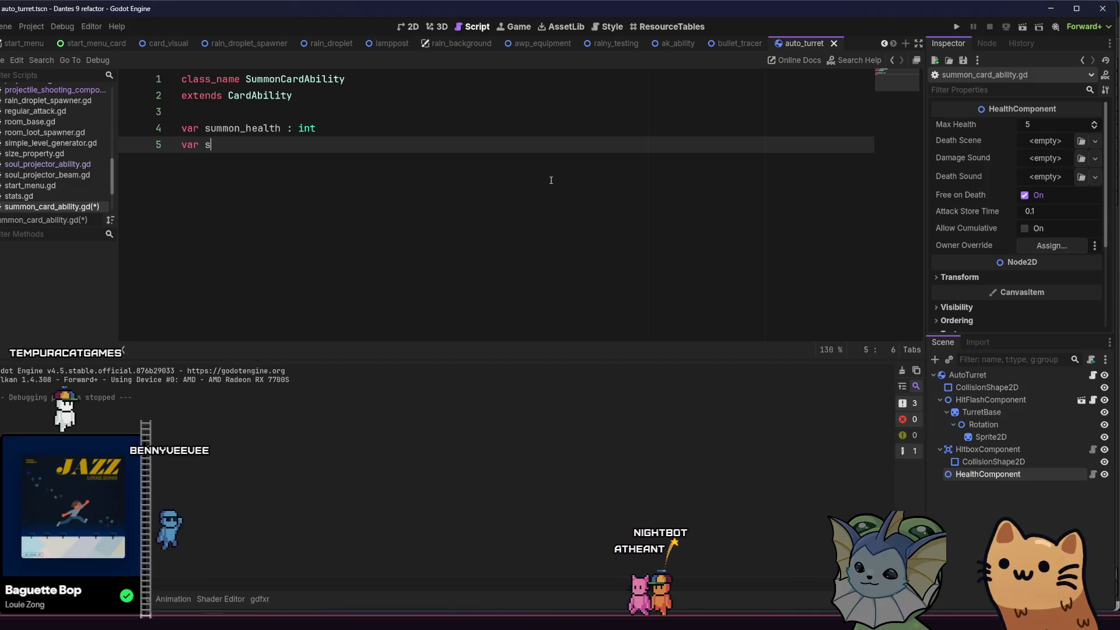
pyautogui.write('duration : float')
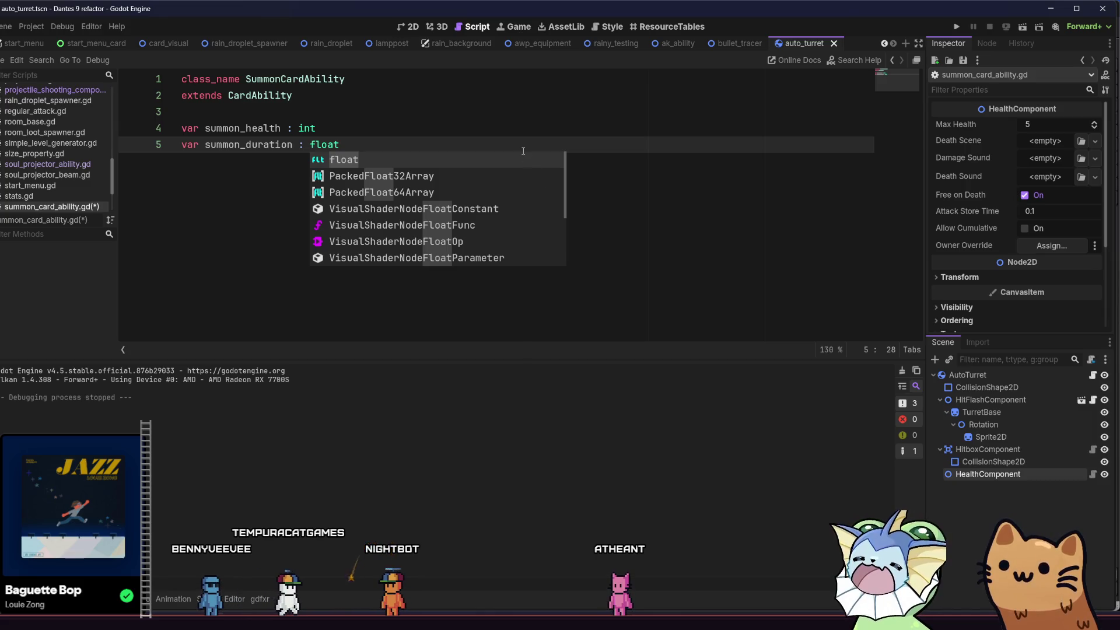
pyautogui.press('Escape')
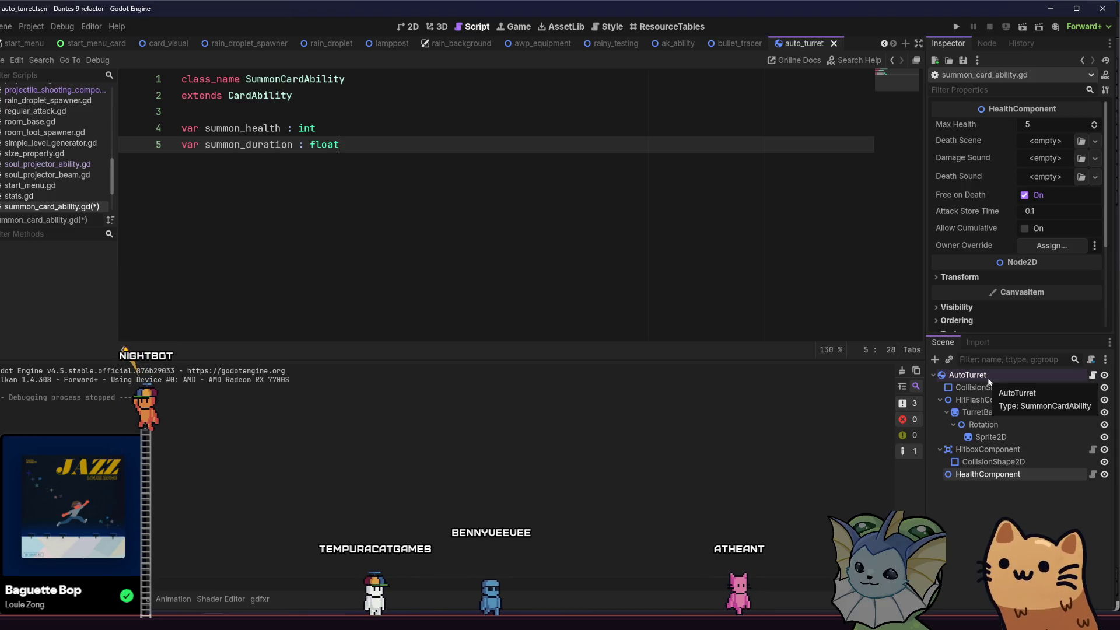
pyautogui.click(455, 96)
pyautogui.moveTo(444, 144)
pyautogui.mouseDown()
pyautogui.moveTo(107, 143)
pyautogui.moveTo(106, 123)
pyautogui.mouseUp()
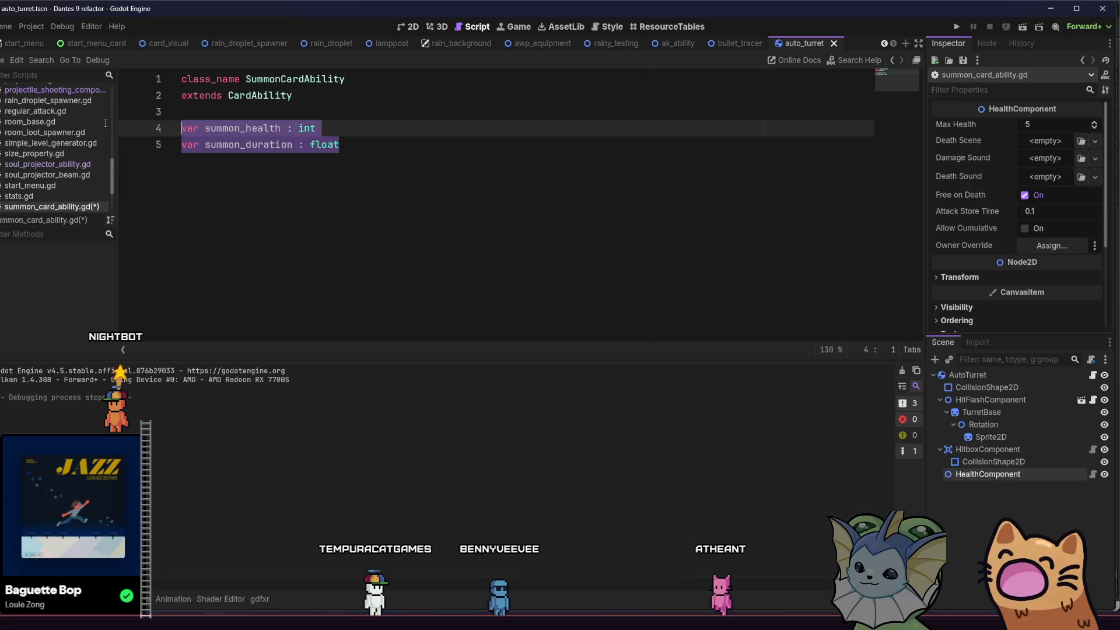
pyautogui.click(245, 166)
pyautogui.click(402, 152)
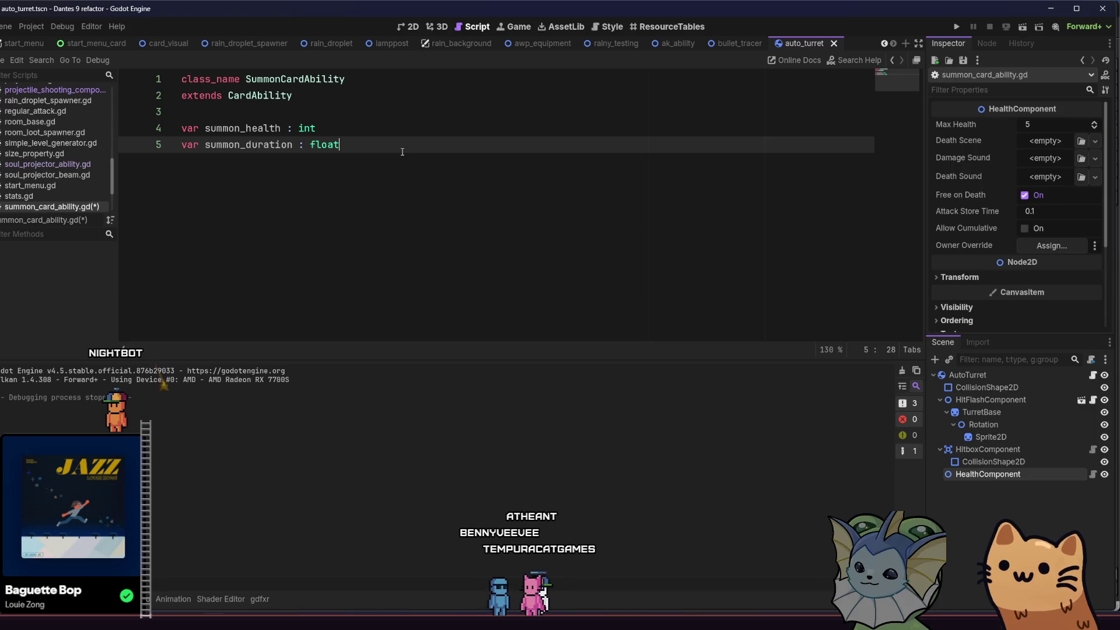
pyautogui.hotkey('ctrl', 's')
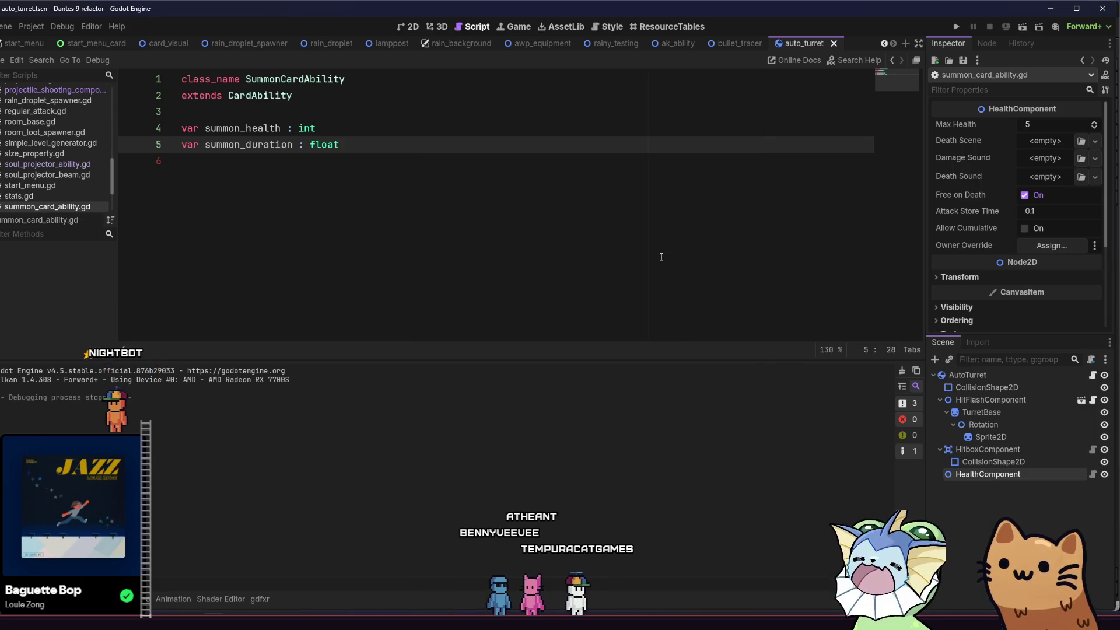
pyautogui.hotkey('shift', 'alt', 'o')
# Open pistol_ability.gd via quick search 'pistol_abi' for reference
pyautogui.write('pisto')
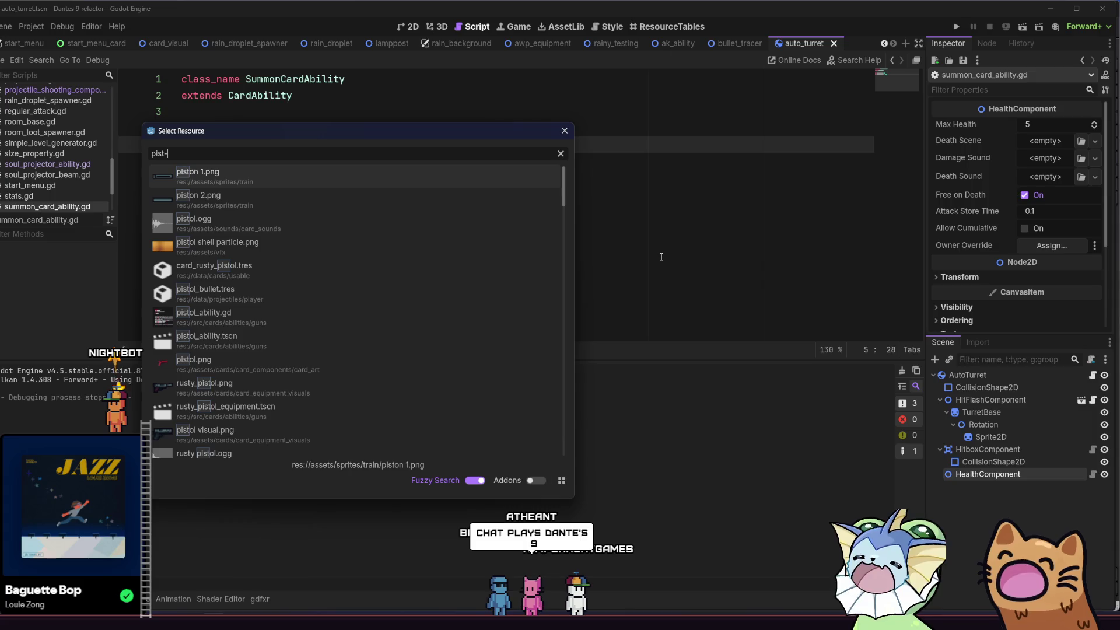
pyautogui.write('l_abi')
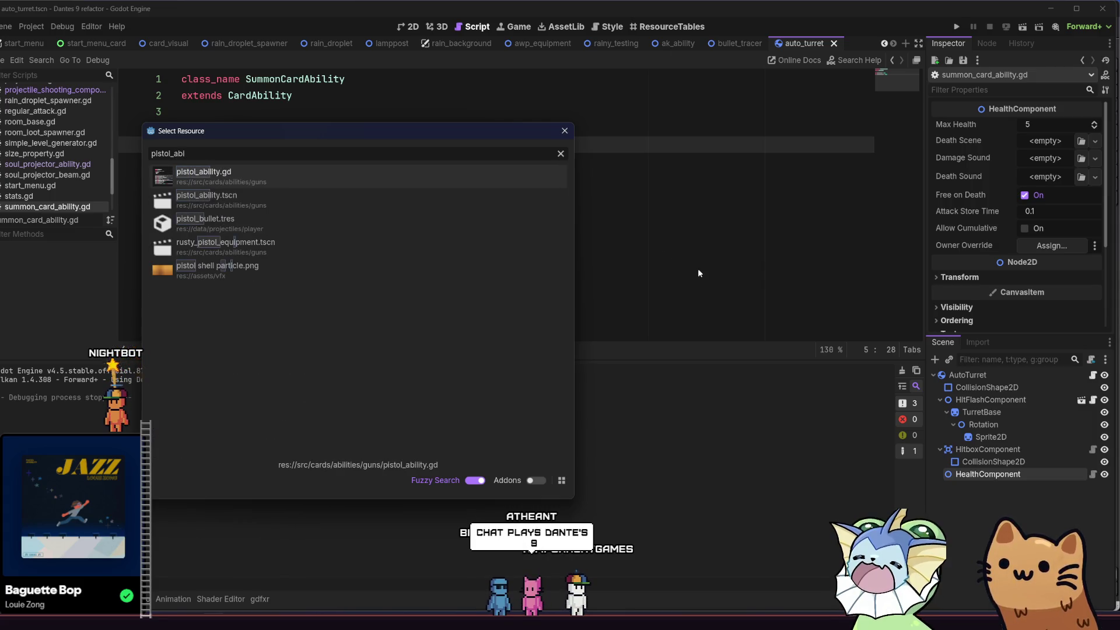
pyautogui.click(244, 176)
pyautogui.scroll(1, 245, 176)
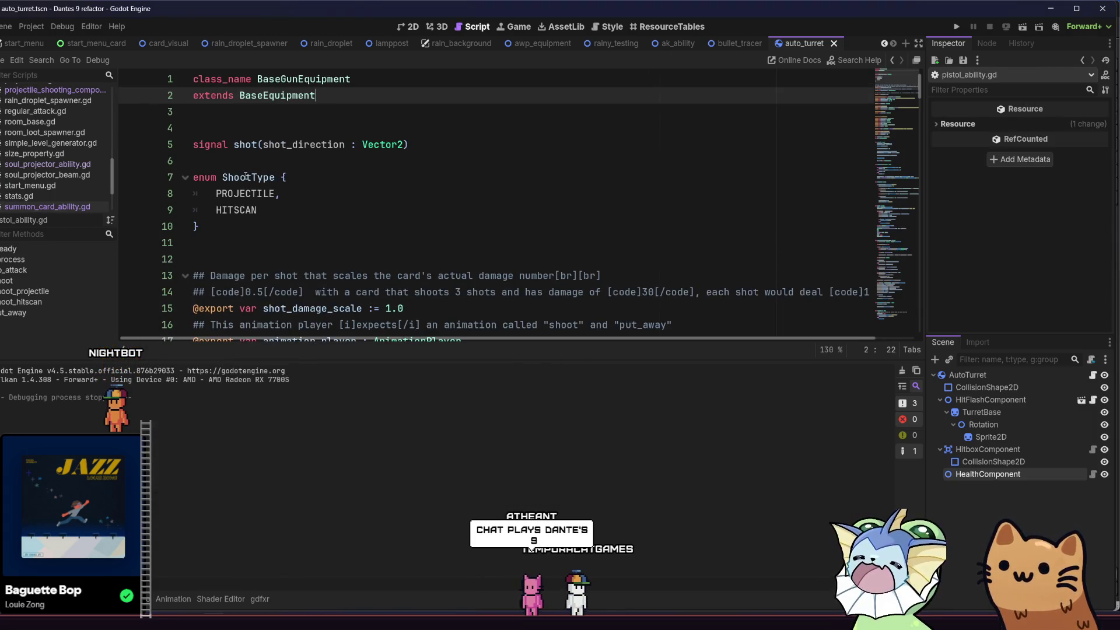
pyautogui.scroll(-10, 250, 182)
pyautogui.scroll(-4, 256, 189)
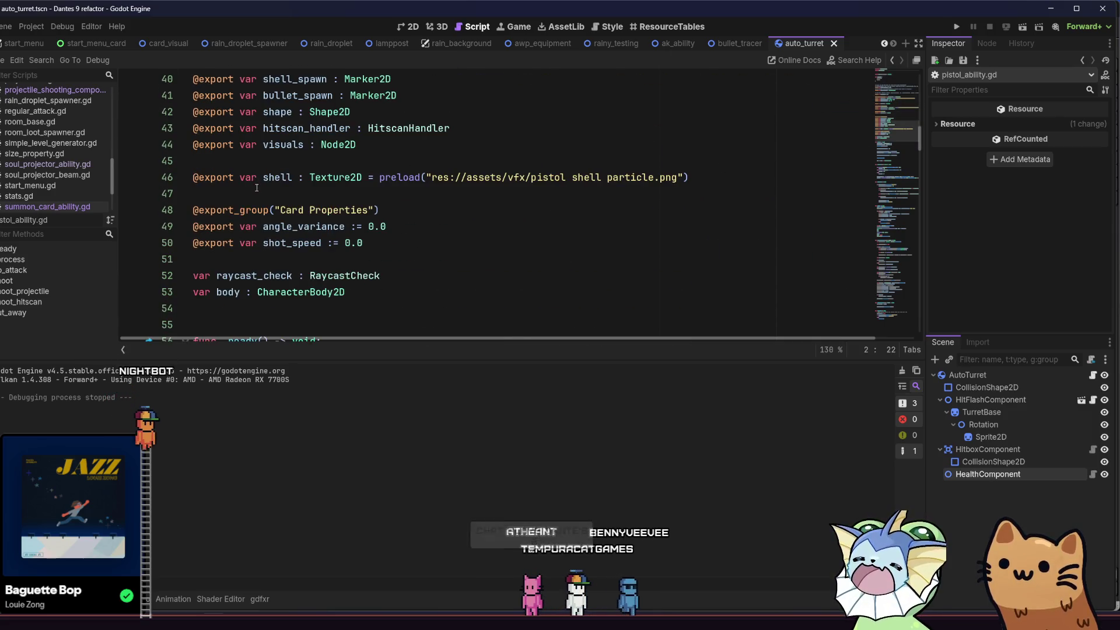
# Review the shot_speed variable and the Card Properties export group line in pistol_ability.gd
pyautogui.click(389, 194)
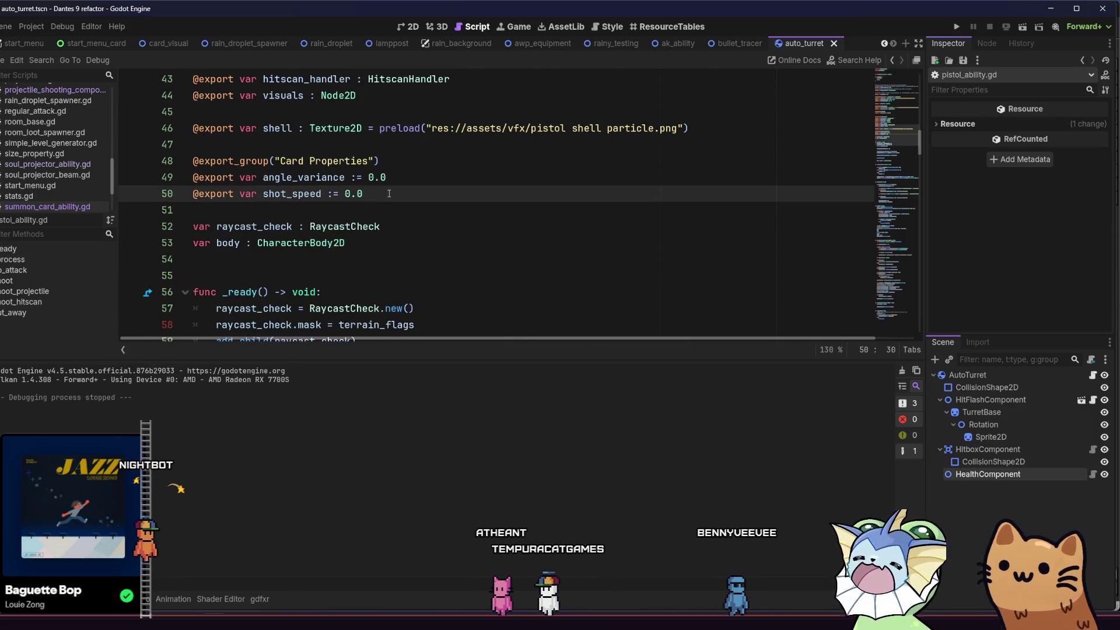
pyautogui.doubleClick(264, 190)
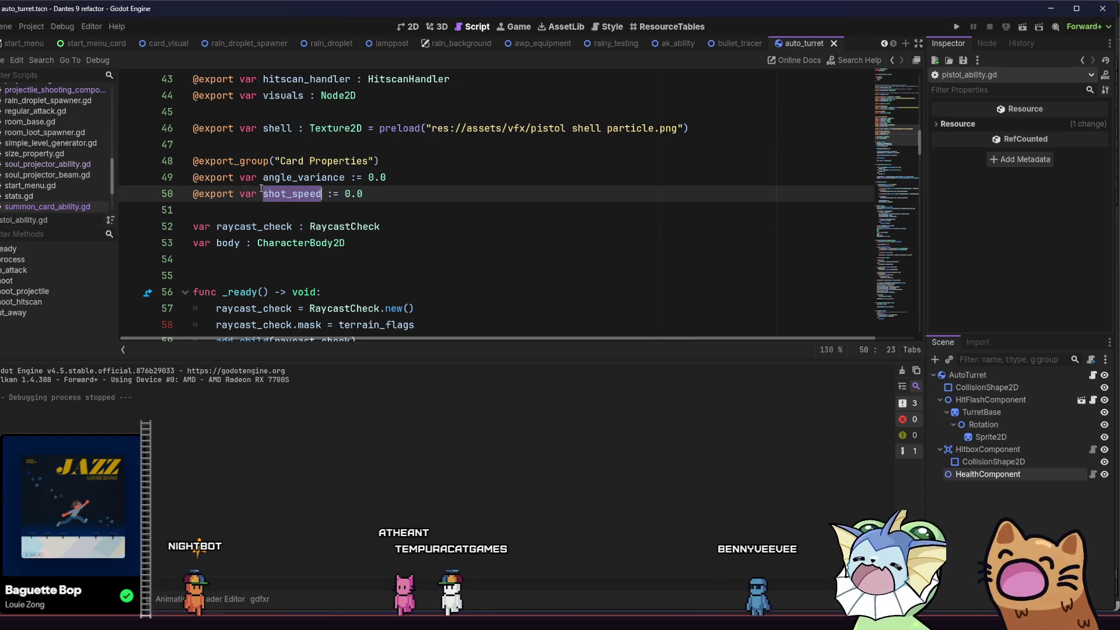
pyautogui.scroll(-3, 326, 193)
pyautogui.scroll(2, 354, 193)
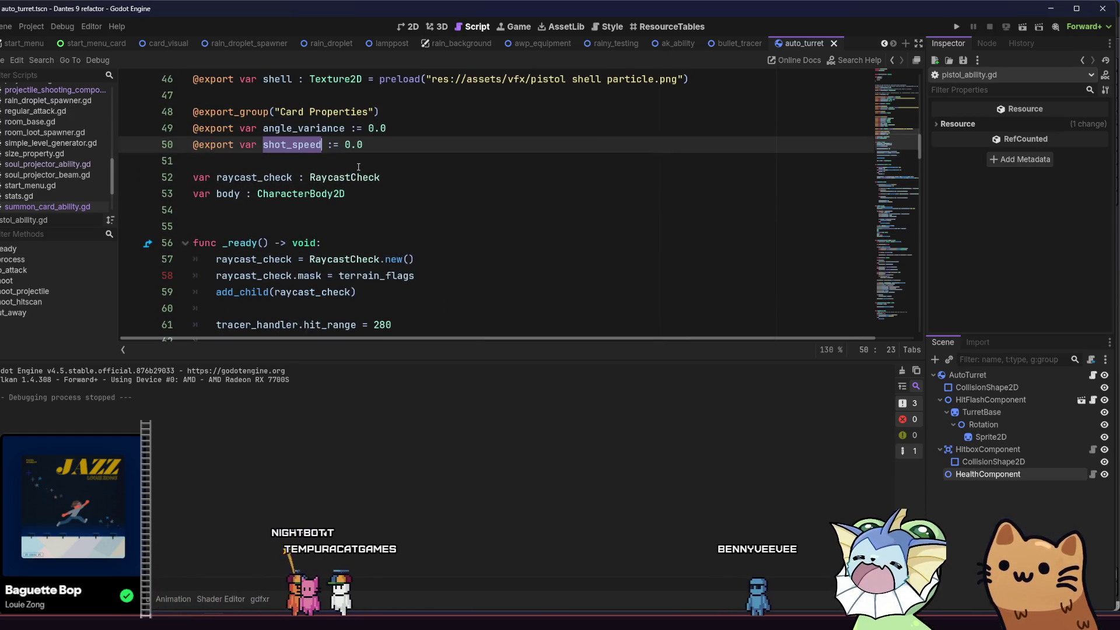
pyautogui.scroll(-11, 356, 186)
pyautogui.scroll(-3, 360, 172)
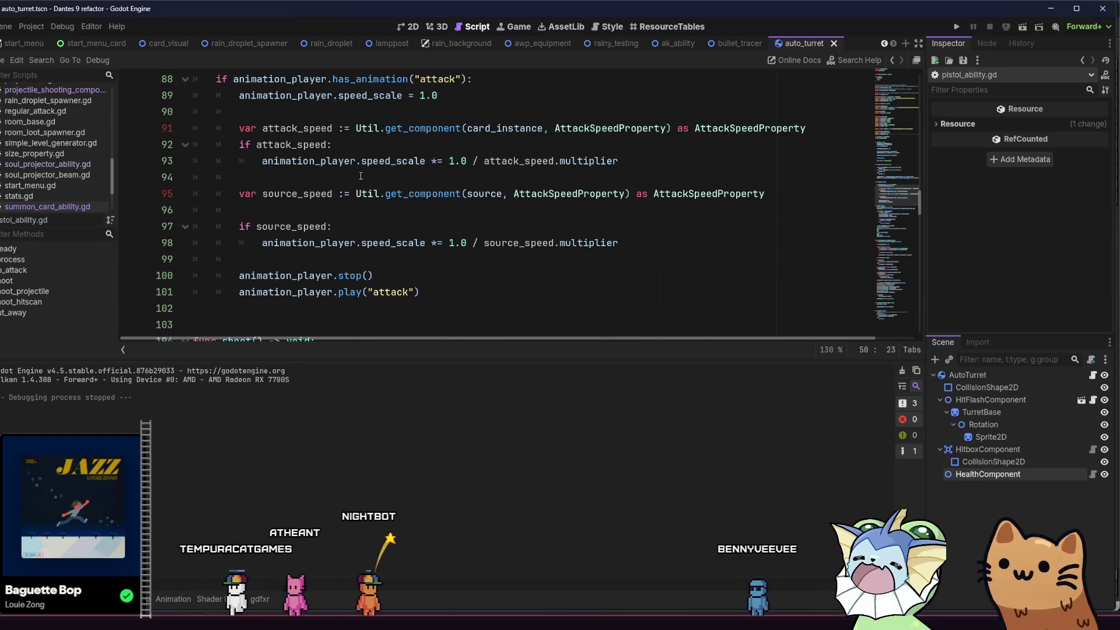
pyautogui.scroll(-11, 360, 179)
pyautogui.scroll(-17, 360, 177)
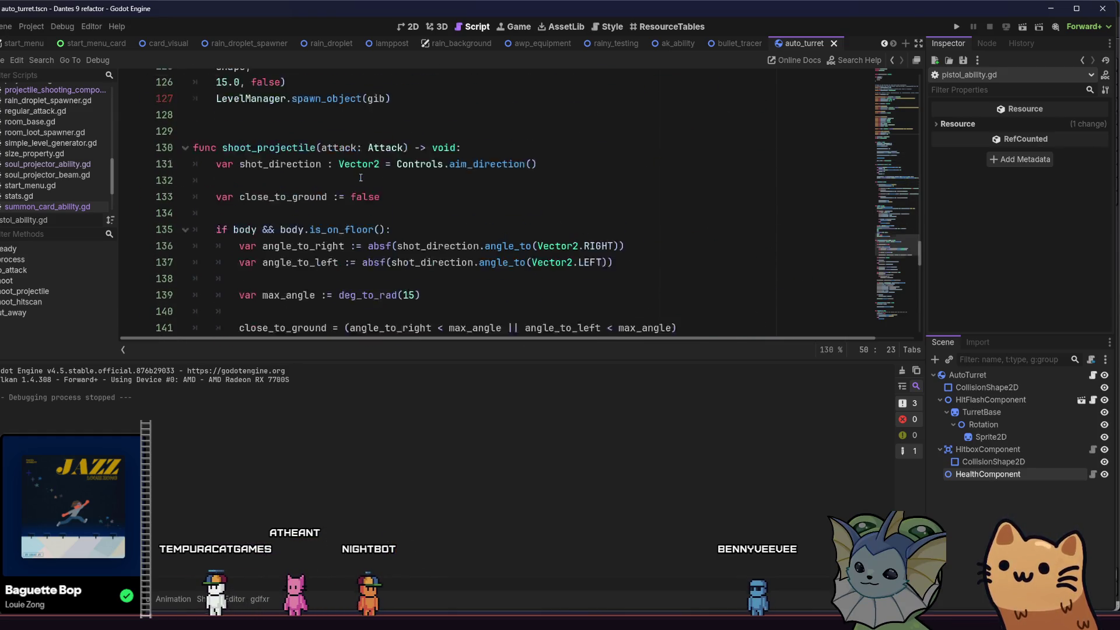
pyautogui.scroll(20, 360, 175)
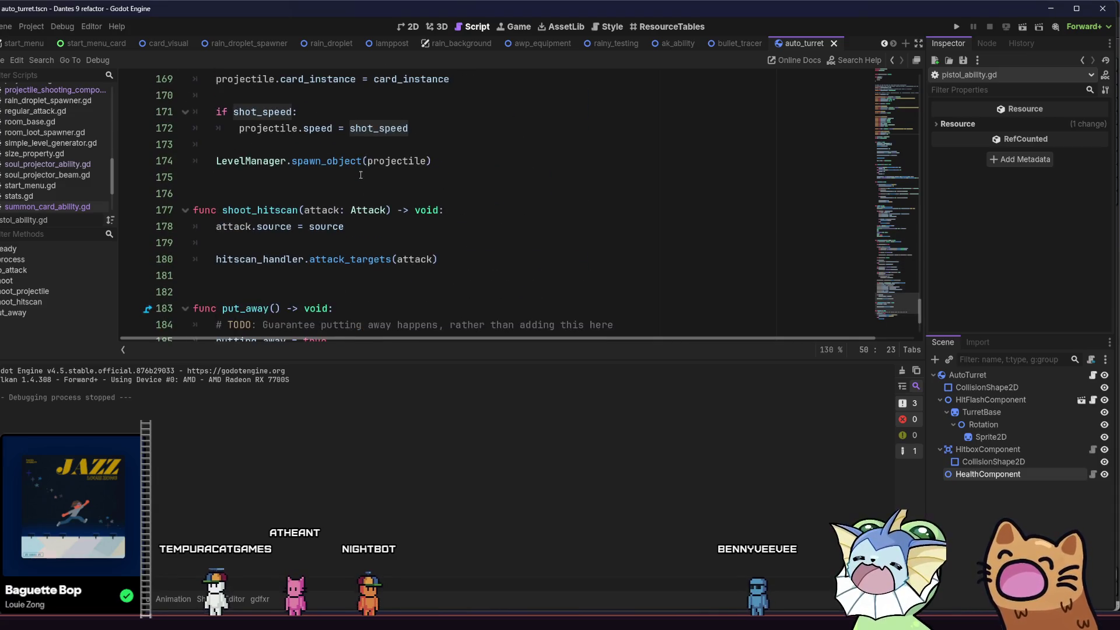
pyautogui.scroll(17, 360, 175)
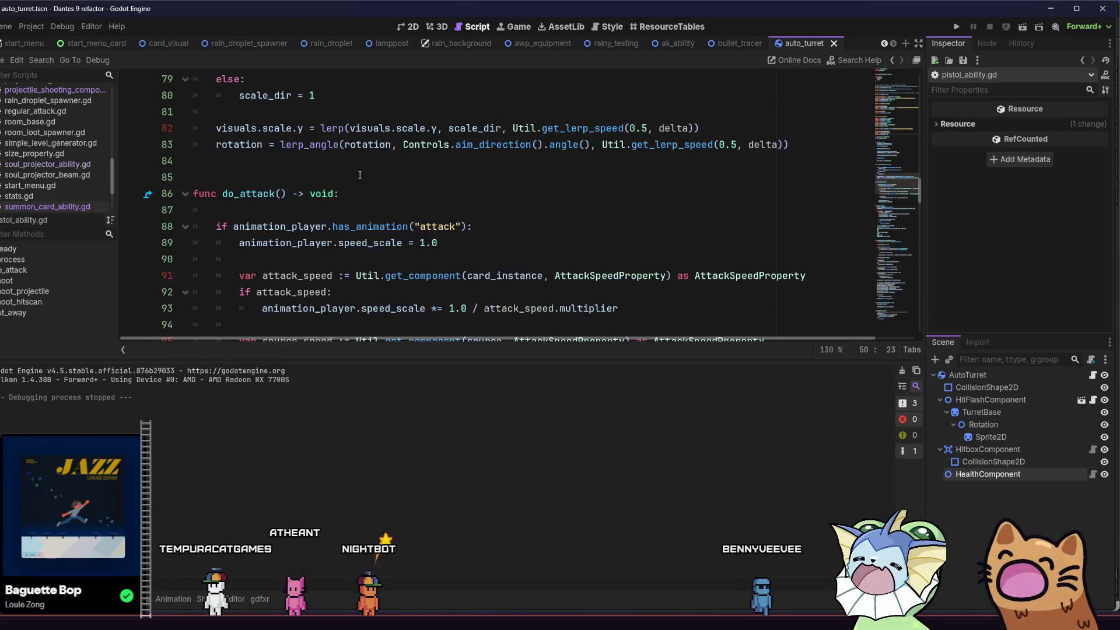
pyautogui.click(403, 242)
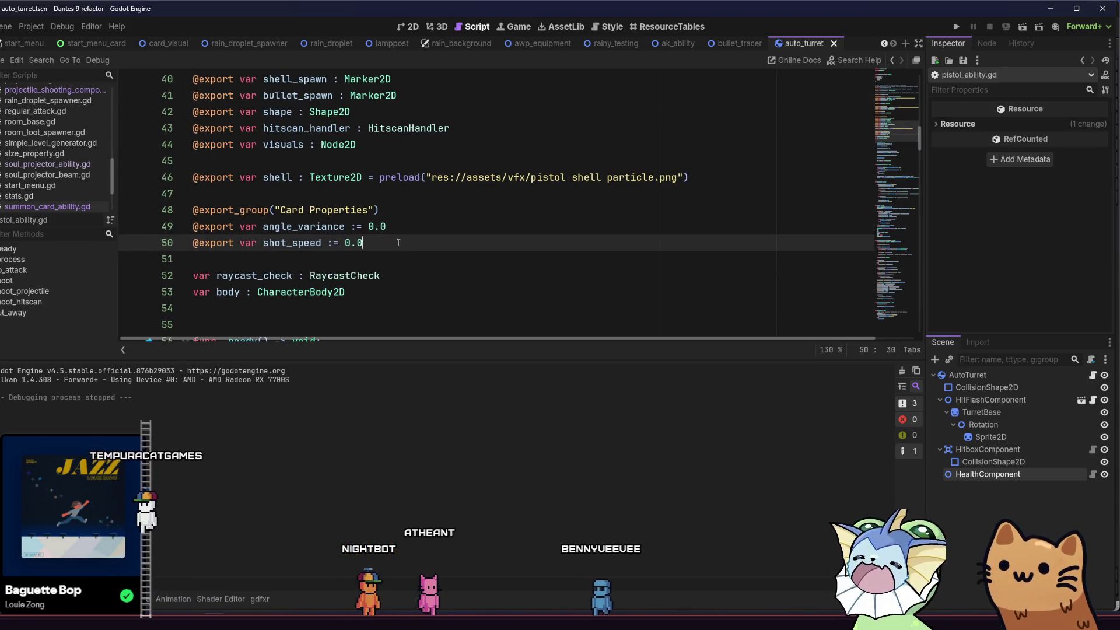
pyautogui.moveTo(381, 210)
pyautogui.mouseDown()
pyautogui.moveTo(145, 202)
pyautogui.moveTo(193, 210)
pyautogui.mouseUp()
pyautogui.click(395, 213)
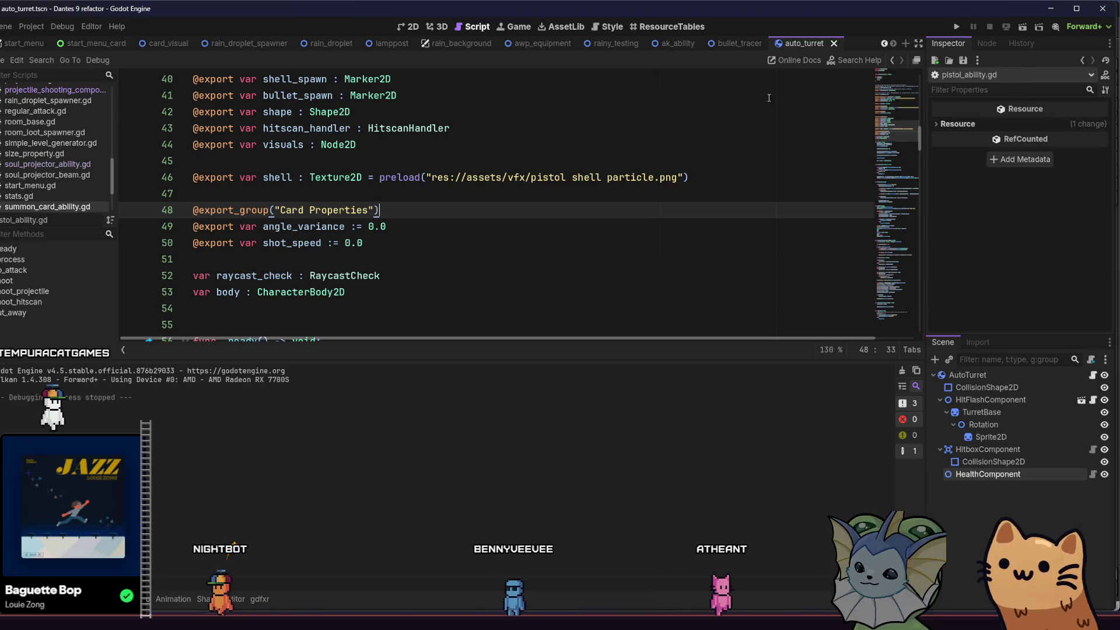
pyautogui.click(425, 227)
pyautogui.click(416, 246)
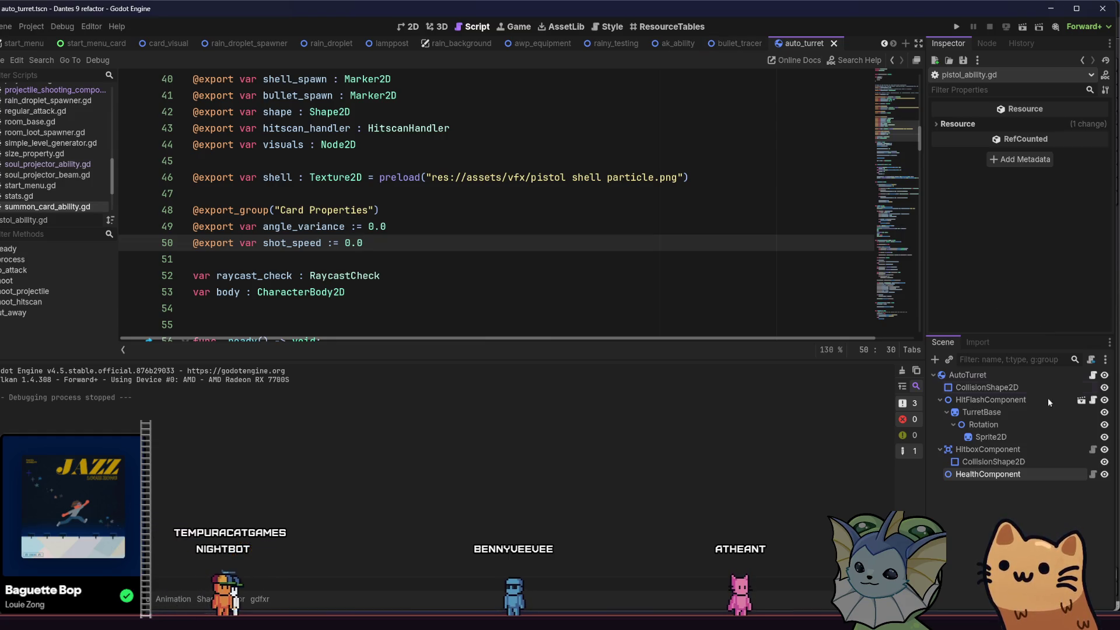
# Back in summon_card_ability.gd, insert a blank line above the summon variables
pyautogui.hotkey('alt', 'Left')
pyautogui.click(338, 123)
pyautogui.press('Up')
pyautogui.press('Return')
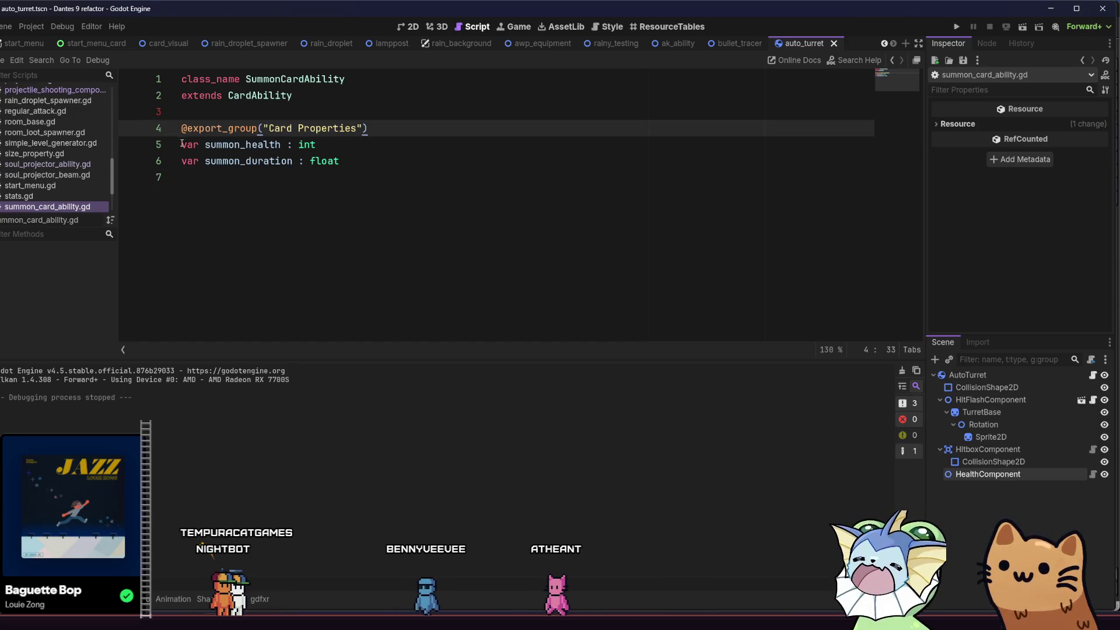
pyautogui.click(180, 146)
pyautogui.write('@export')
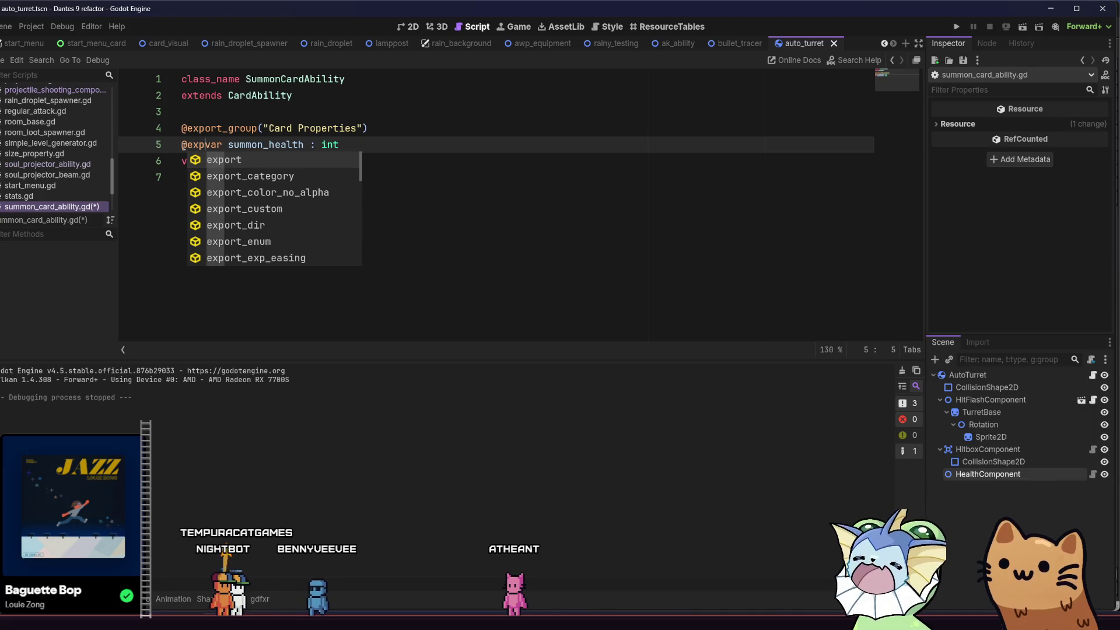
pyautogui.press('Escape')
pyautogui.click(181, 162)
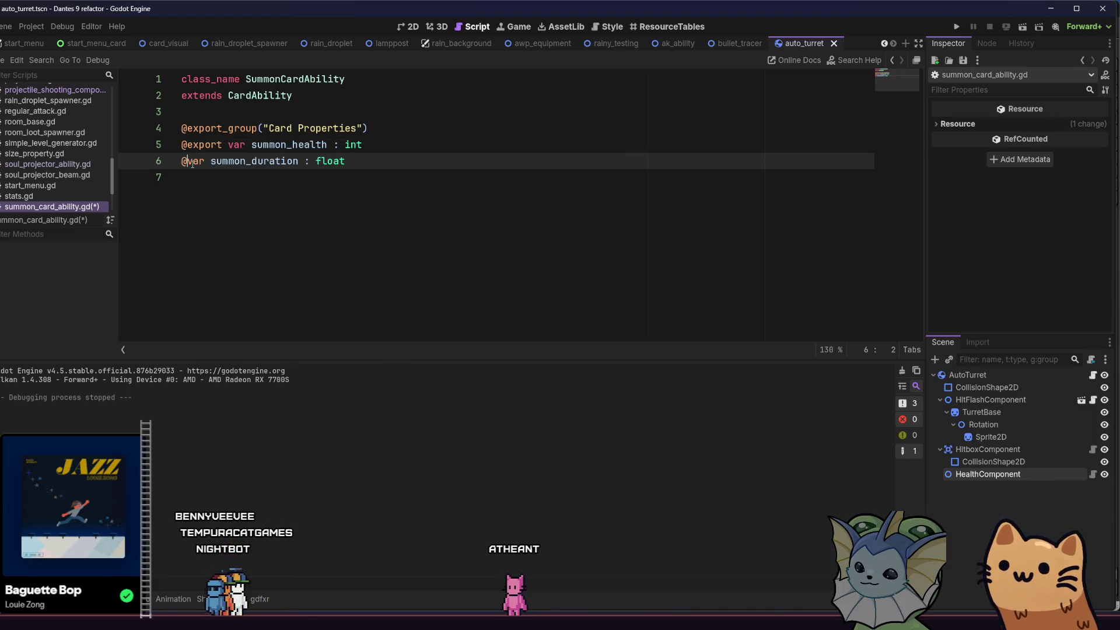
pyautogui.write('@export')
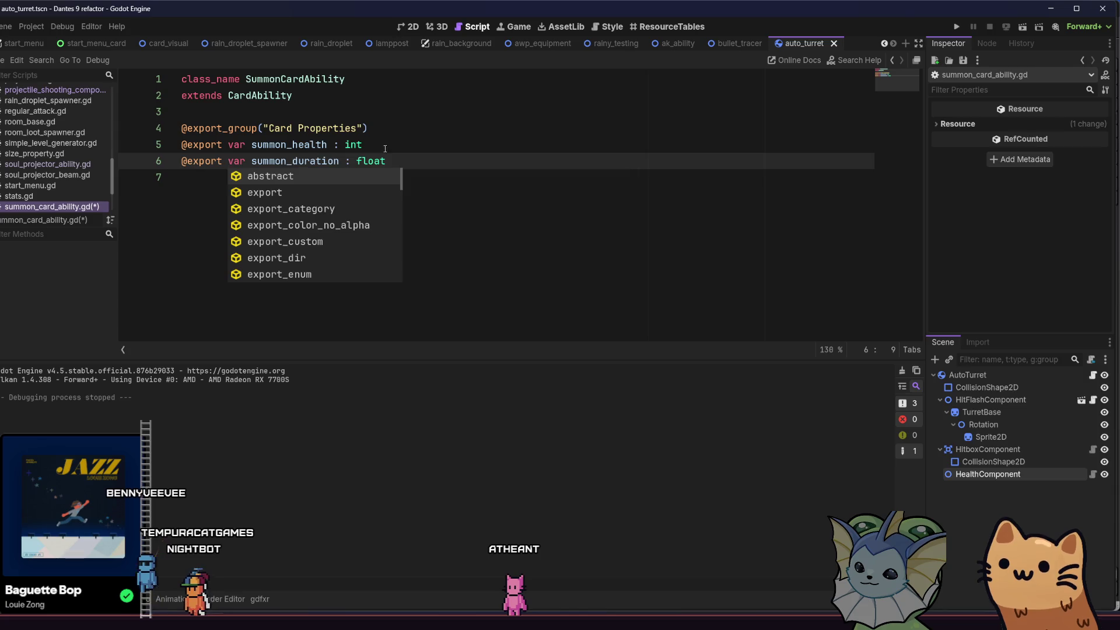
pyautogui.click(438, 151)
pyautogui.hotkey('ctrl', 's')
# Check the AutoTurret node's properties and review the exported variables and class name
pyautogui.click(449, 161)
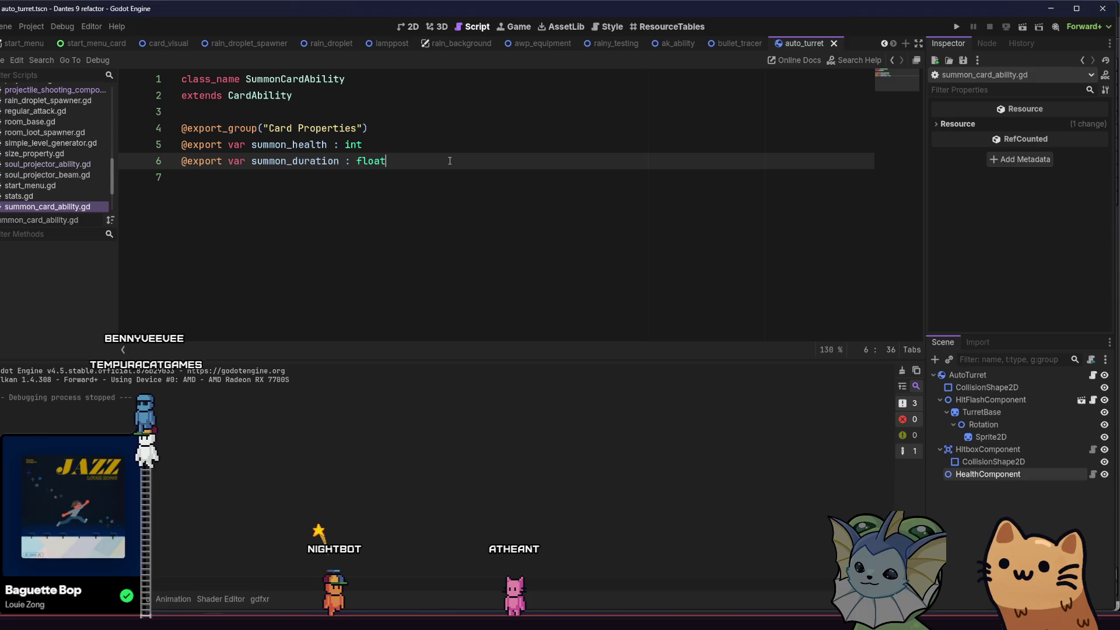
pyautogui.click(961, 376)
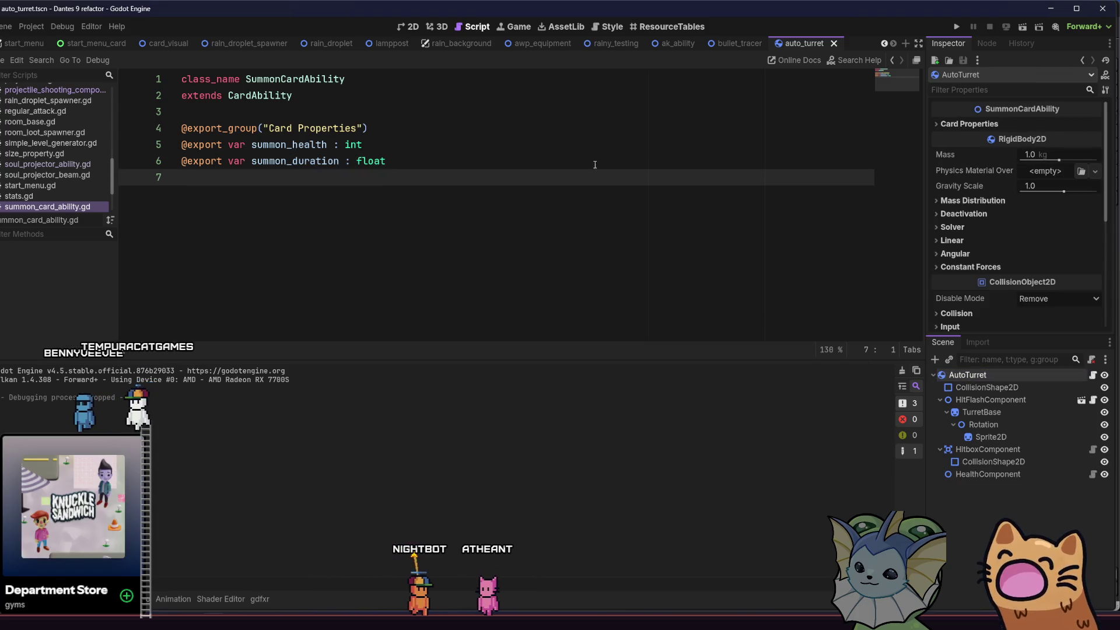
pyautogui.click(569, 145)
pyautogui.click(567, 169)
pyautogui.doubleClick(295, 145)
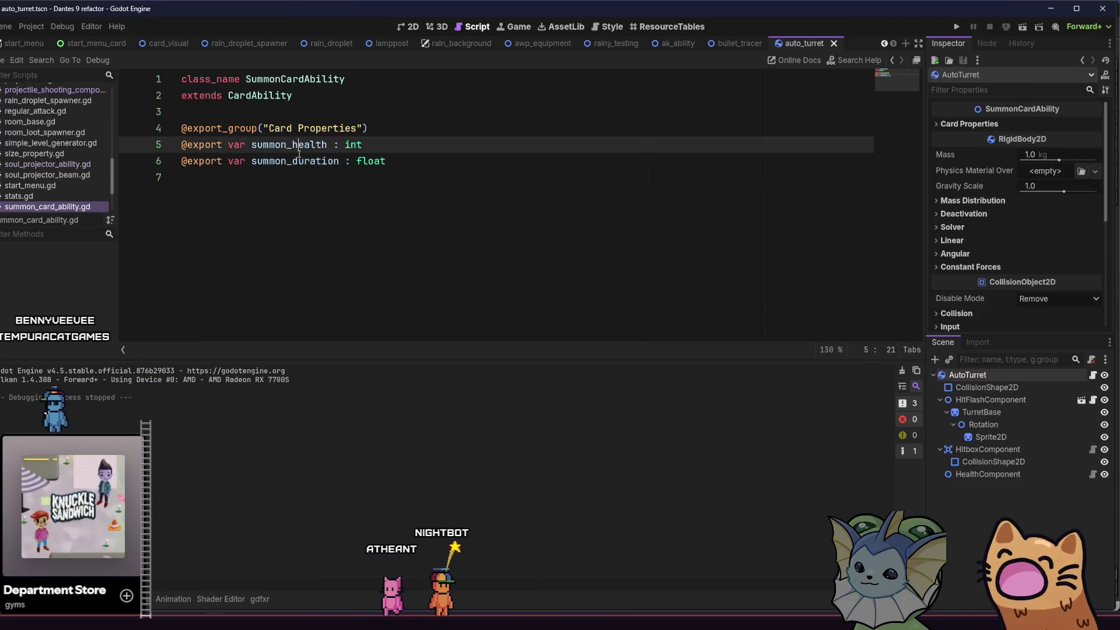
pyautogui.click(308, 160)
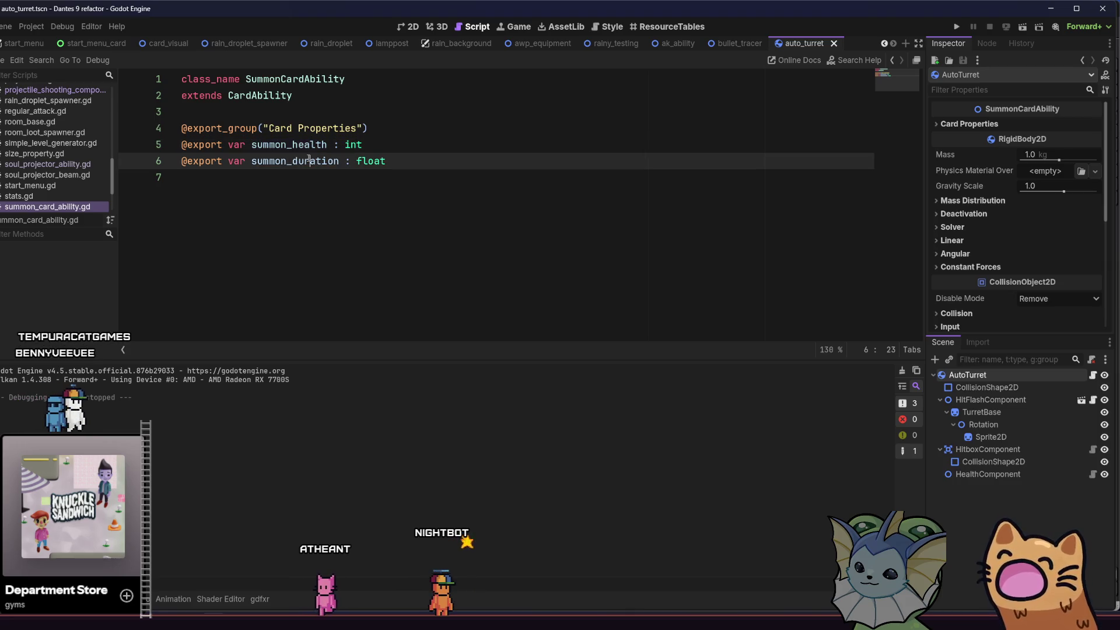
pyautogui.click(413, 161)
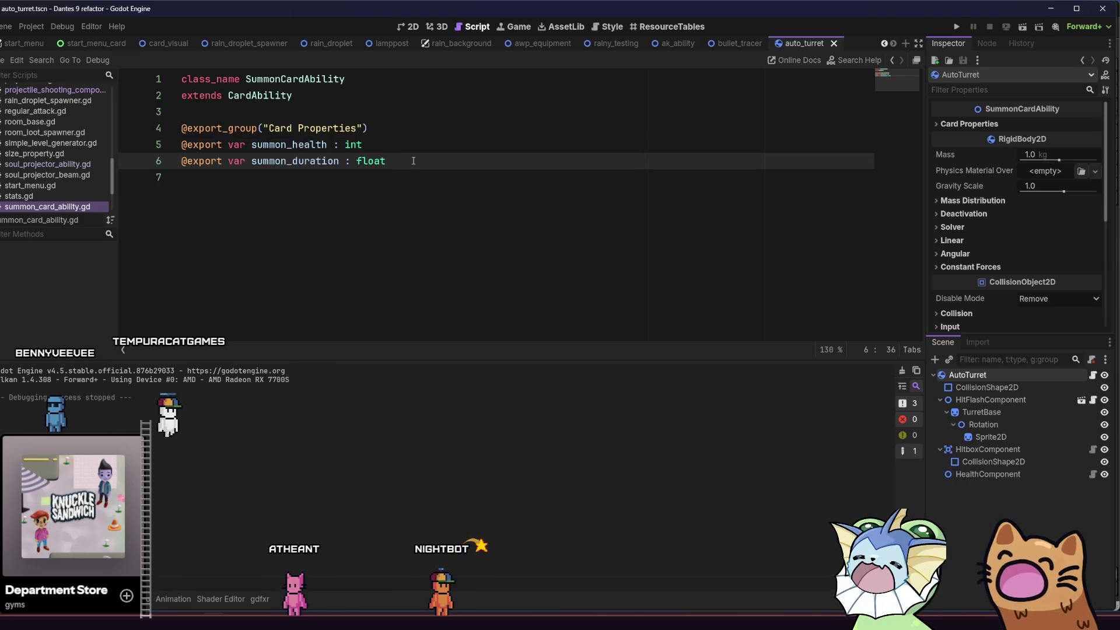
pyautogui.doubleClick(301, 73)
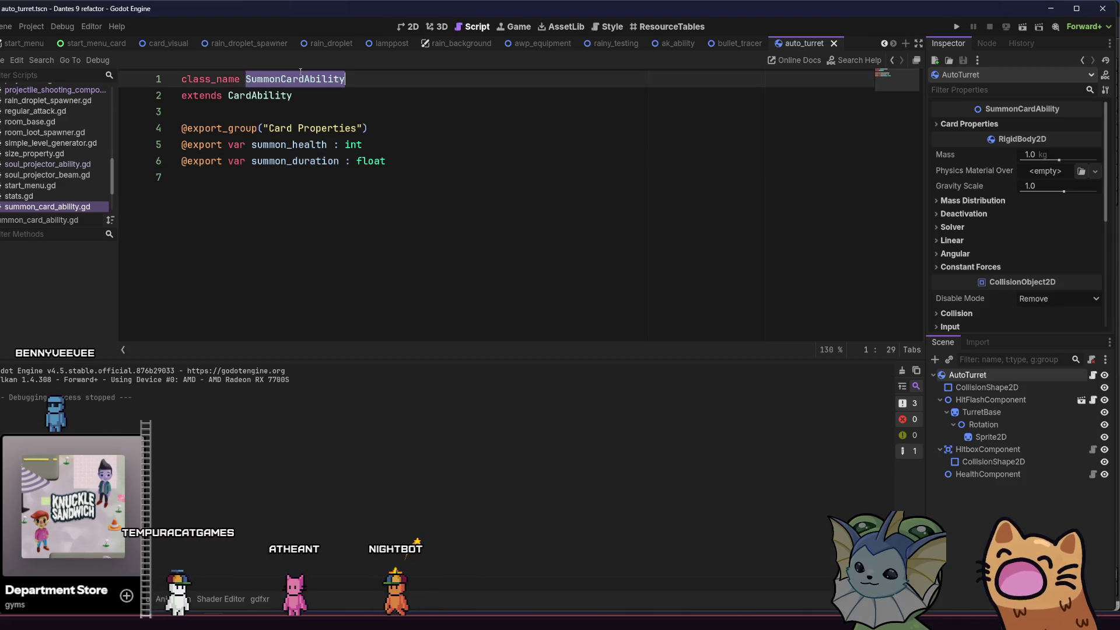
pyautogui.click(398, 140)
pyautogui.press('Down')
pyautogui.press('Up')
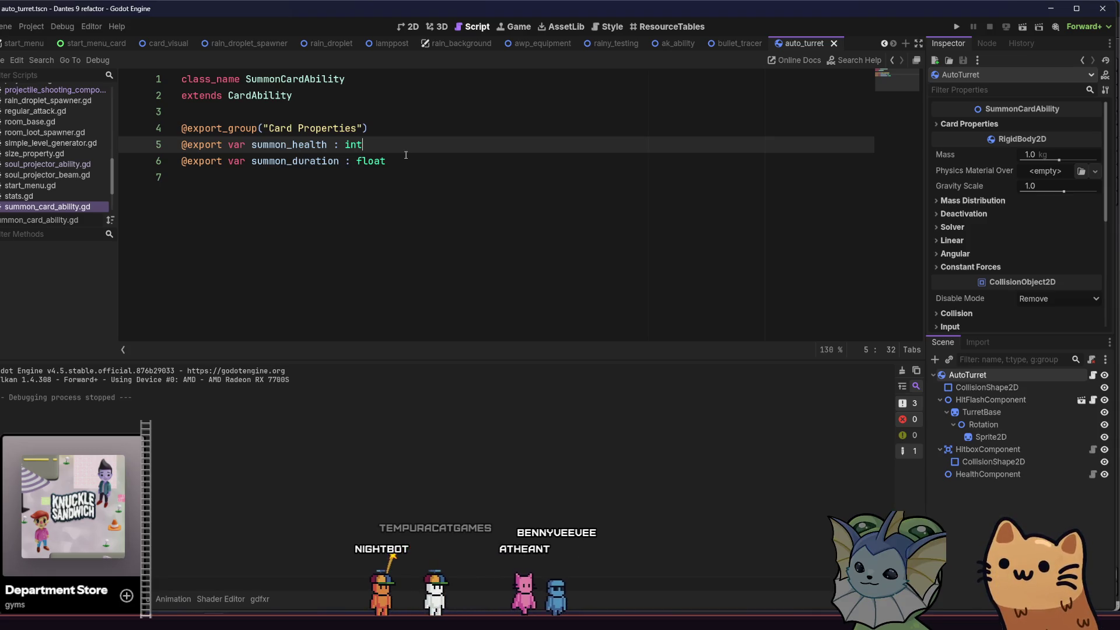
# Save again and open a new line below the variables for a function
pyautogui.click(406, 154)
pyautogui.hotkey('ctrl', 's')
pyautogui.click(431, 186)
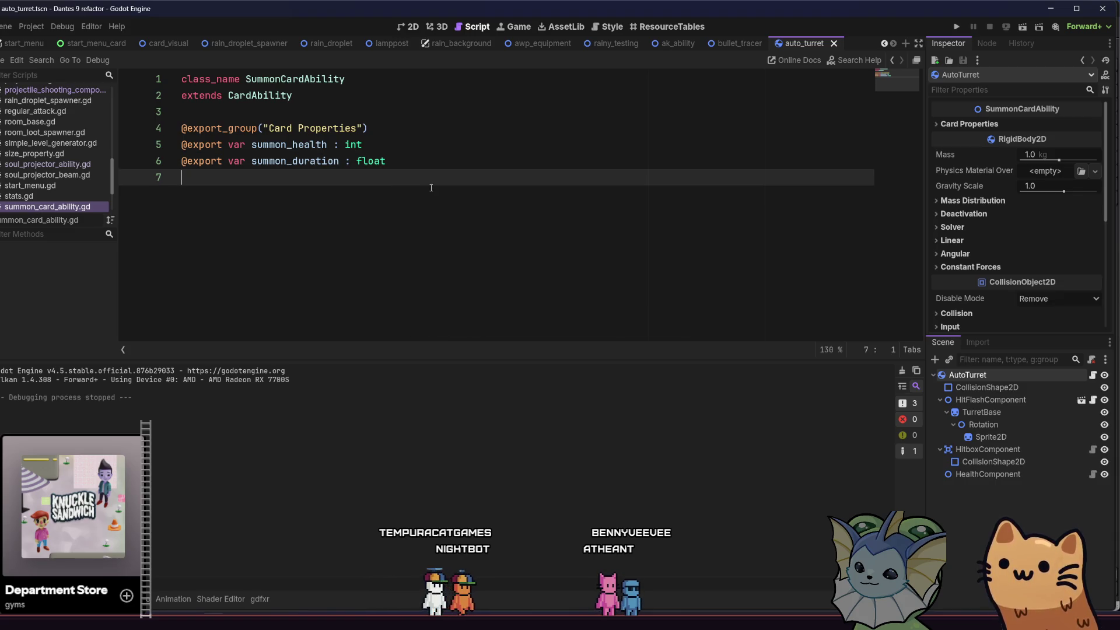
pyautogui.press('Return')
pyautogui.press('Return')
pyautogui.press('BackSpace')
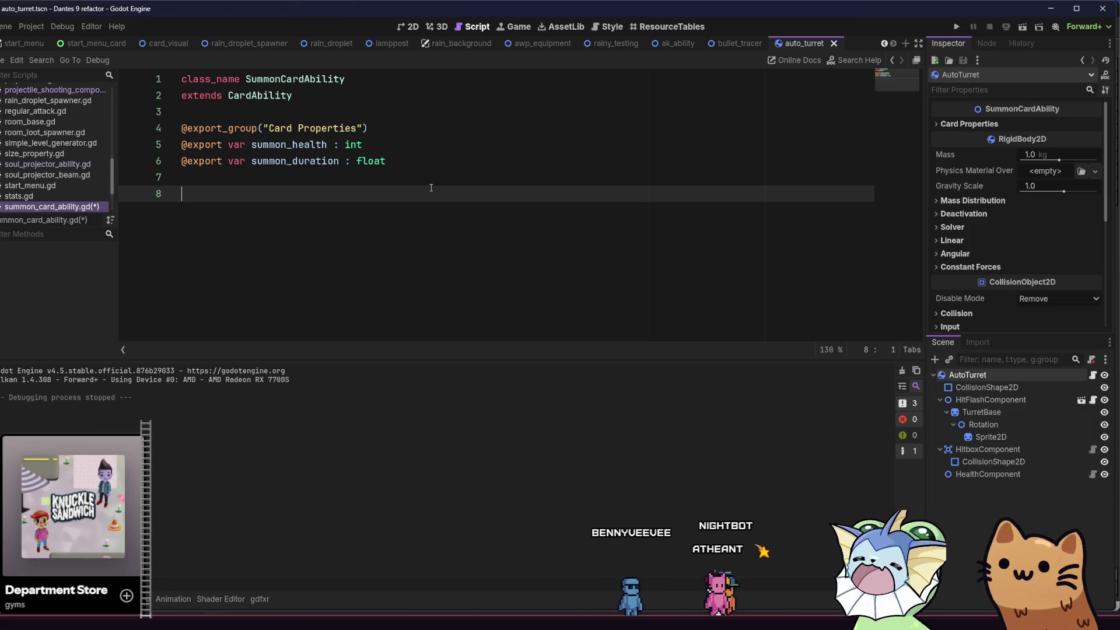
pyautogui.press('Return')
# Add a func _ready() -> void: declaration via completion and save
pyautogui.write('f')
pyautogui.write('ad')
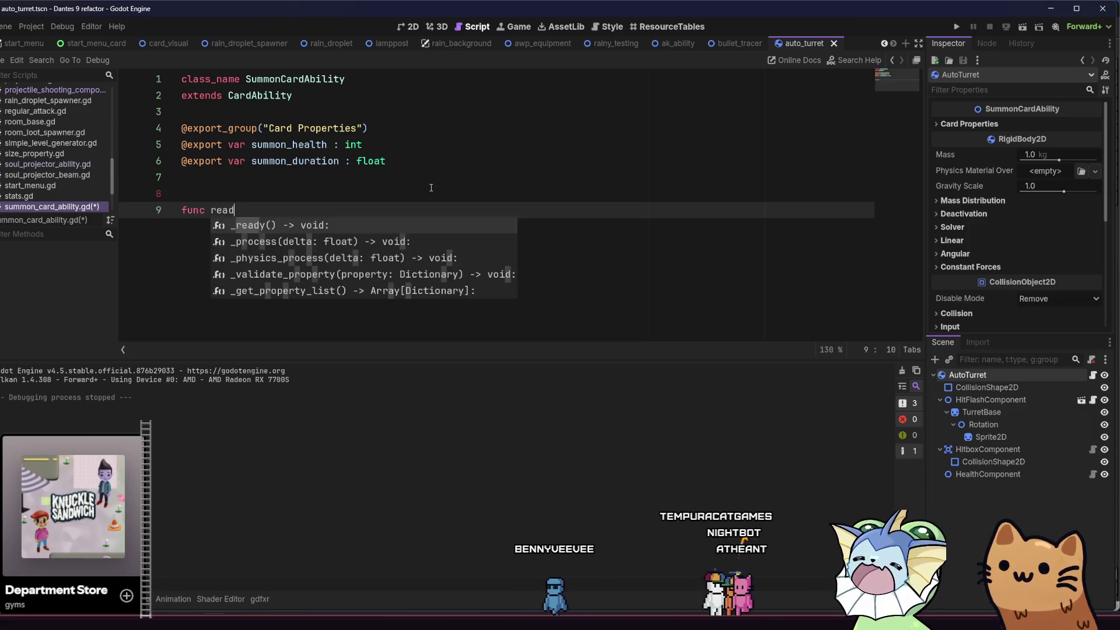
pyautogui.press('BackSpace')
pyautogui.press('BackSpace')
pyautogui.press('BackSpace')
pyautogui.write('_re')
pyautogui.press('Return')
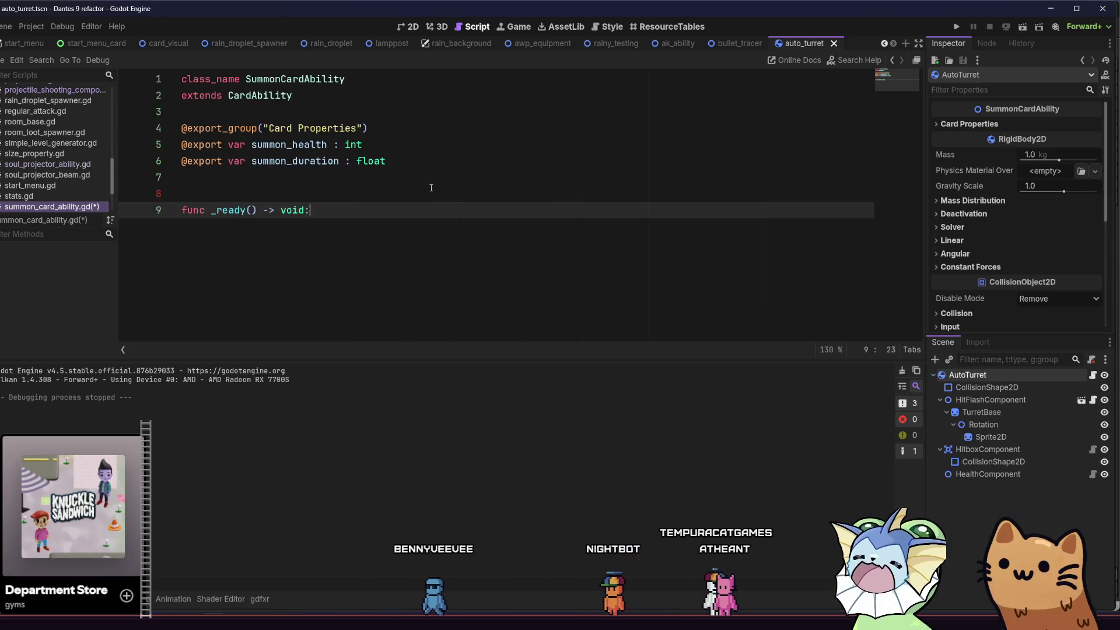
pyautogui.press('Return')
pyautogui.write('get')
pyautogui.press('BackSpace')
pyautogui.press('BackSpace')
pyautogui.press('BackSpace')
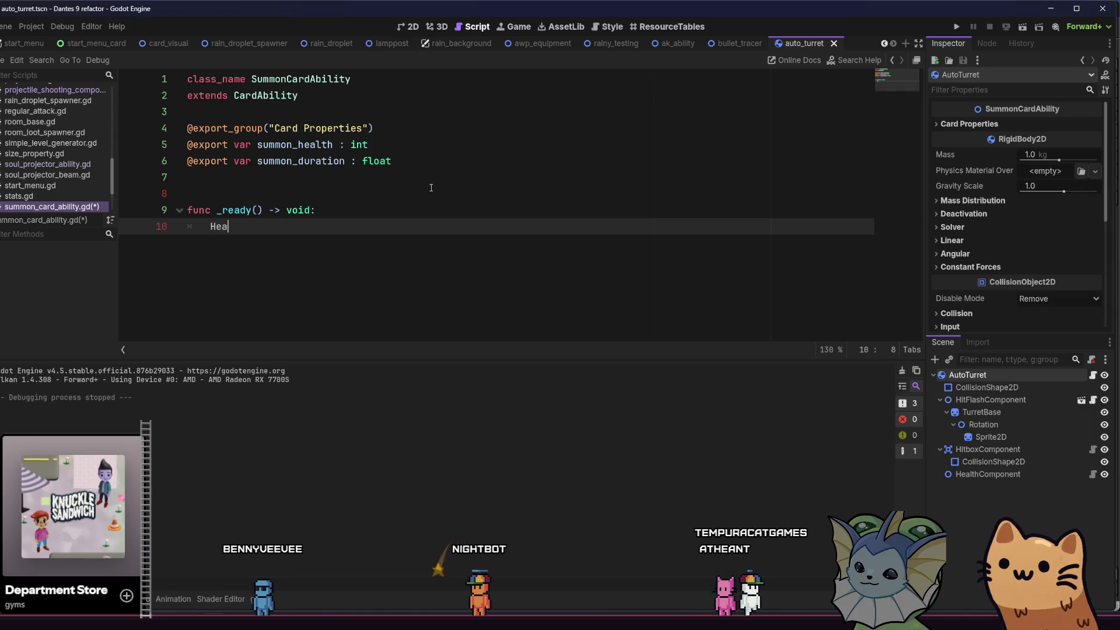
pyautogui.press('BackSpace')
pyautogui.press('BackSpace')
pyautogui.press('BackSpace')
pyautogui.hotkey('ctrl', 's')
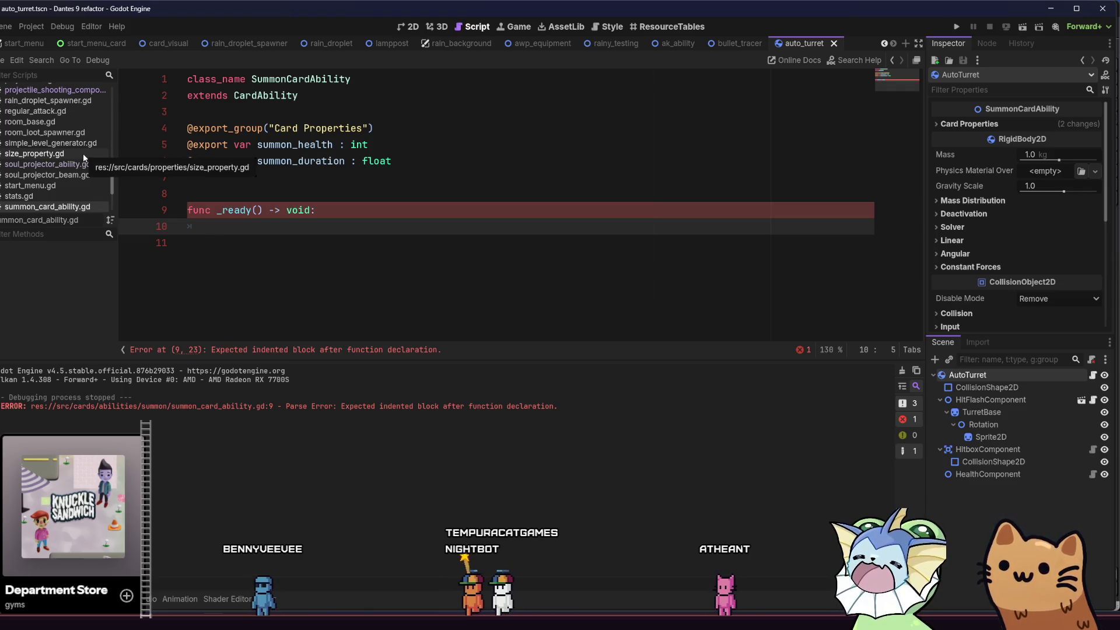
# Begin the _ready body with var health_component = Util.get_
pyautogui.scroll(10, 83, 153)
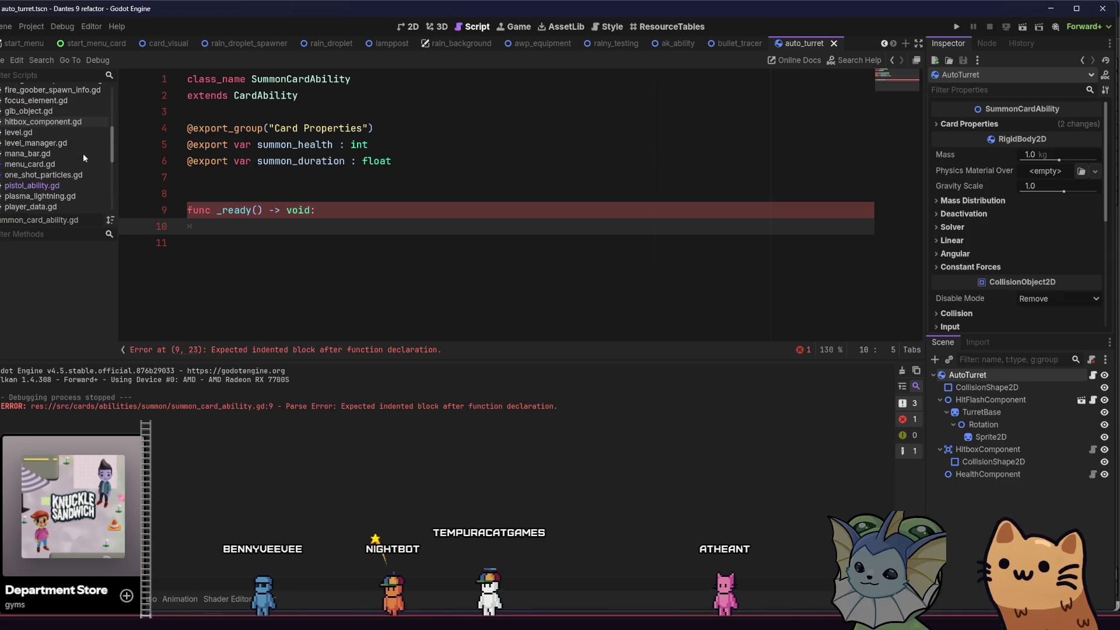
pyautogui.scroll(3, 88, 154)
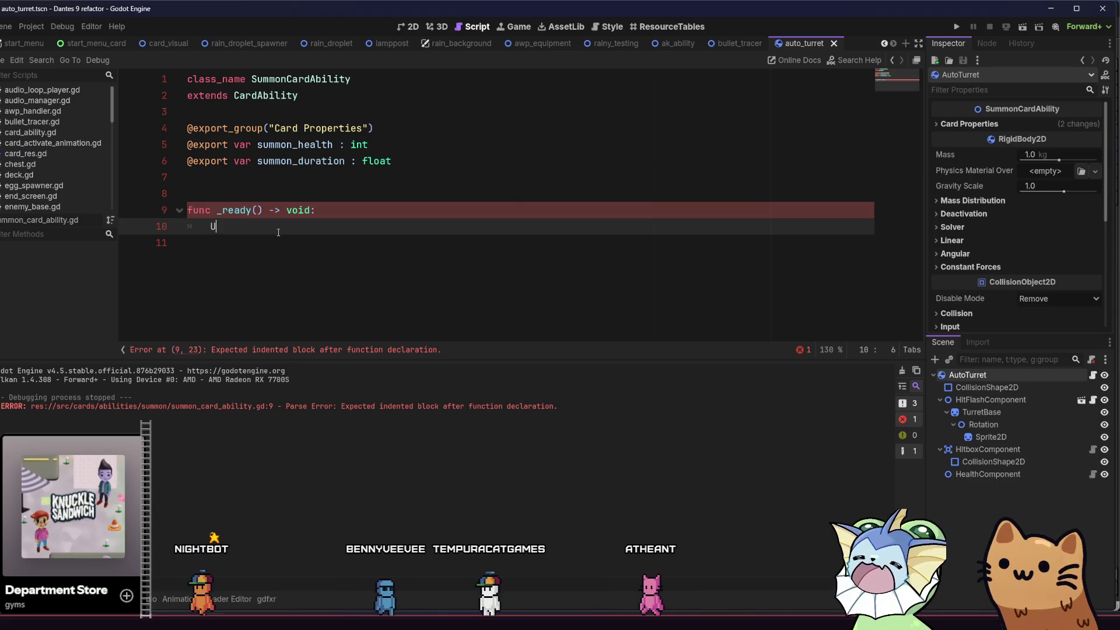
pyautogui.hotkey('ctrl', 'space')
pyautogui.press('Escape')
pyautogui.write('bu')
pyautogui.press('BackSpace')
pyautogui.press('BackSpace')
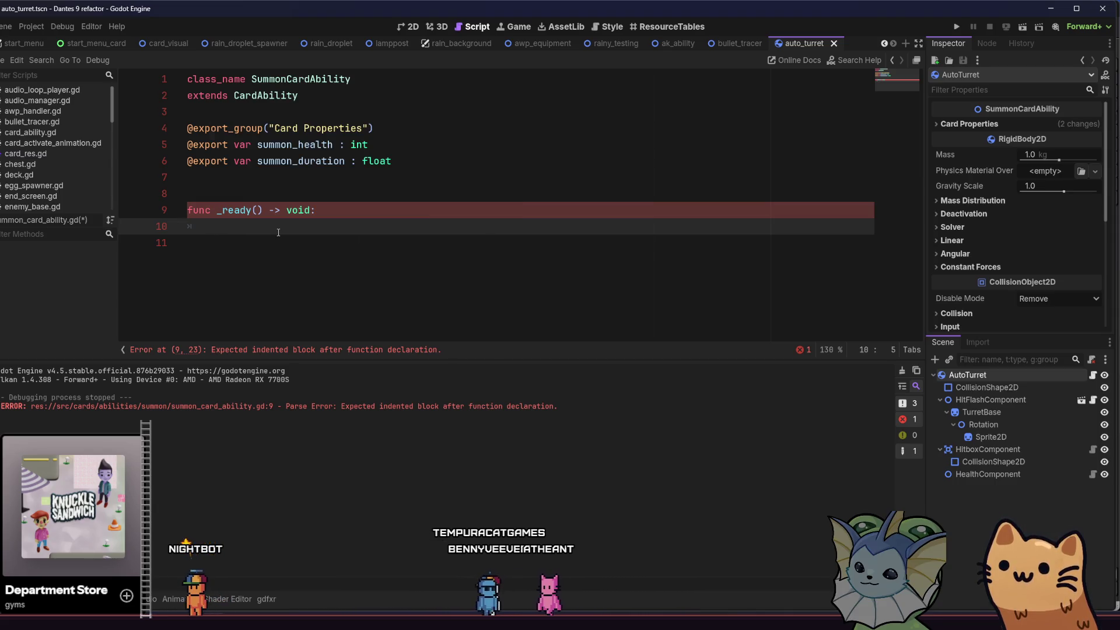
pyautogui.write('health_co')
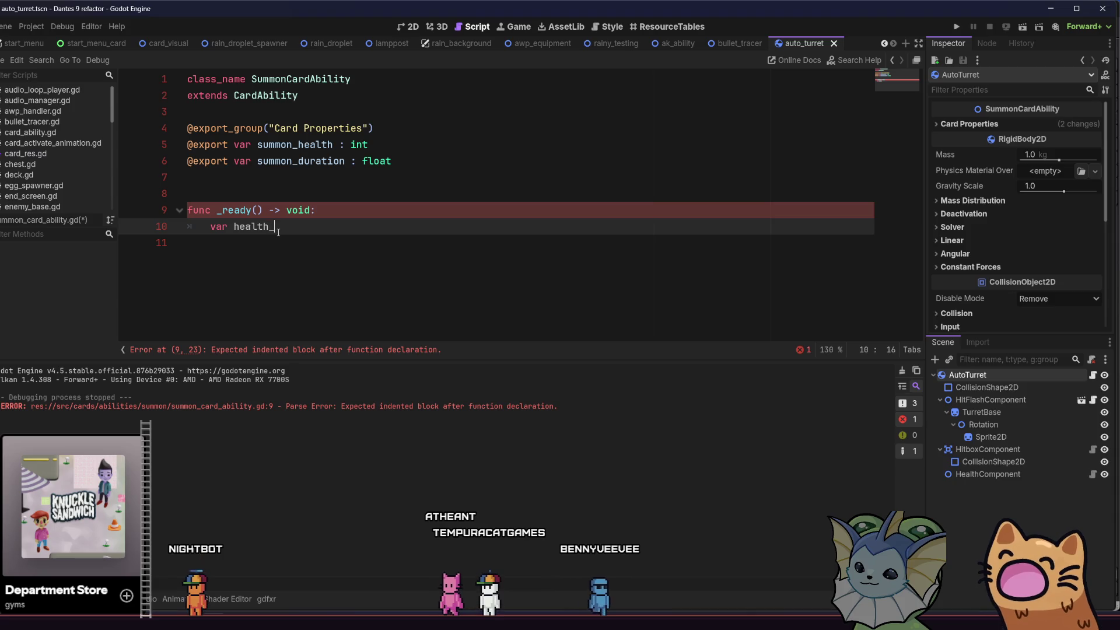
pyautogui.write('mponent = ')
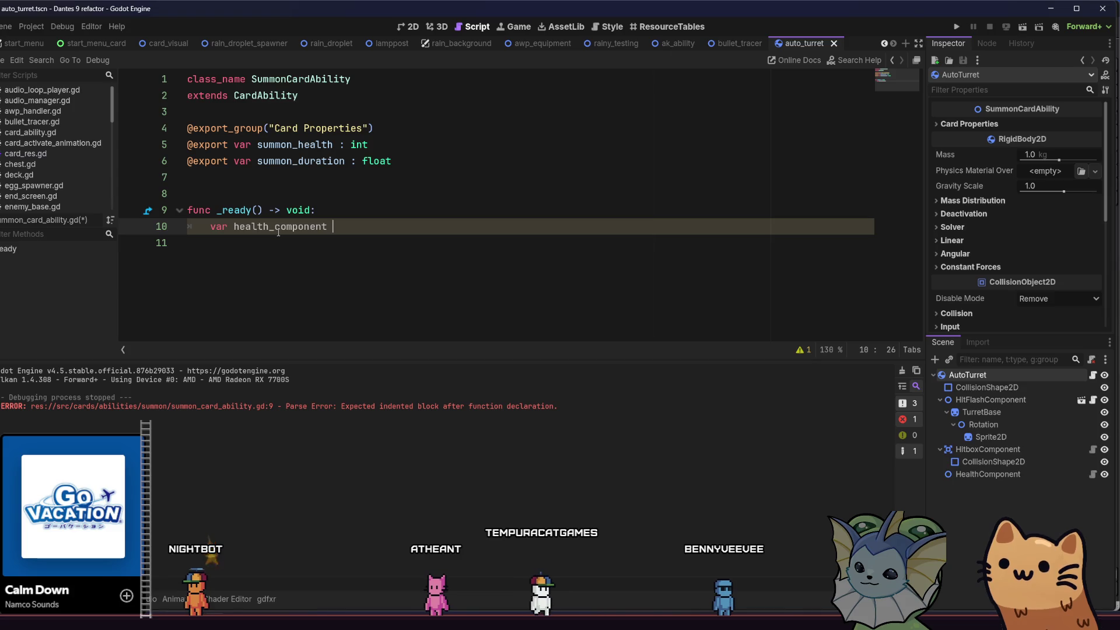
pyautogui.write('Util')
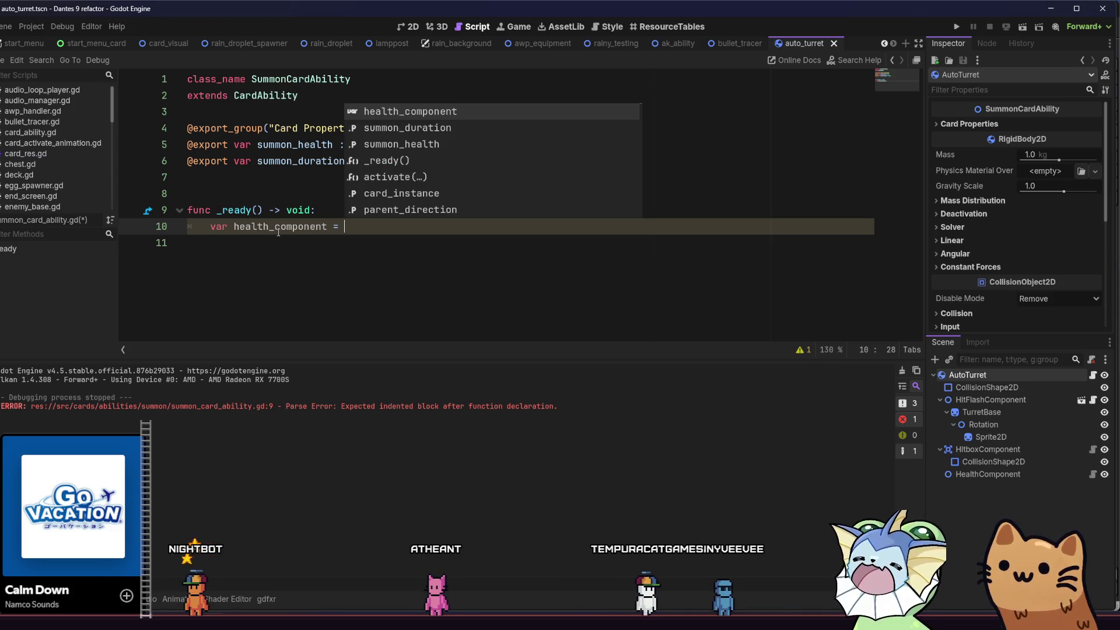
pyautogui.write('.get_')
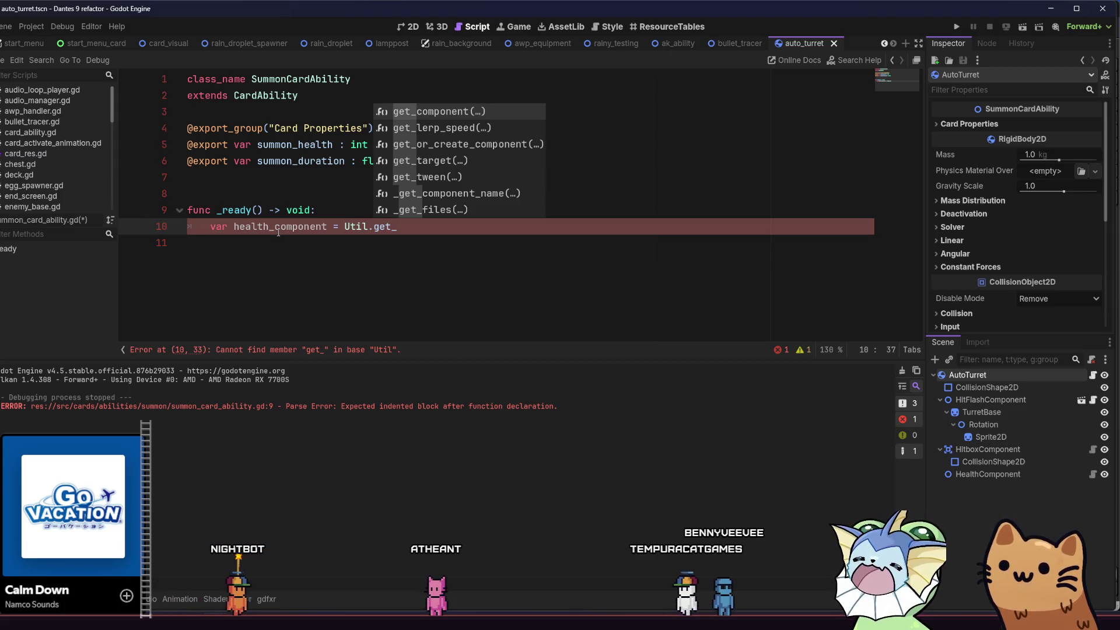
# Complete line 10 as Util.get_component(self, HealthComponent) as HealthComponent
pyautogui.press('Down')
pyautogui.press('Down')
pyautogui.press('Down')
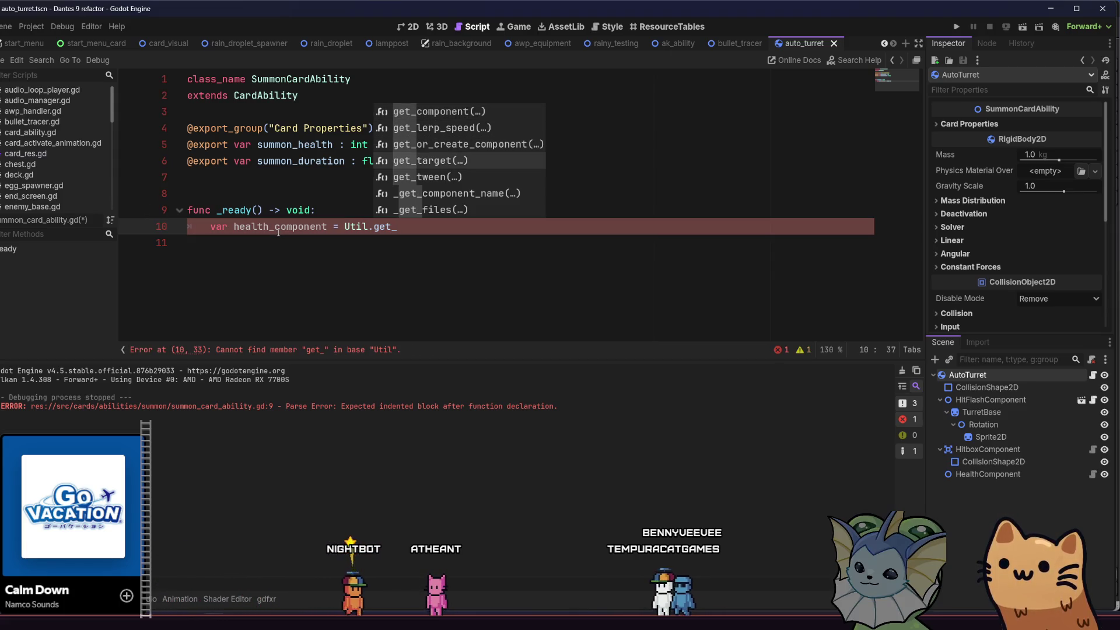
pyautogui.write('com')
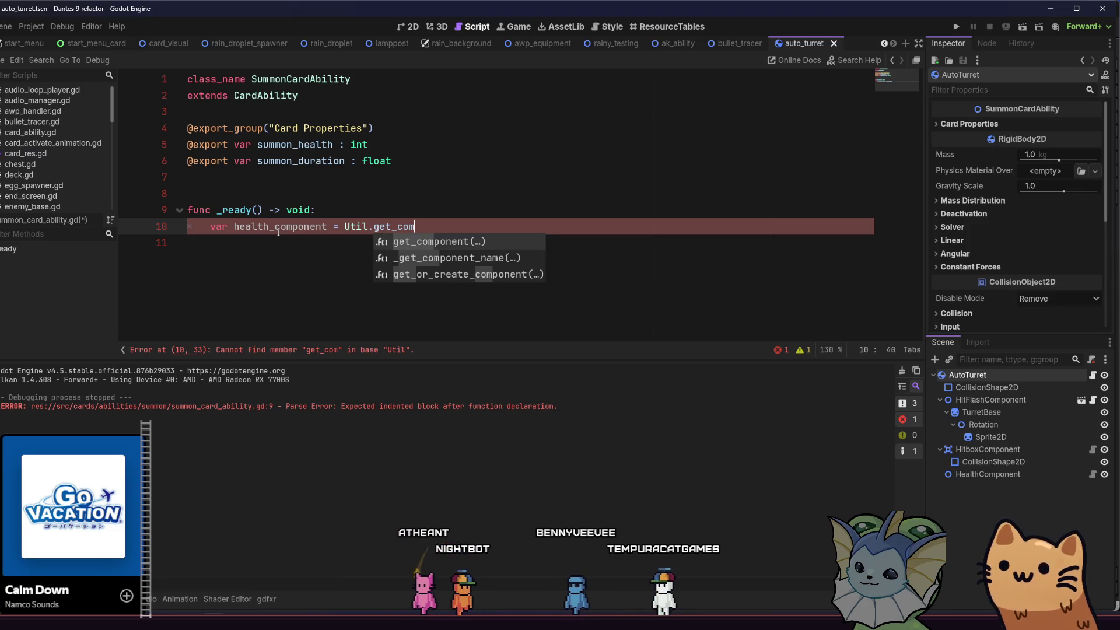
pyautogui.press('Return')
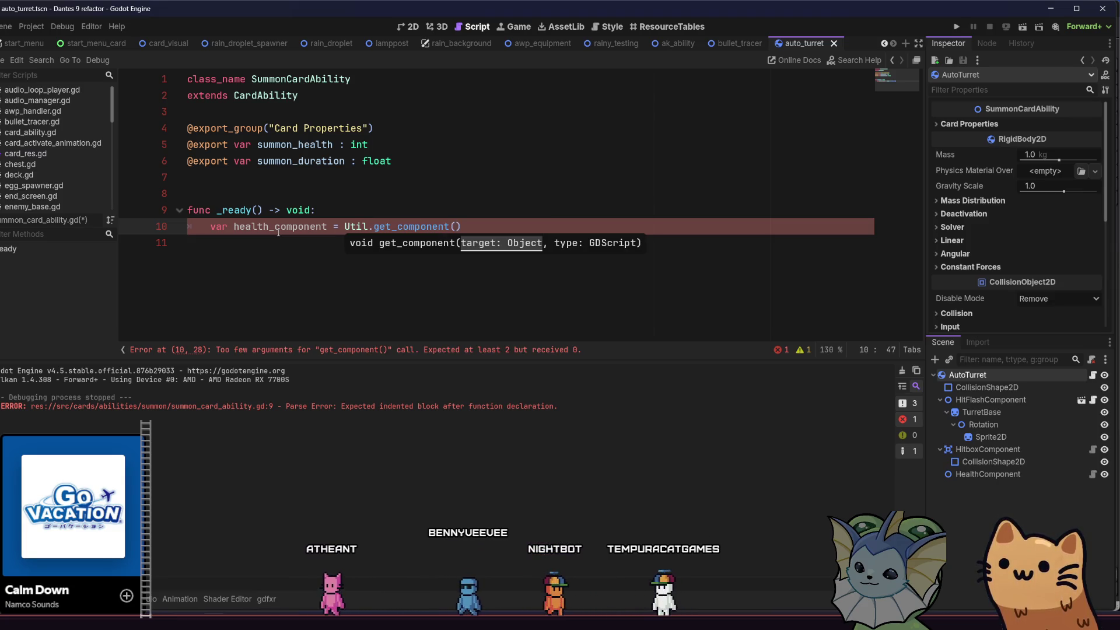
pyautogui.write('self, ')
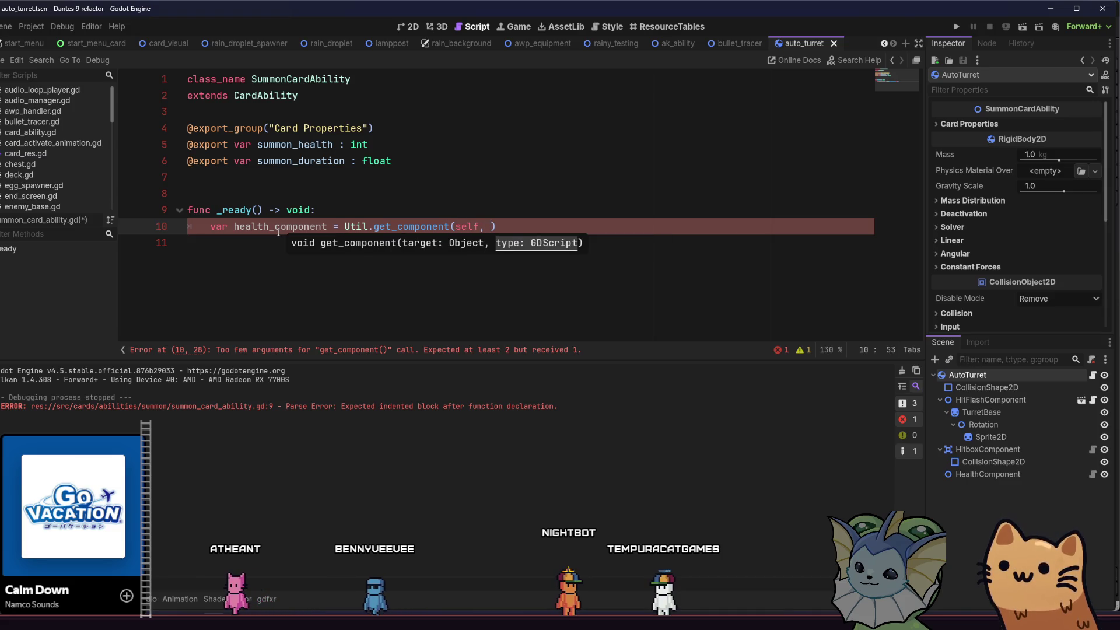
pyautogui.write('Health')
pyautogui.press('Return')
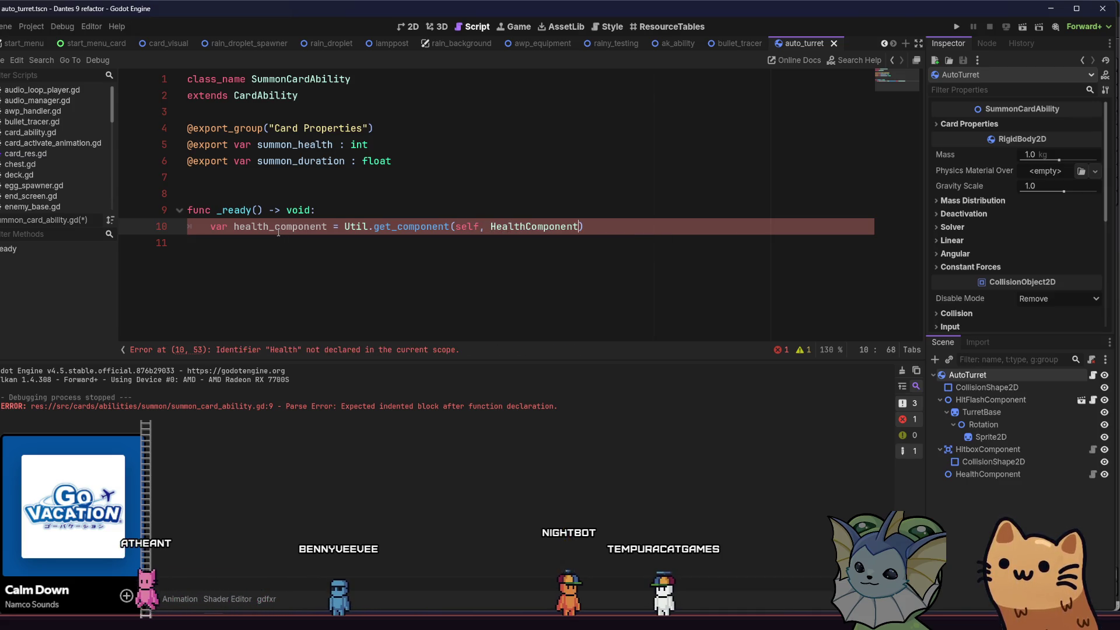
pyautogui.press('End')
pyautogui.press('Return')
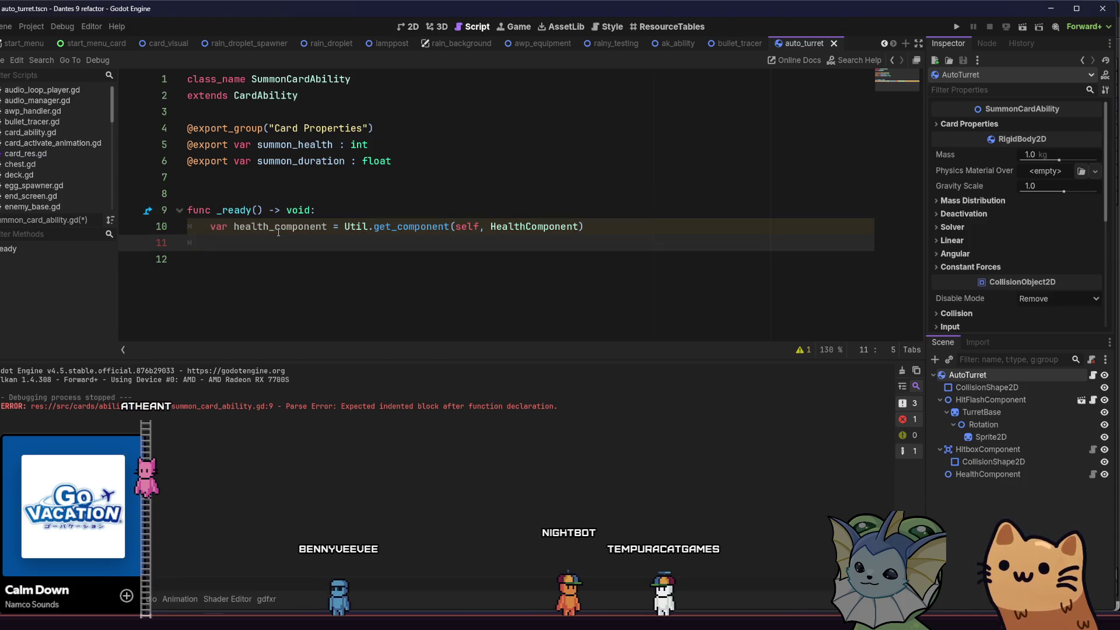
pyautogui.press('BackSpace')
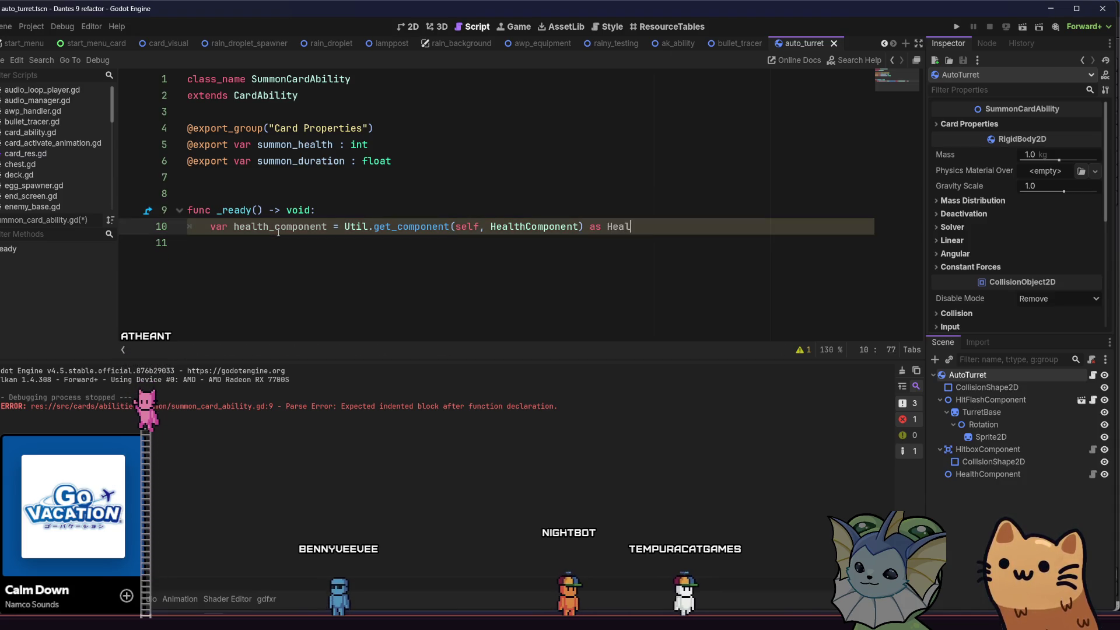
pyautogui.write('lth')
pyautogui.press('Return')
pyautogui.press('Return')
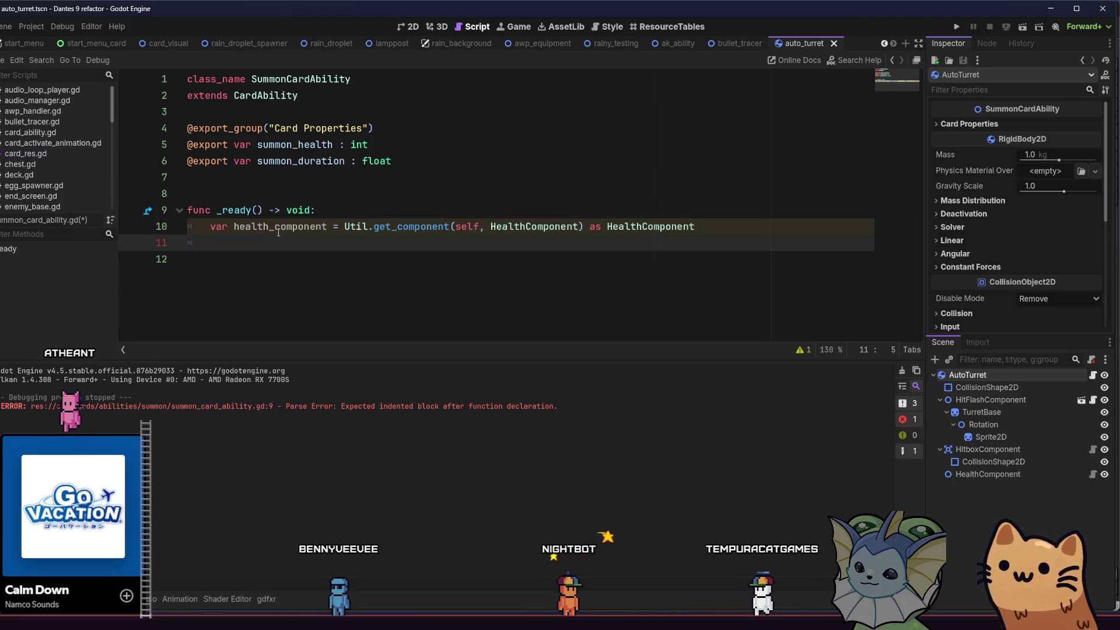
# Add line 11: health_component.health = summon_health
pyautogui.write('heal')
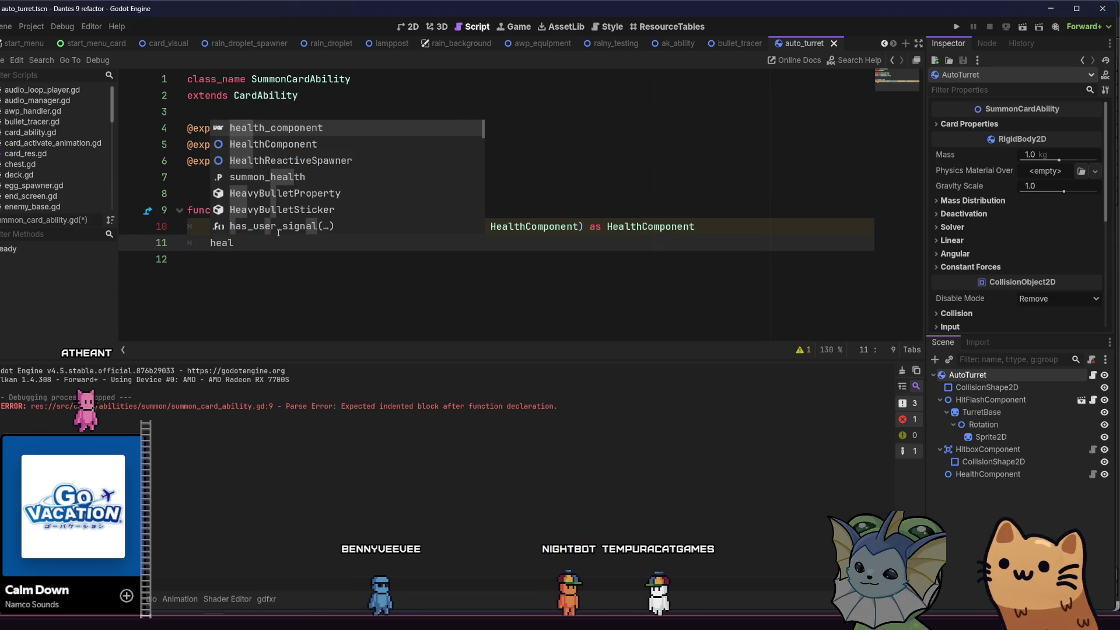
pyautogui.press('Return')
pyautogui.write('.')
pyautogui.write('he')
pyautogui.press('BackSpace')
pyautogui.press('BackSpace')
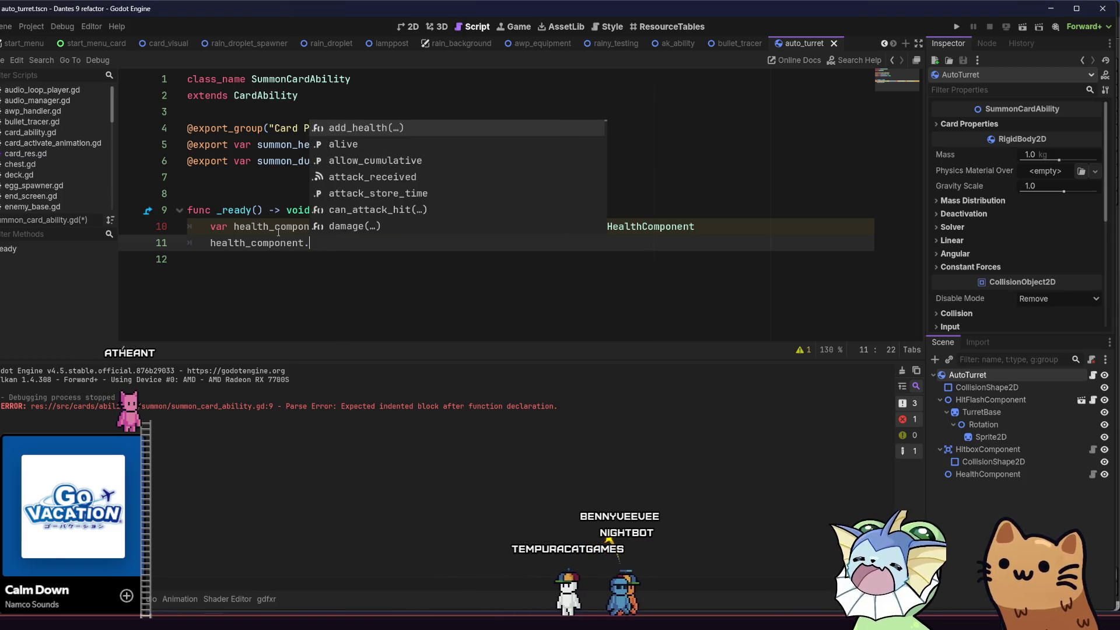
pyautogui.write('he')
pyautogui.press('Return')
pyautogui.write('- s')
pyautogui.press('BackSpace')
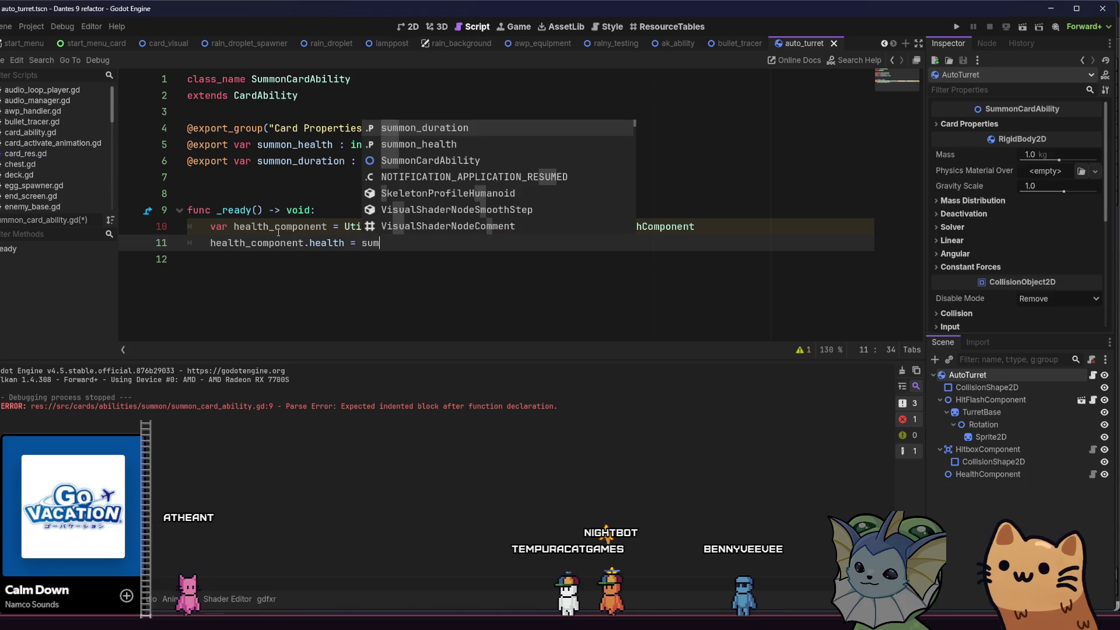
pyautogui.press('Down')
pyautogui.press('Return')
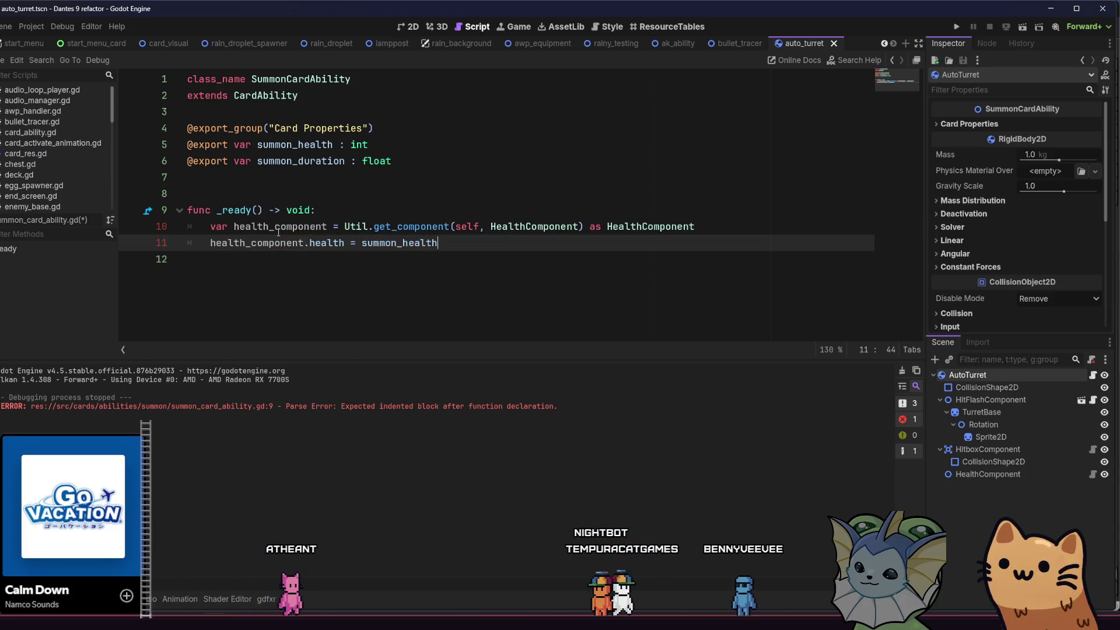
pyautogui.press('Return')
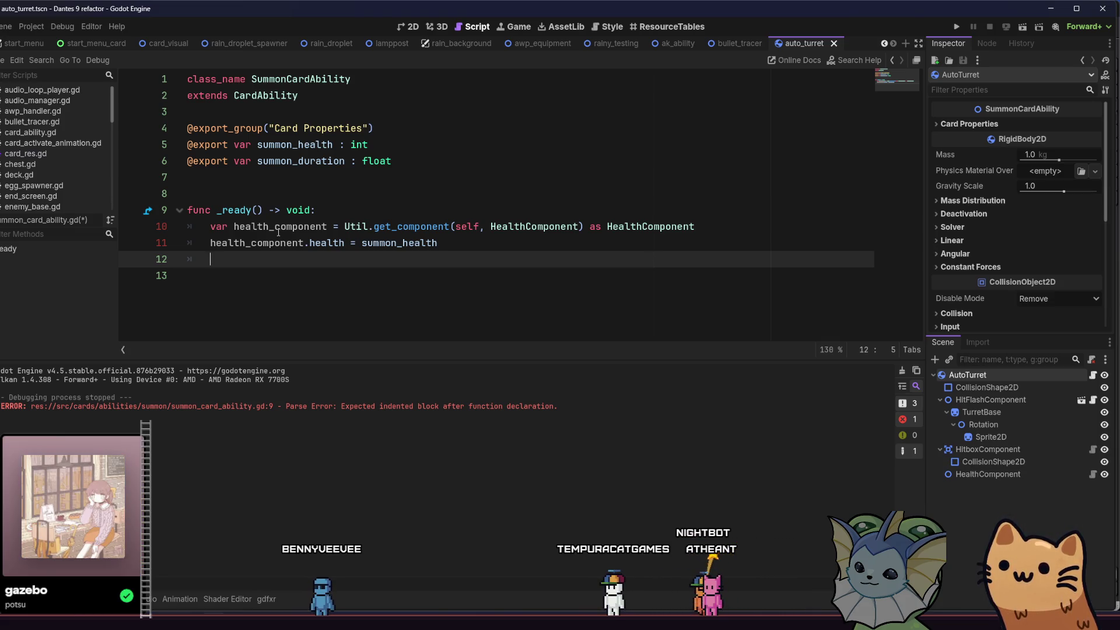
pyautogui.press('BackSpace')
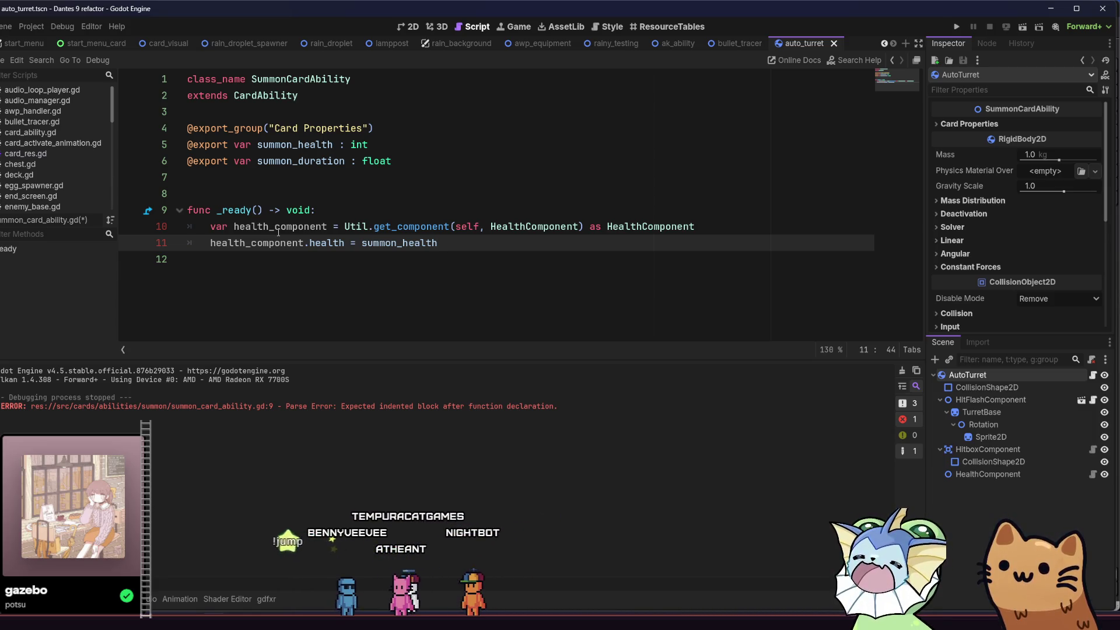
pyautogui.click(257, 95)
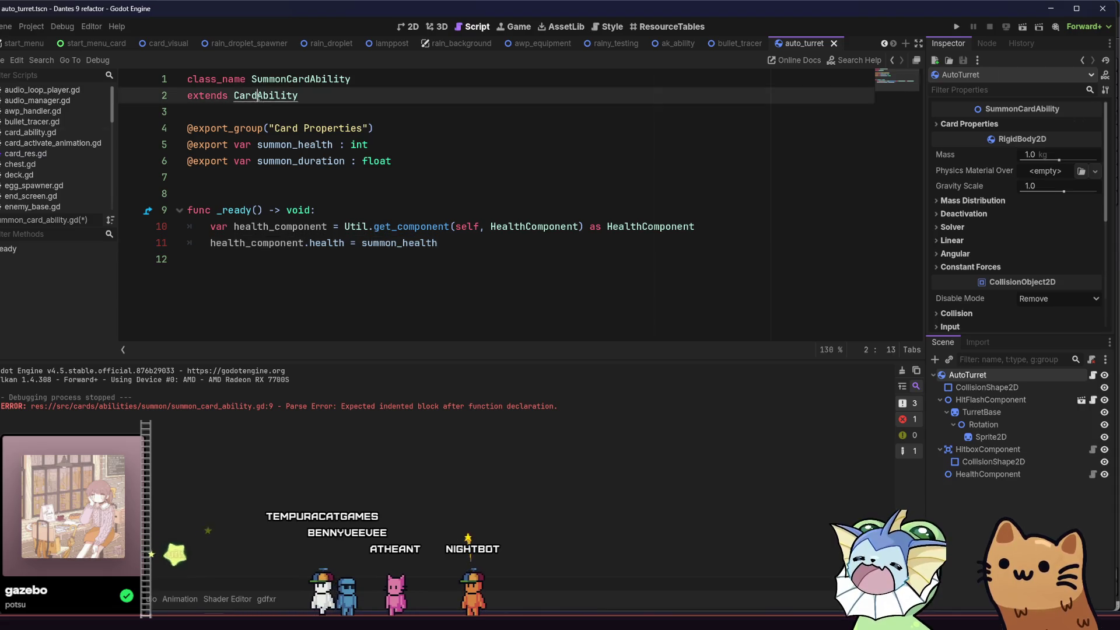
# View card_ability.gd, return to the summon script, and inspect the turret's Sprite2D properties
pyautogui.keyDown('ctrl'); pyautogui.click(258, 95); pyautogui.keyUp('ctrl')
pyautogui.scroll(-5, 283, 171)
pyautogui.scroll(5, 283, 172)
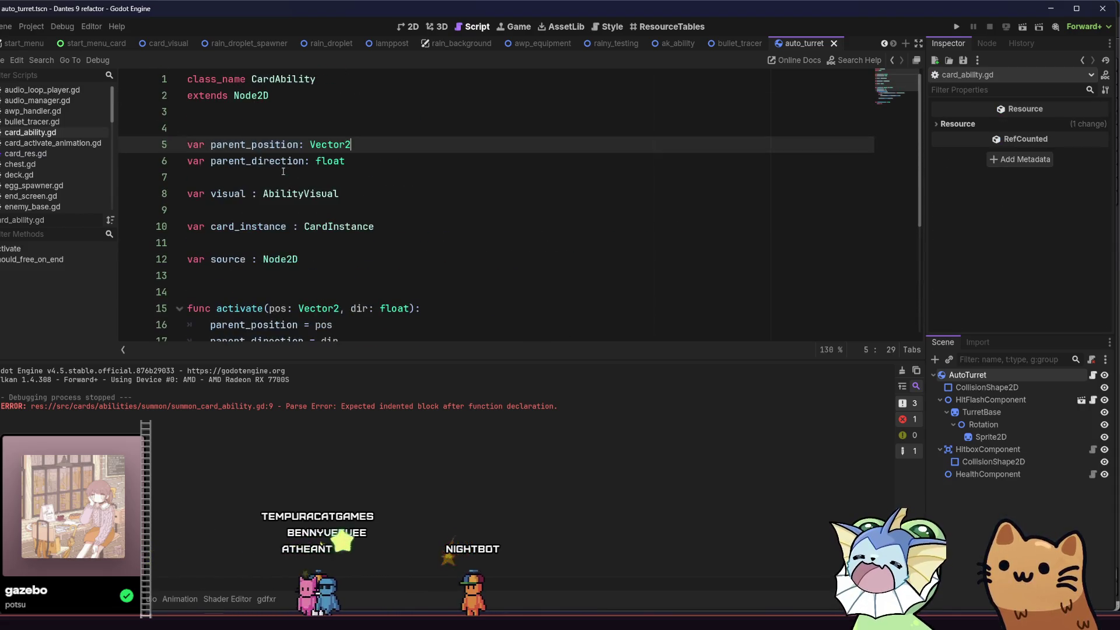
pyautogui.click(891, 62)
pyautogui.click(602, 248)
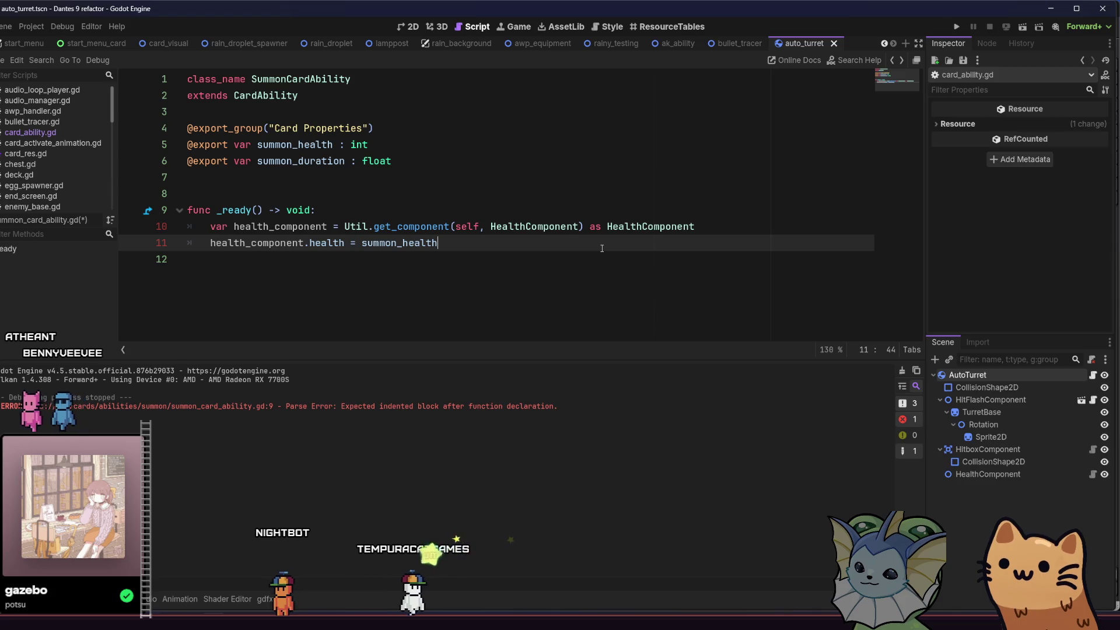
pyautogui.click(1034, 435)
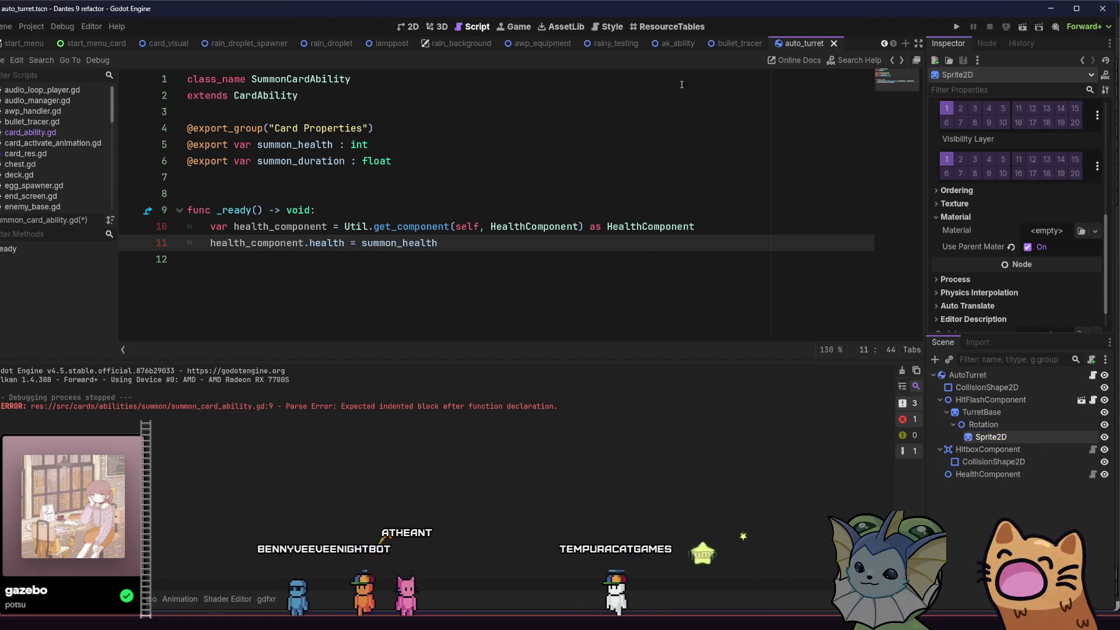
pyautogui.click(677, 44)
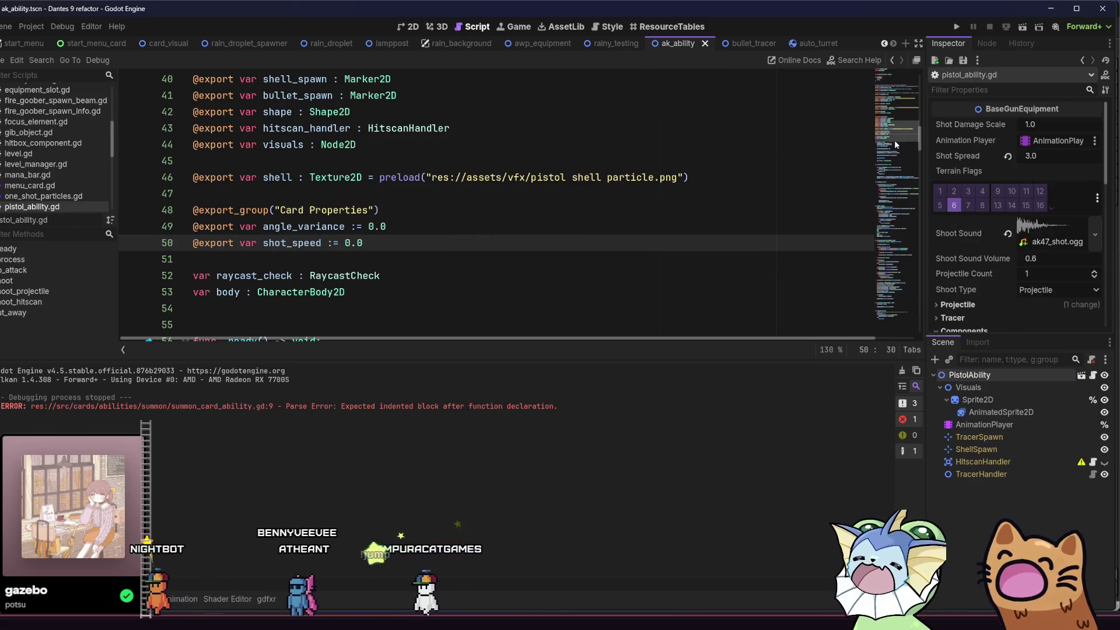
pyautogui.moveTo(922, 131); pyautogui.dragTo(922, 169)
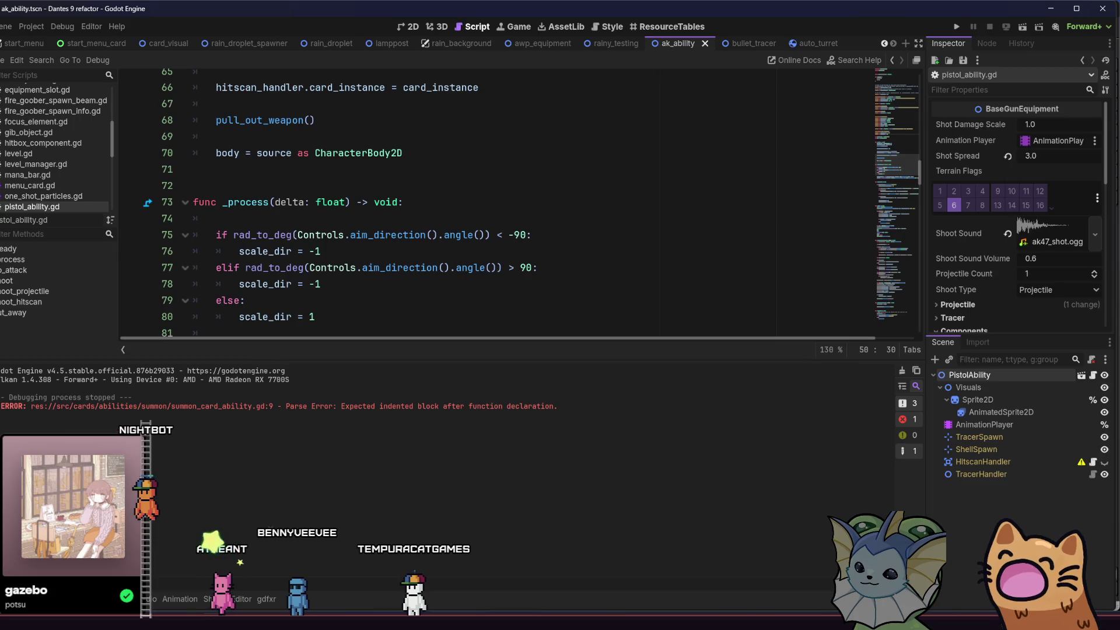
pyautogui.hotkey('ctrl', 'j')
pyautogui.scroll(-3, 596, 263)
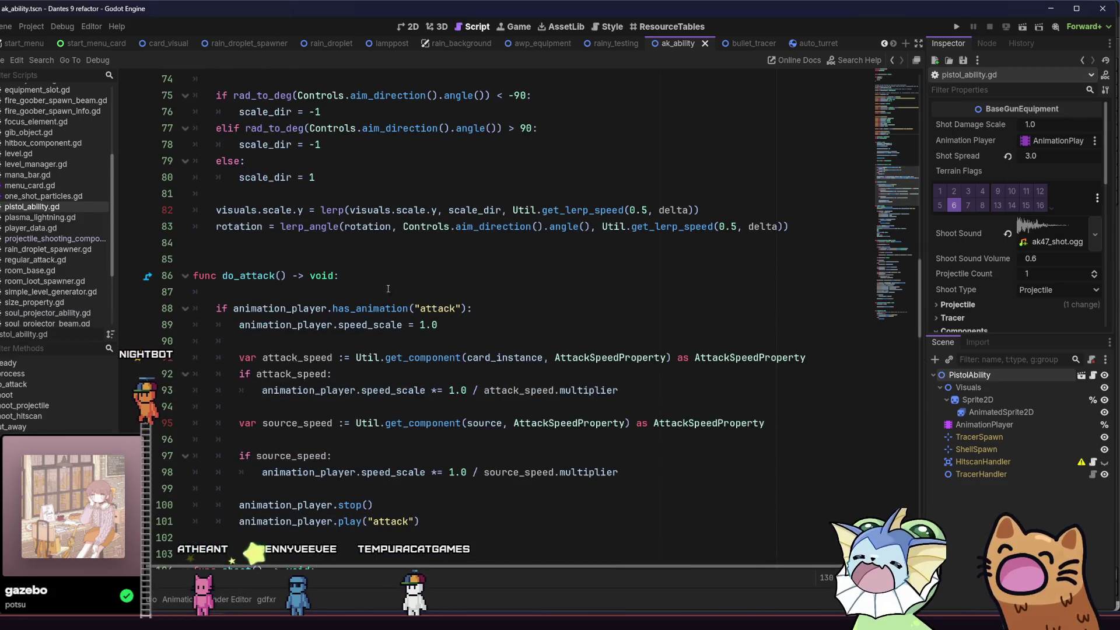
pyautogui.scroll(-10, 596, 263)
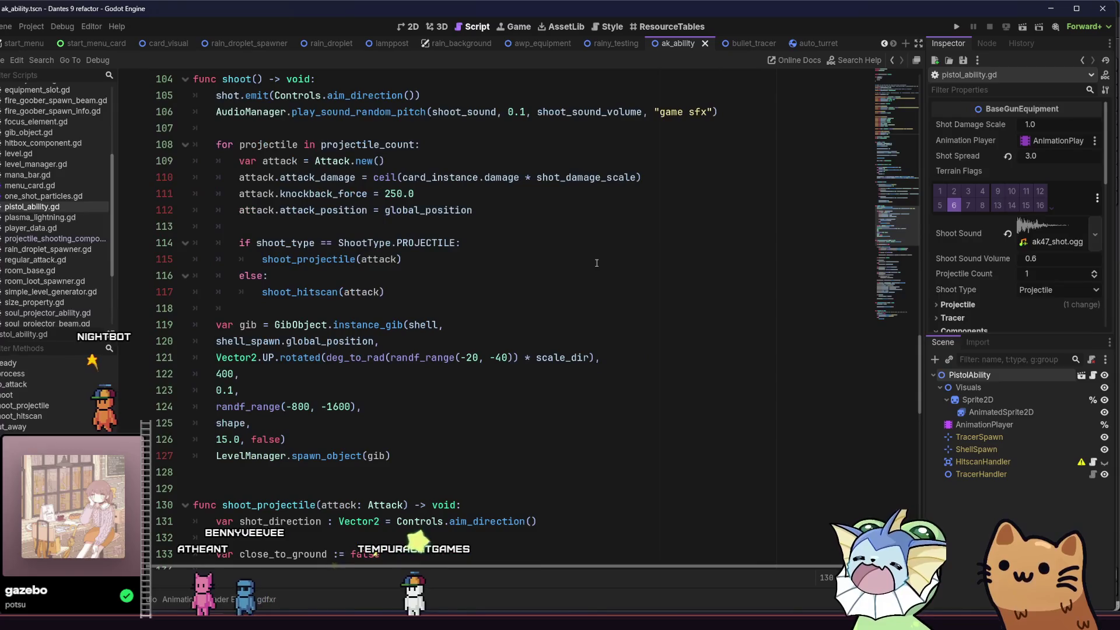
pyautogui.scroll(-3, 596, 263)
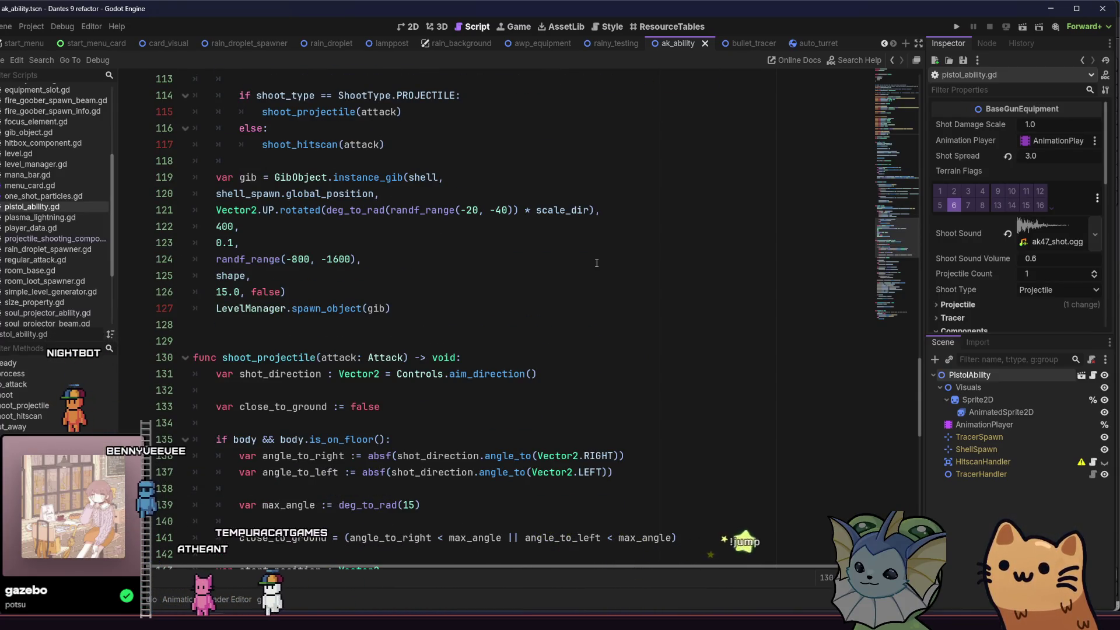
pyautogui.scroll(-2, 597, 263)
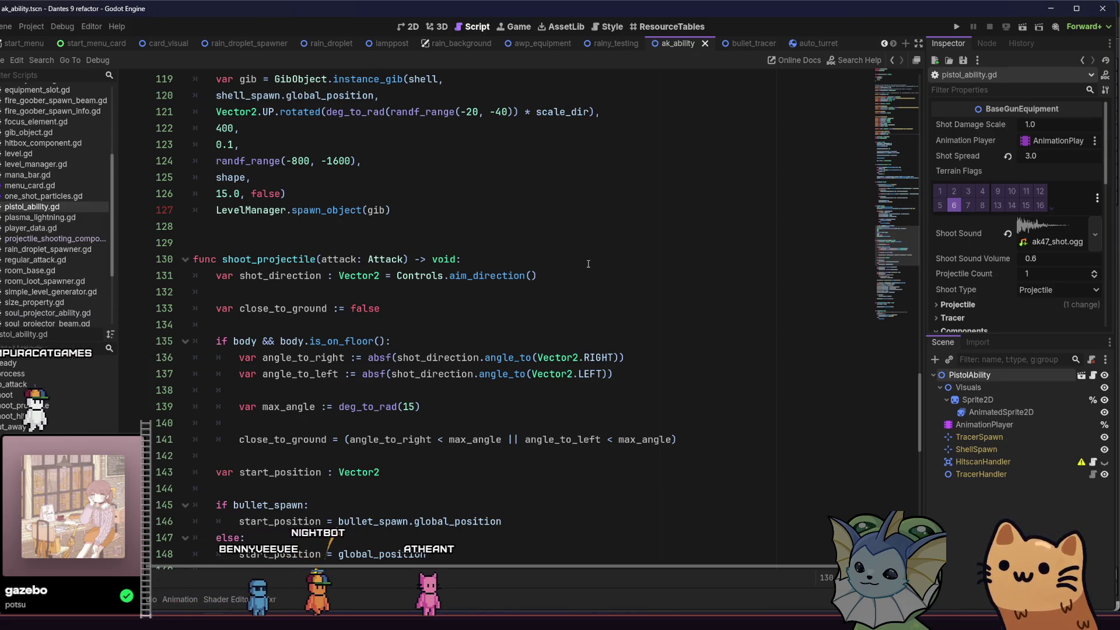
pyautogui.scroll(-2, 566, 275)
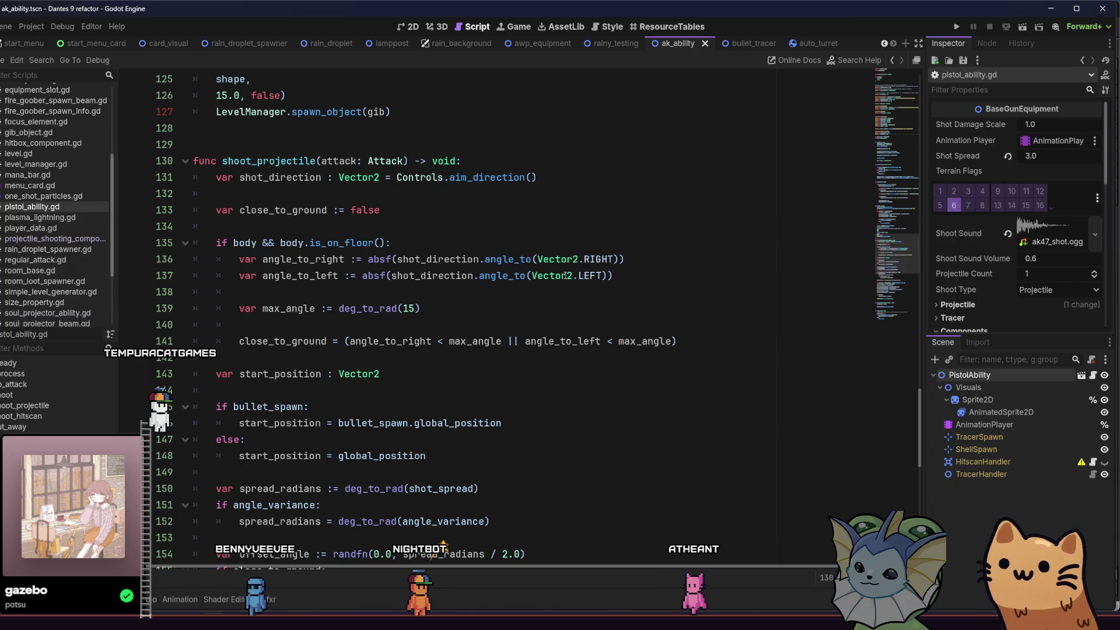
pyautogui.scroll(-2, 476, 368)
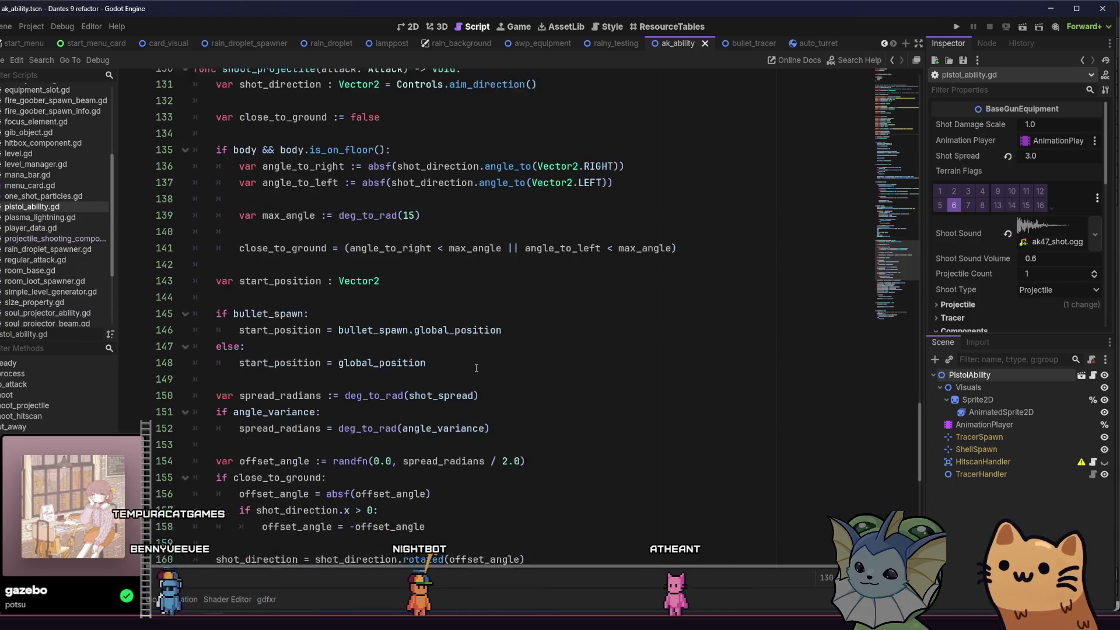
pyautogui.scroll(-1, 476, 368)
pyautogui.scroll(-3, 484, 365)
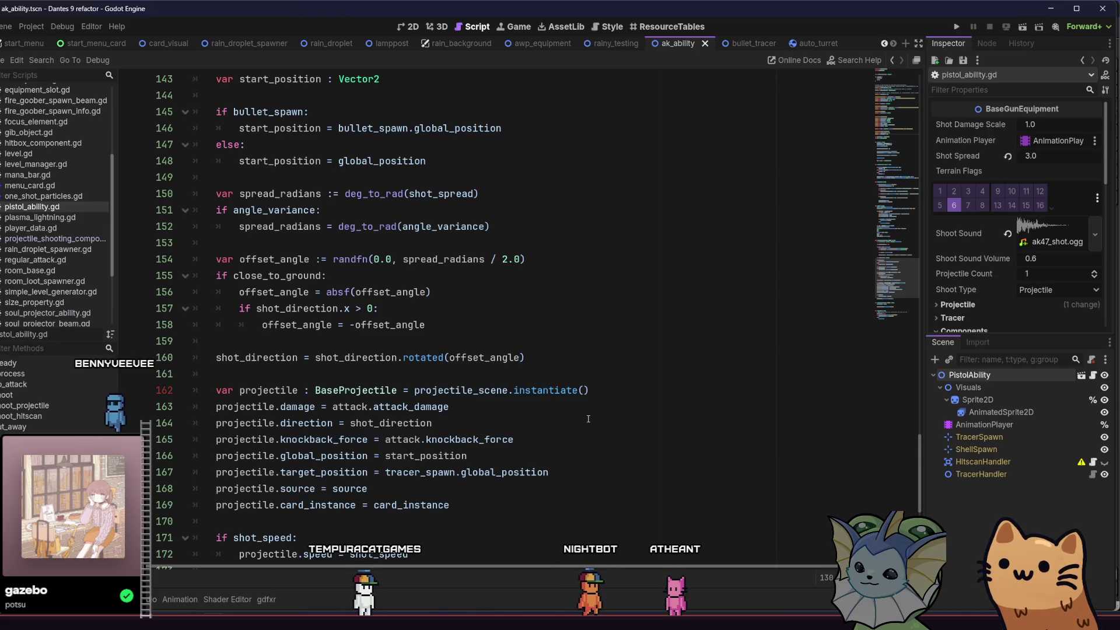
pyautogui.scroll(-3, 589, 420)
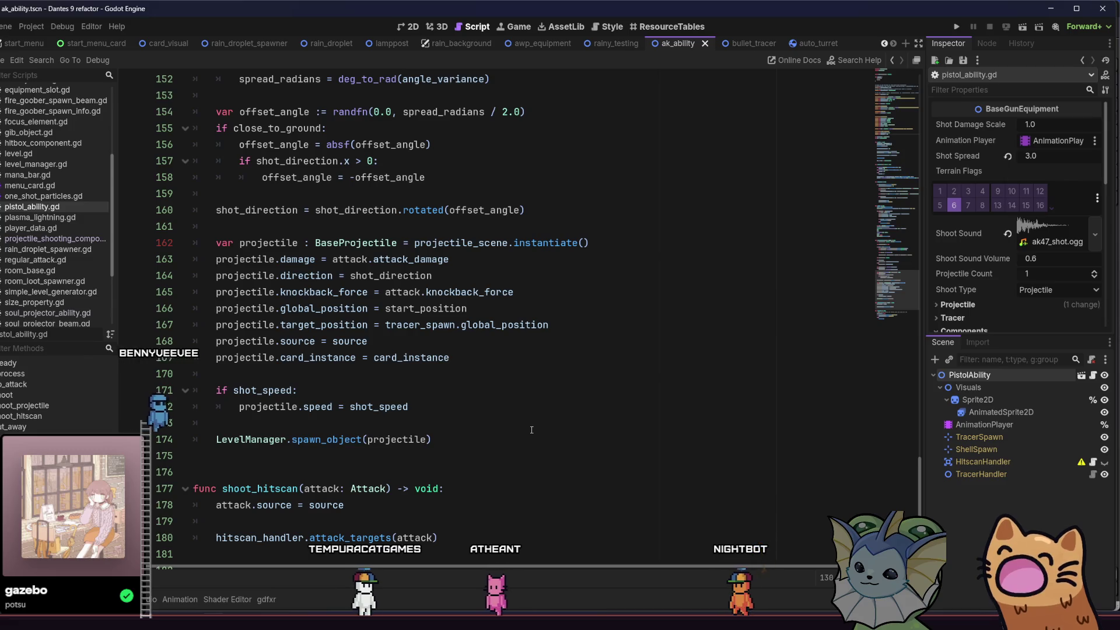
pyautogui.scroll(-2, 532, 430)
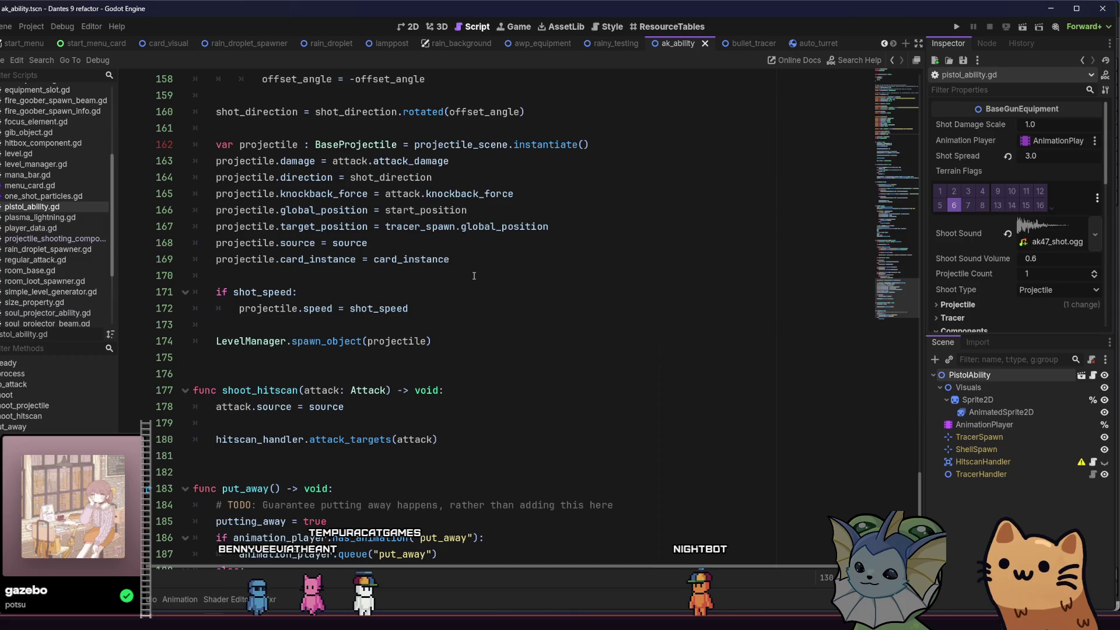
pyautogui.scroll(12, 483, 282)
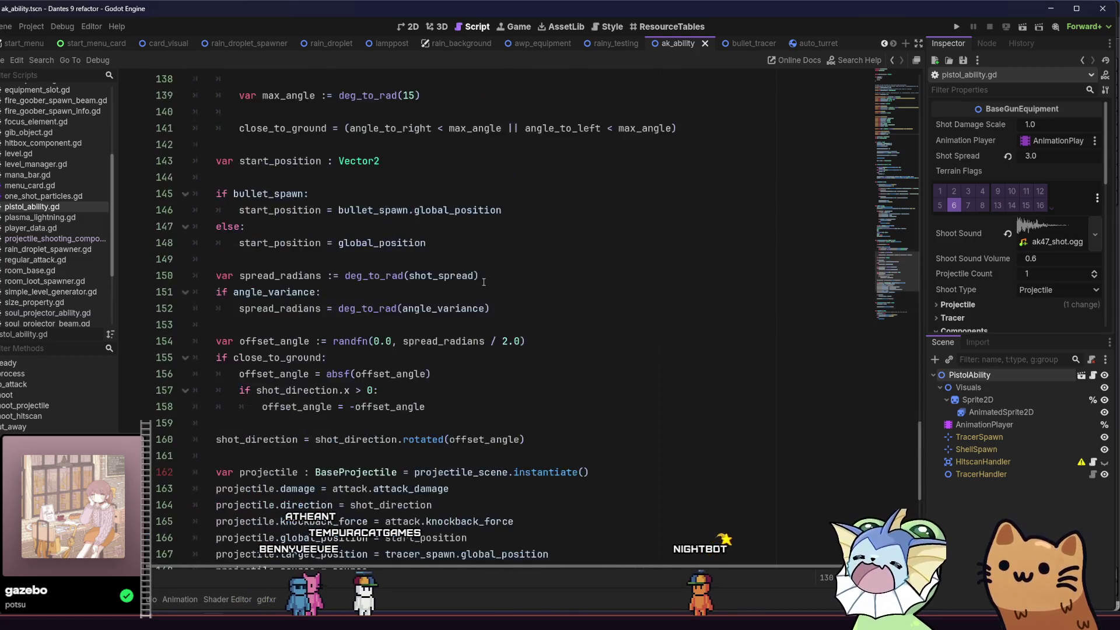
pyautogui.scroll(-7, 483, 282)
pyautogui.click(466, 483)
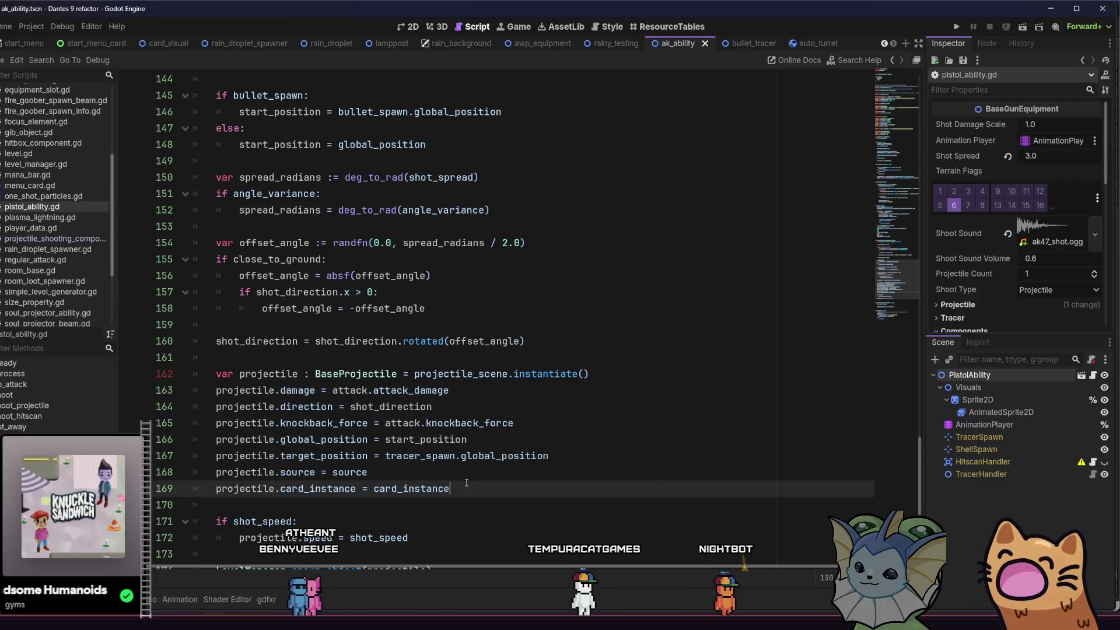
pyautogui.moveTo(461, 485)
pyautogui.mouseDown()
pyautogui.moveTo(384, 471)
pyautogui.moveTo(270, 377)
pyautogui.moveTo(222, 356)
pyautogui.moveTo(235, 348)
pyautogui.moveTo(222, 357)
pyautogui.moveTo(210, 227)
pyautogui.moveTo(180, 146)
pyautogui.mouseUp()
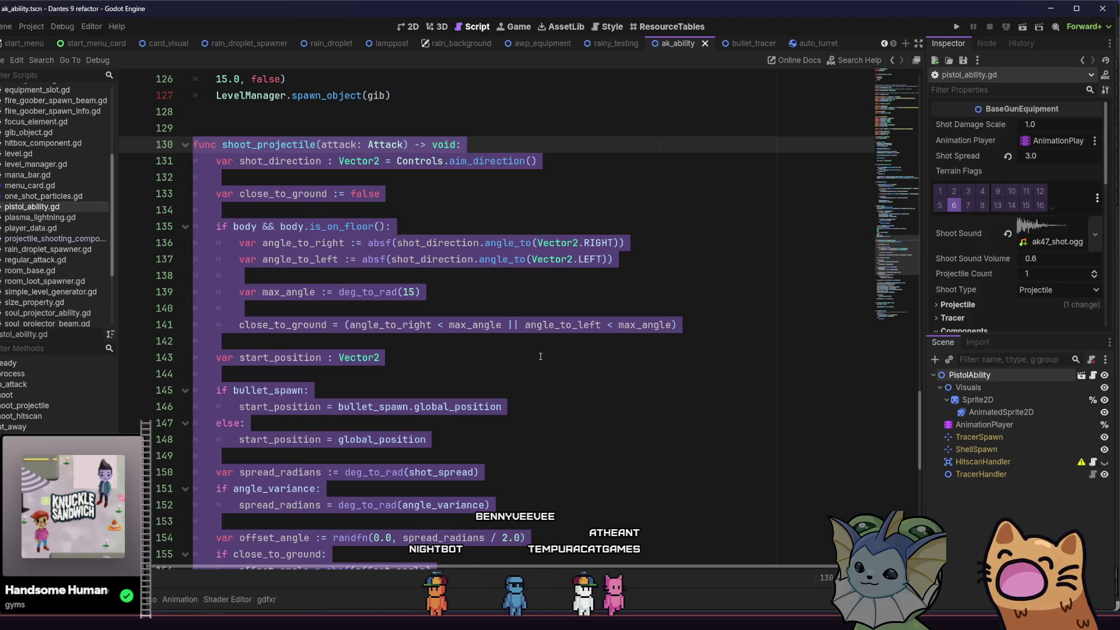
pyautogui.click(538, 352)
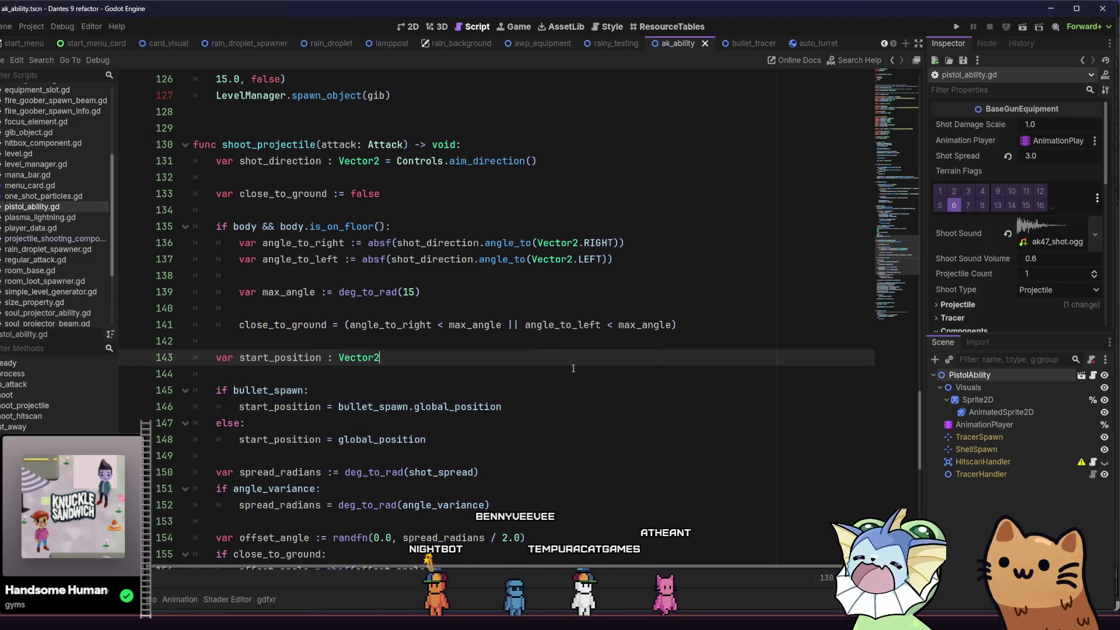
# Open the auto_turret scene and view the script attached to AutoTurret
pyautogui.click(796, 46)
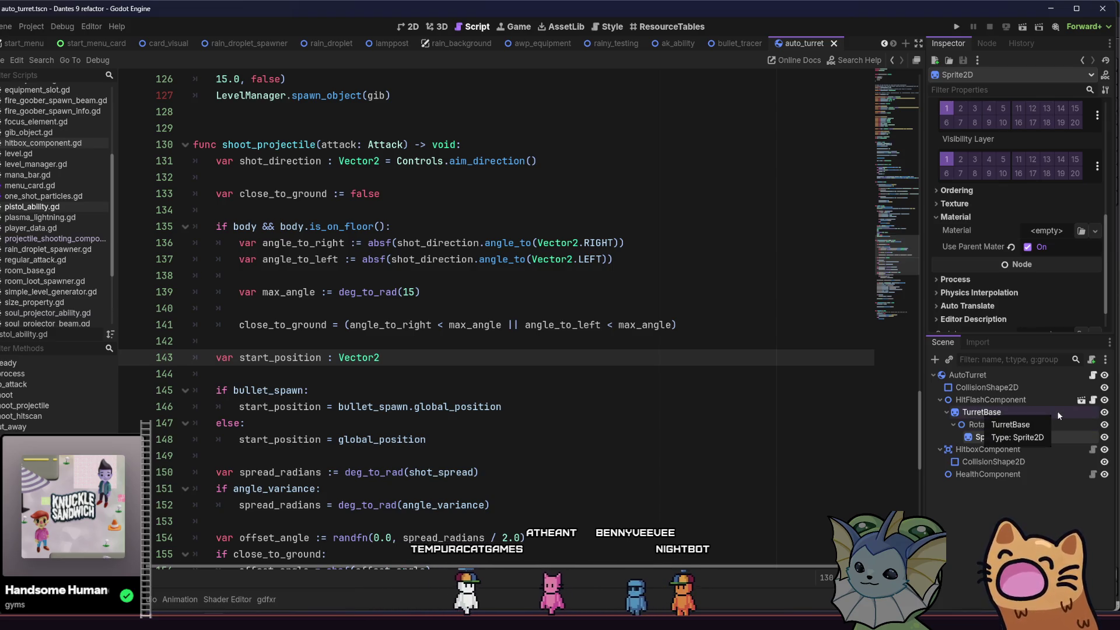
pyautogui.click(1093, 375)
pyautogui.click(701, 266)
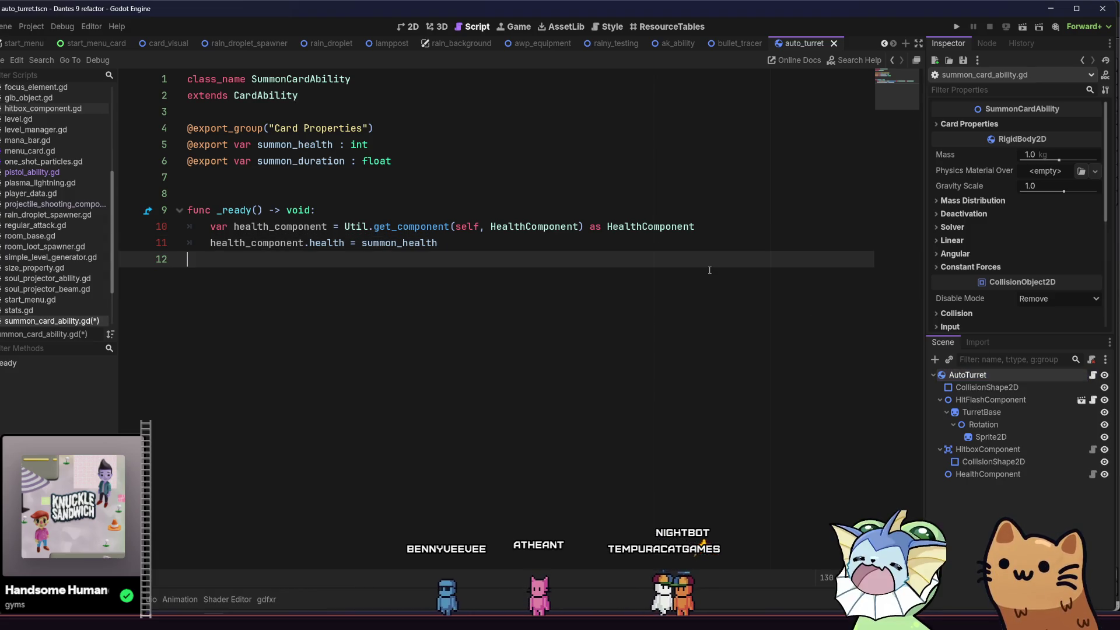
pyautogui.click(594, 246)
pyautogui.click(488, 145)
pyautogui.click(642, 274)
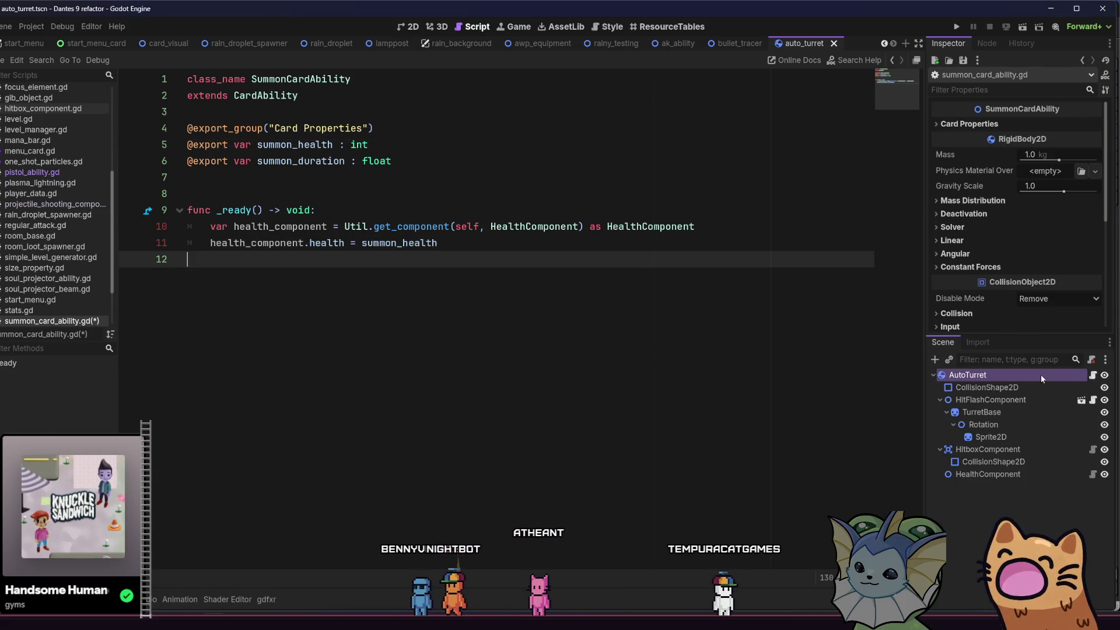
# Reselect the AutoTurret root node and detach summon_card_ability.gd from it
pyautogui.click(1073, 387)
pyautogui.click(1062, 375)
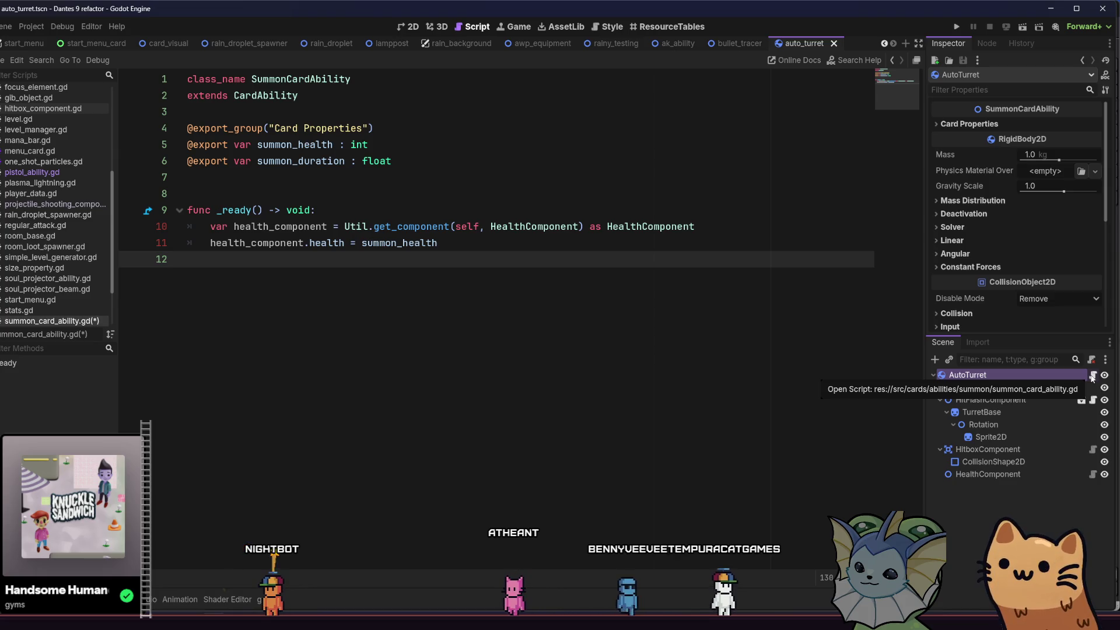
pyautogui.doubleClick(1080, 374)
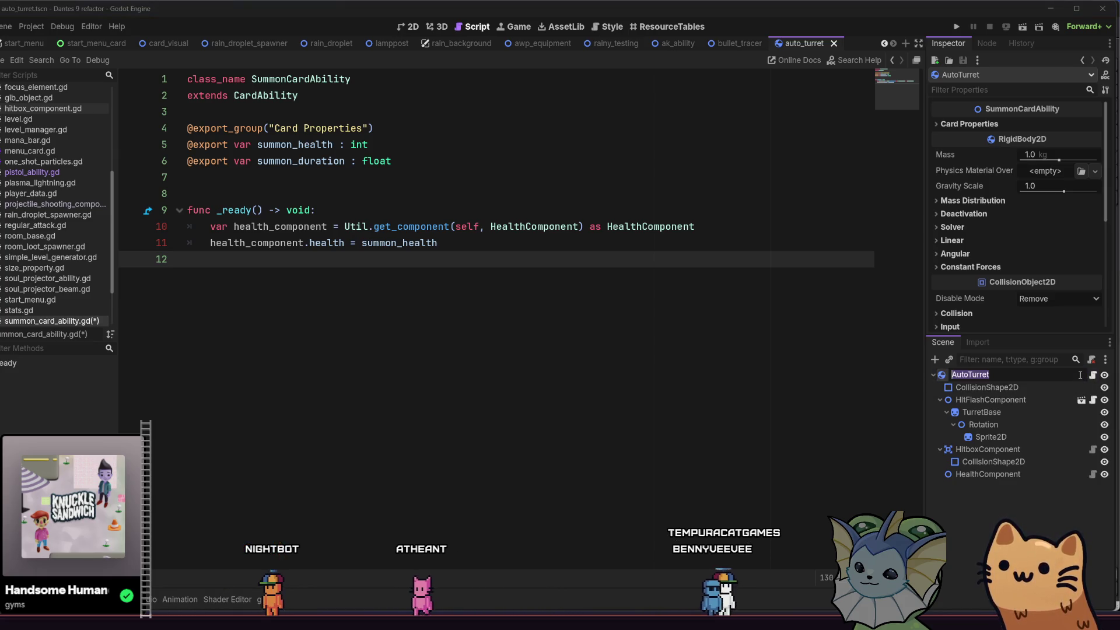
pyautogui.press('Escape')
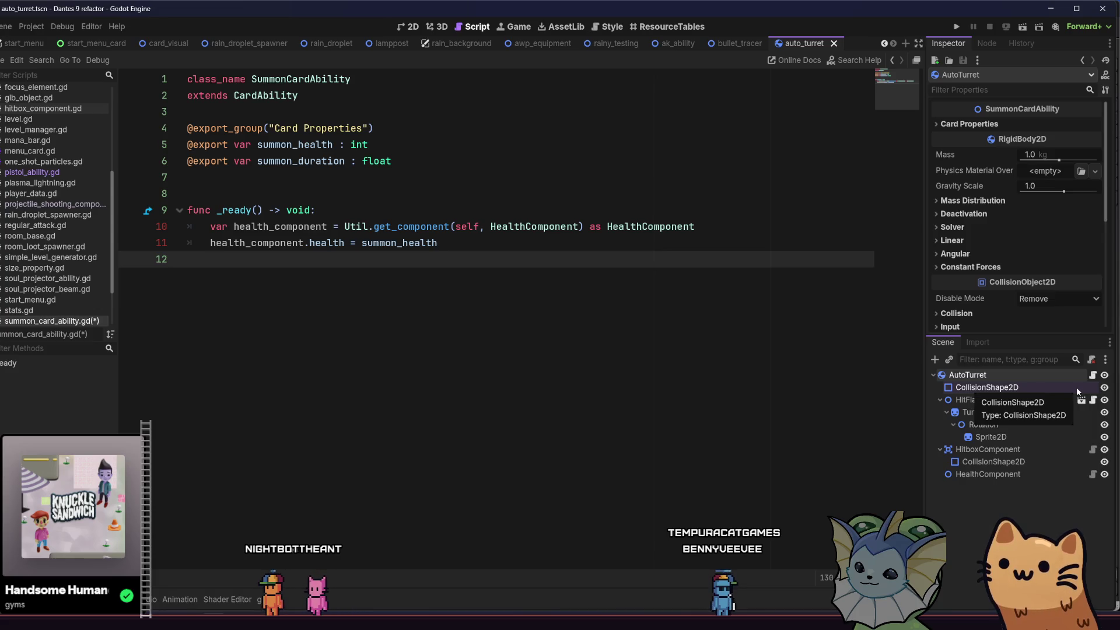
pyautogui.click(1091, 359)
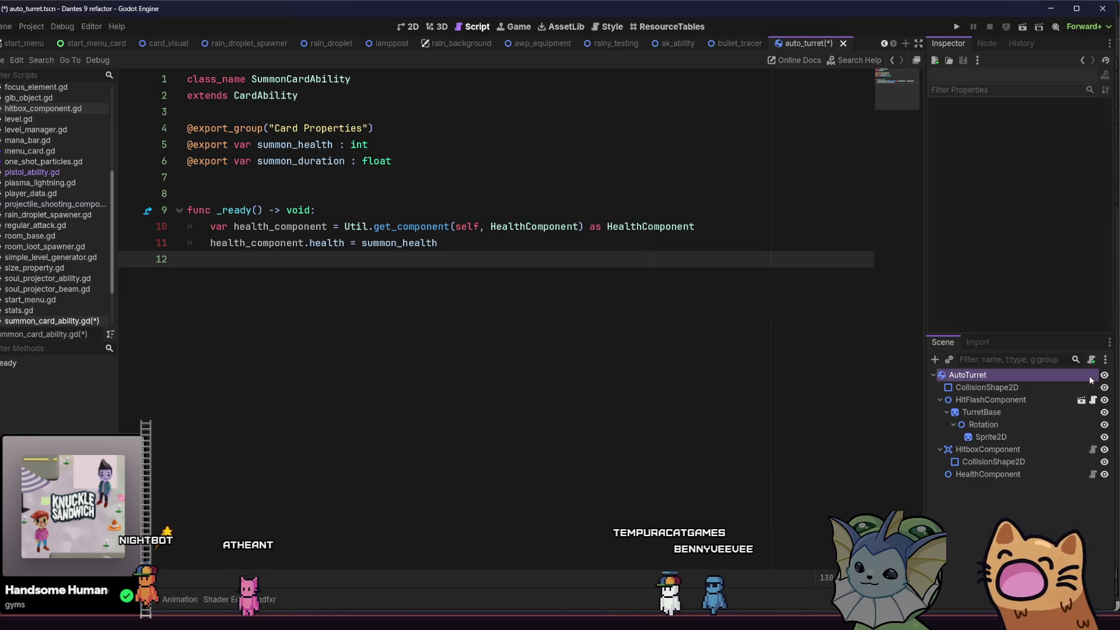
# Attach a new auto_turret.gd script to AutoTurret and delete its RigidBody2D base class
pyautogui.click(1091, 359)
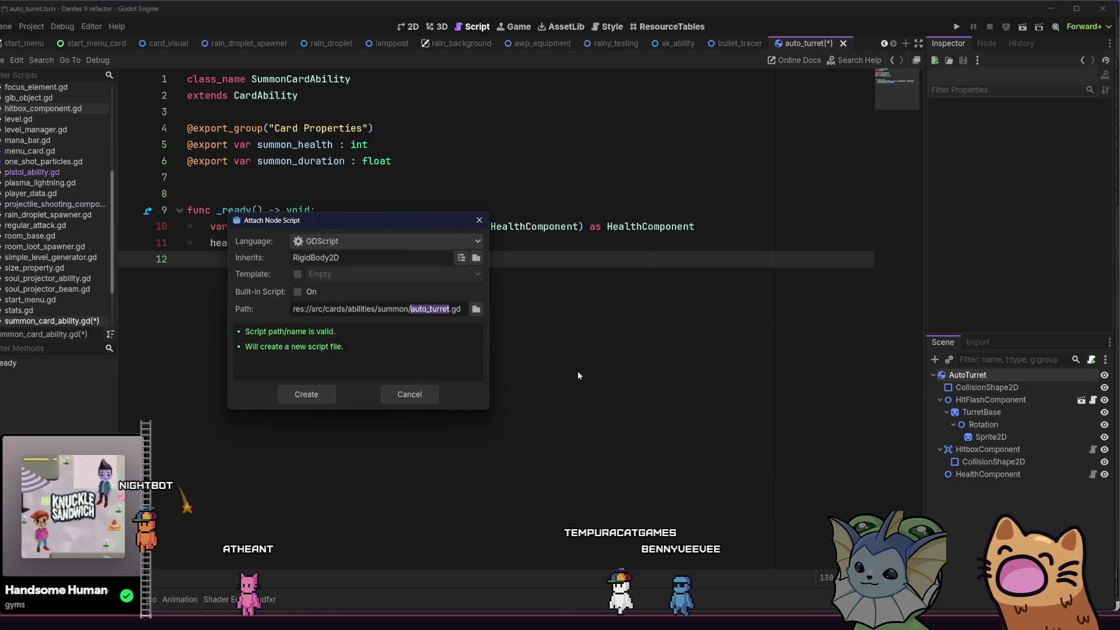
pyautogui.click(306, 395)
pyautogui.click(290, 102)
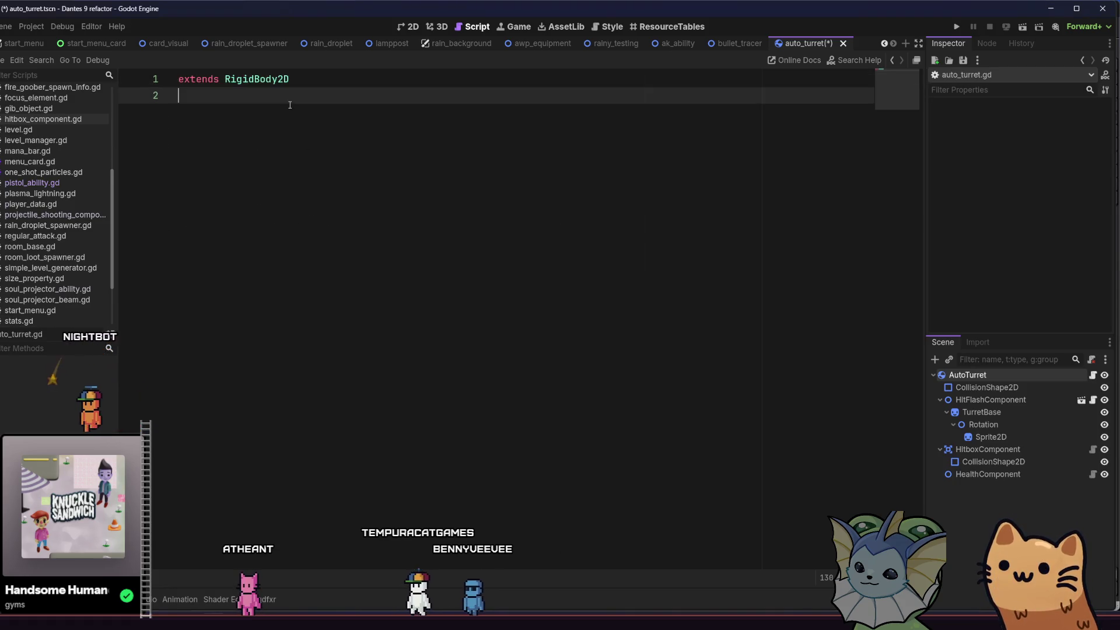
pyautogui.press('BackSpace')
pyautogui.press('BackSpace')
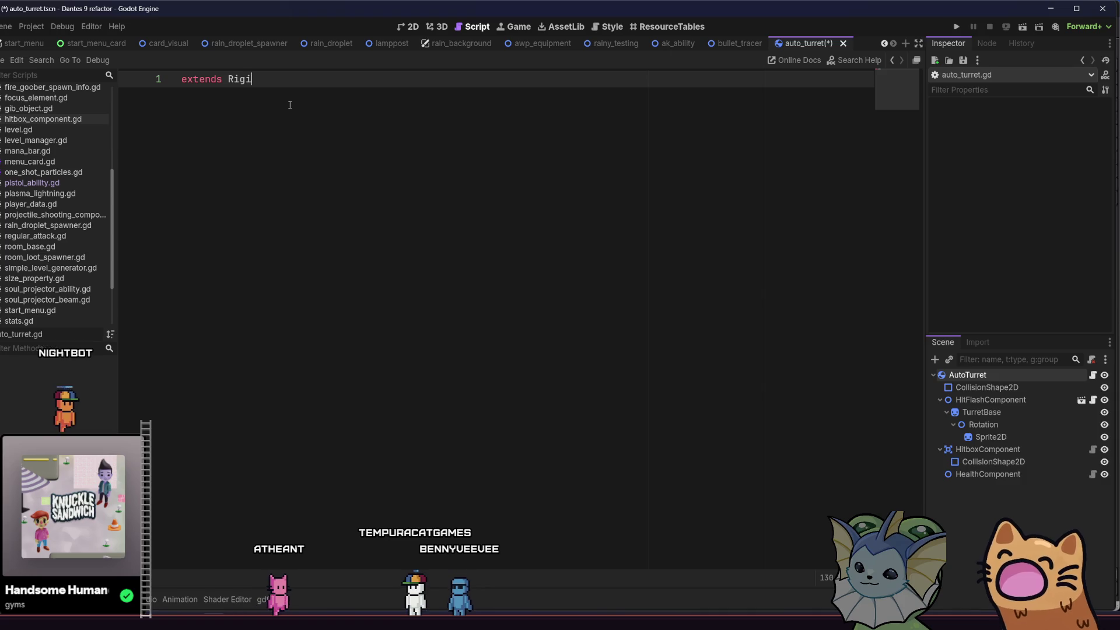
pyautogui.press('BackSpace')
pyautogui.press('BackSpace')
pyautogui.press('BackSpace')
# Make the script extend SummonCardAbility and tidy the lines below it
pyautogui.write('Summ')
pyautogui.press('Return')
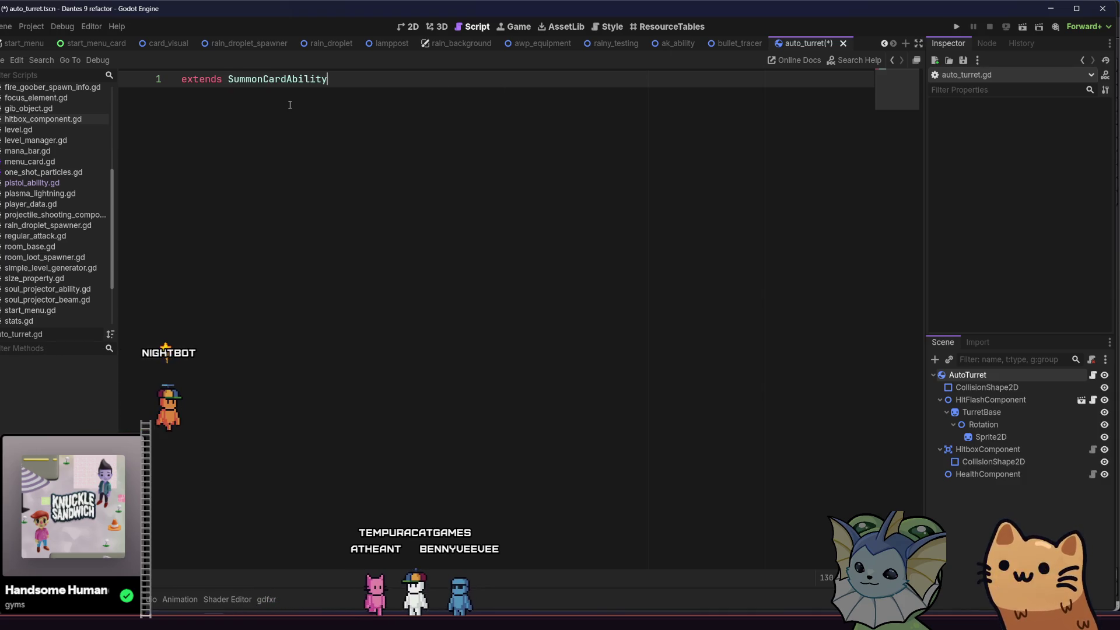
pyautogui.press('Return')
pyautogui.press('Return')
pyautogui.write('func')
pyautogui.press('BackSpace')
pyautogui.press('BackSpace')
pyautogui.press('BackSpace')
pyautogui.press('Return')
pyautogui.press('BackSpace')
pyautogui.write('\\')
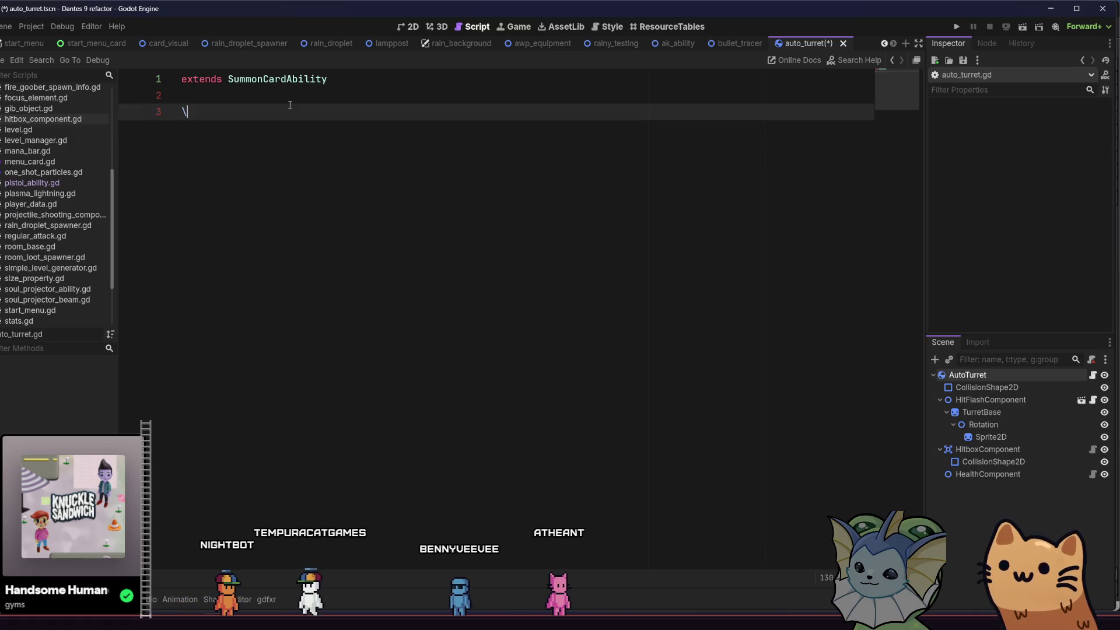
pyautogui.press('BackSpace')
pyautogui.press('Return')
pyautogui.press('Return')
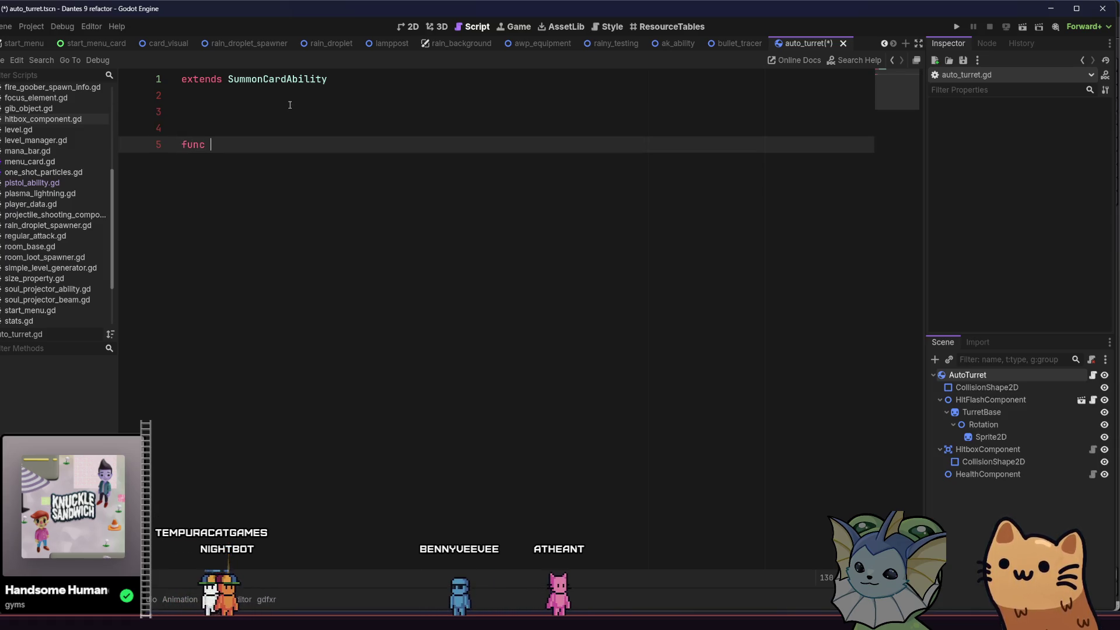
pyautogui.write('d')
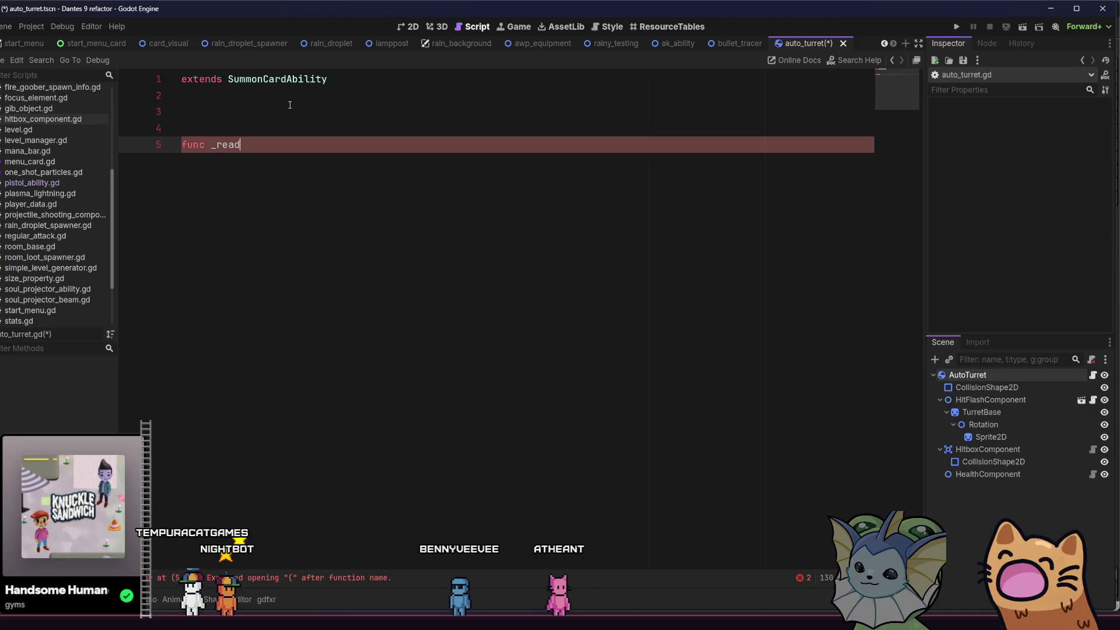
pyautogui.press('BackSpace')
pyautogui.press('BackSpace')
pyautogui.press('BackSpace')
pyautogui.press('BackSpace')
pyautogui.press('BackSpace')
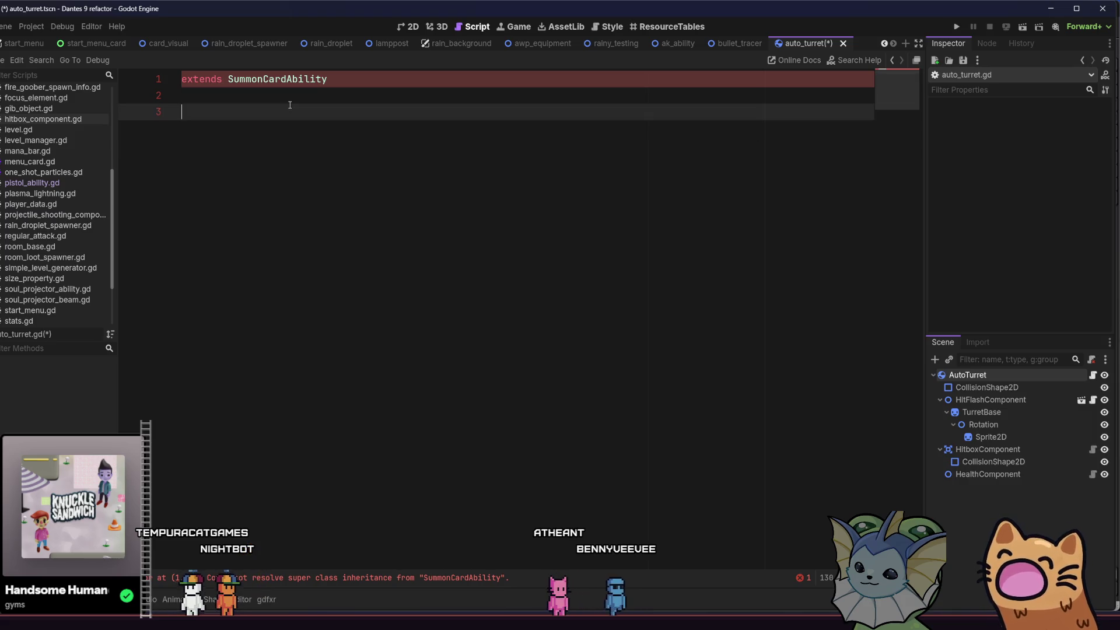
# Add a class_name AutoTurret declaration above the extends line
pyautogui.click(185, 82)
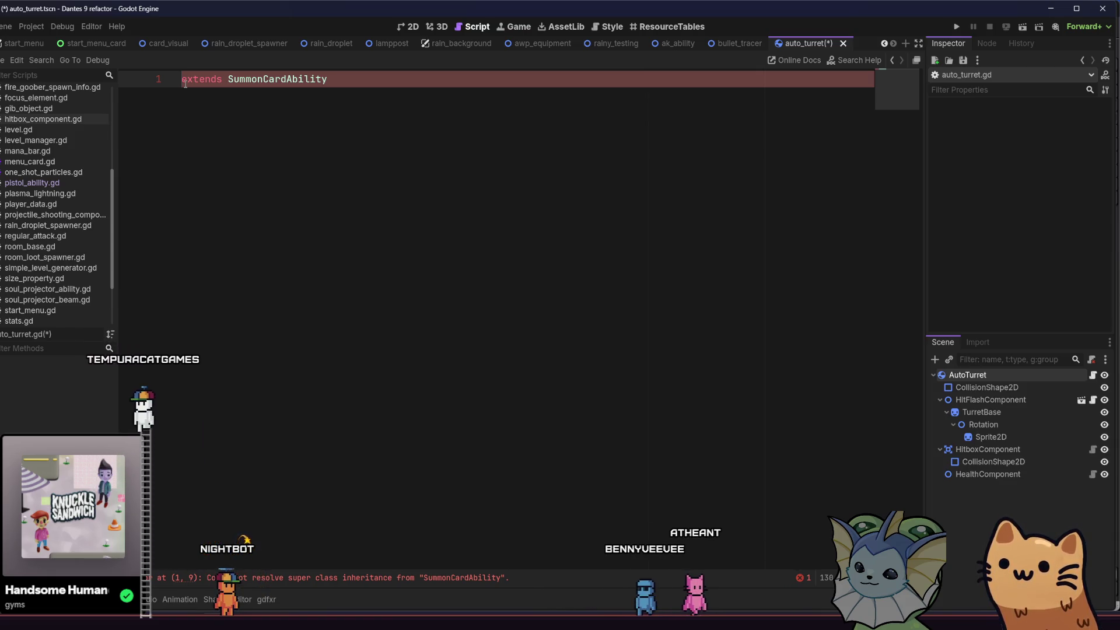
pyautogui.press('Return')
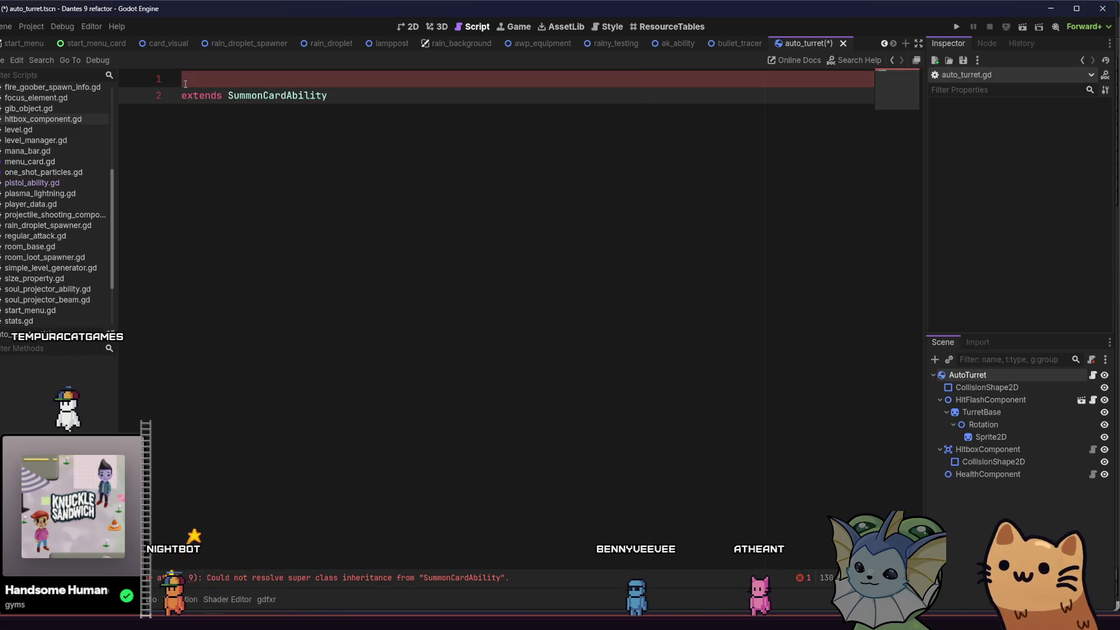
pyautogui.press('Up')
pyautogui.write('clas')
pyautogui.press('Down')
pyautogui.press('Return')
pyautogui.write('AutoTurret')
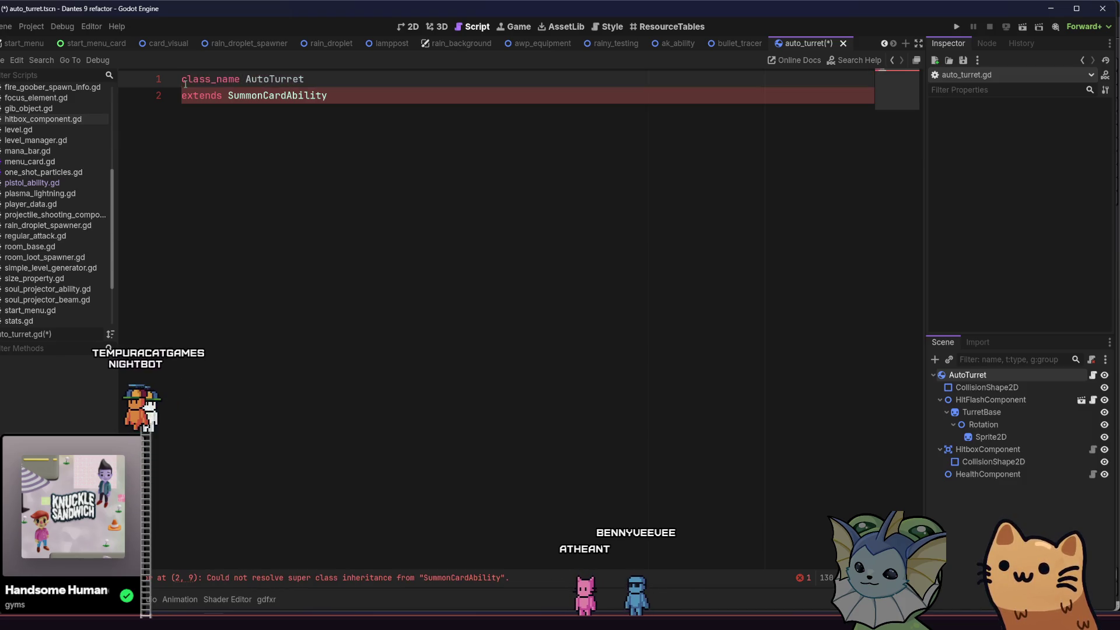
# Re-enter SummonCardAbility as the base class and save the scene and script
pyautogui.click(352, 98)
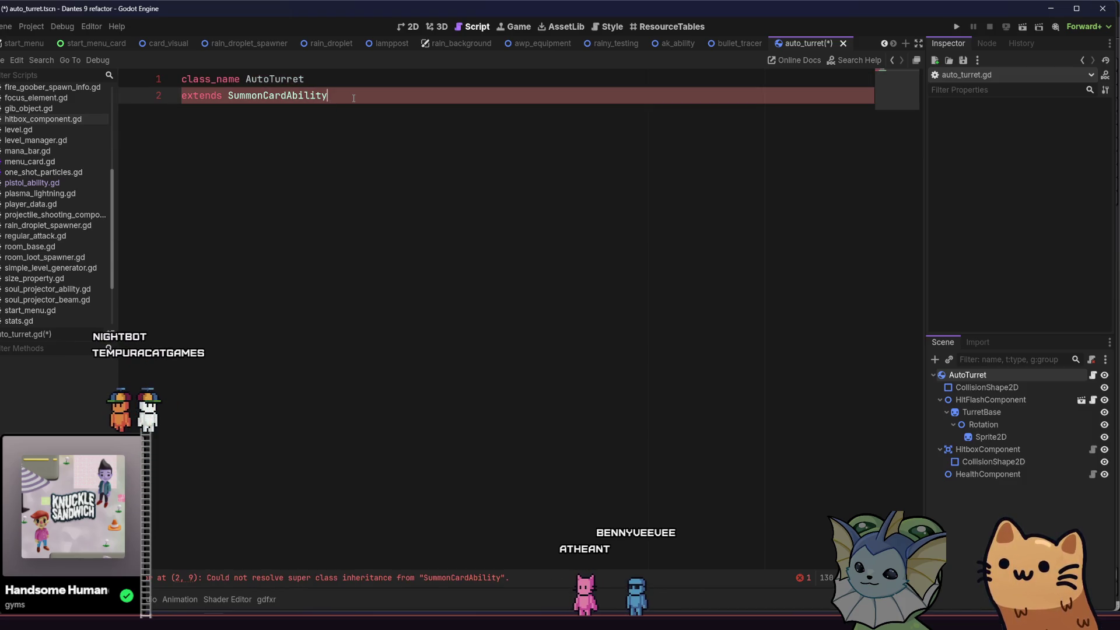
pyautogui.click(285, 82)
pyautogui.click(263, 95)
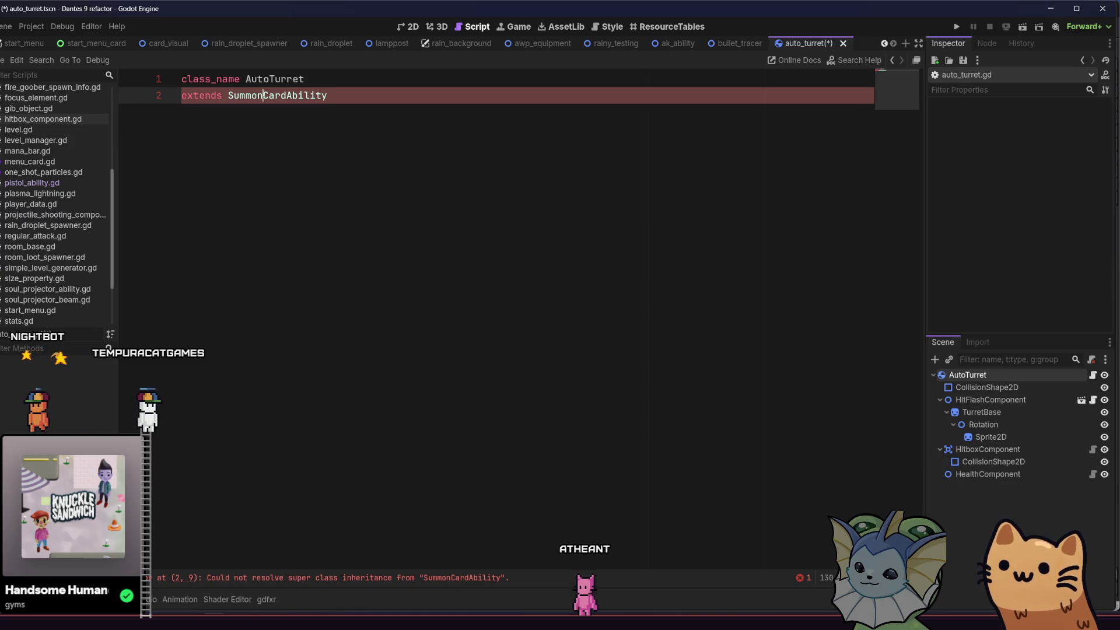
pyautogui.write('Sum')
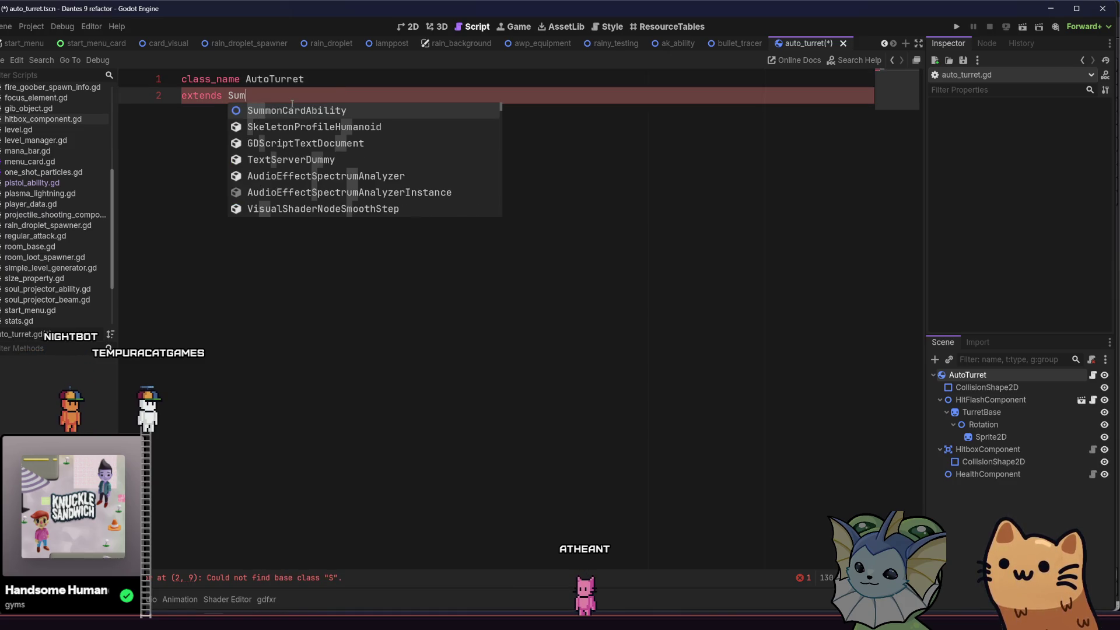
pyautogui.press('Return')
pyautogui.hotkey('ctrl', 's')
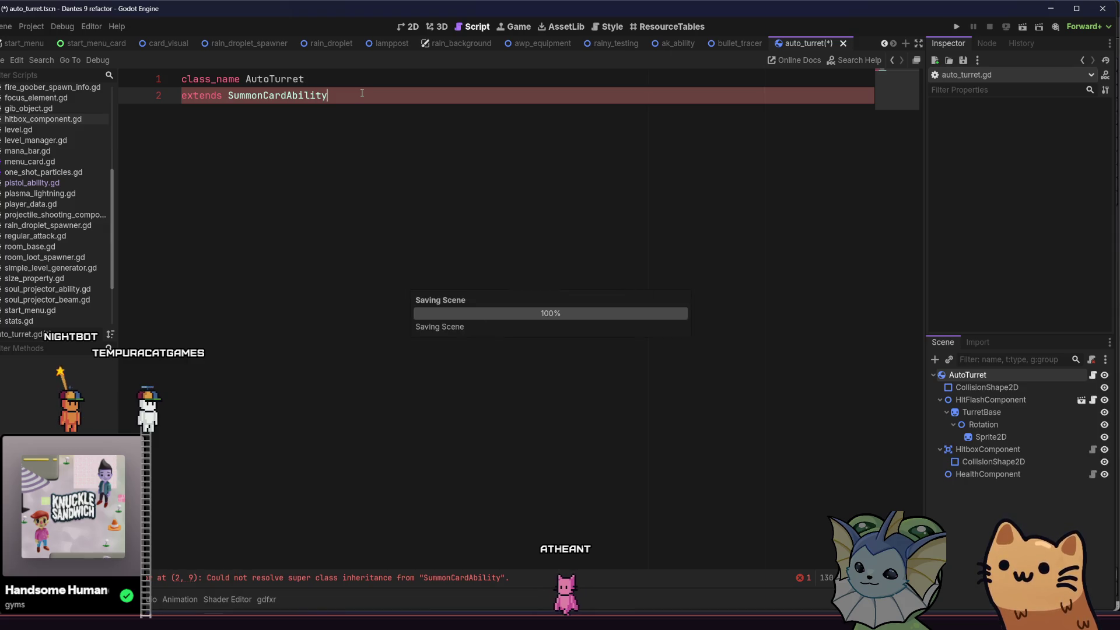
pyautogui.press('Return')
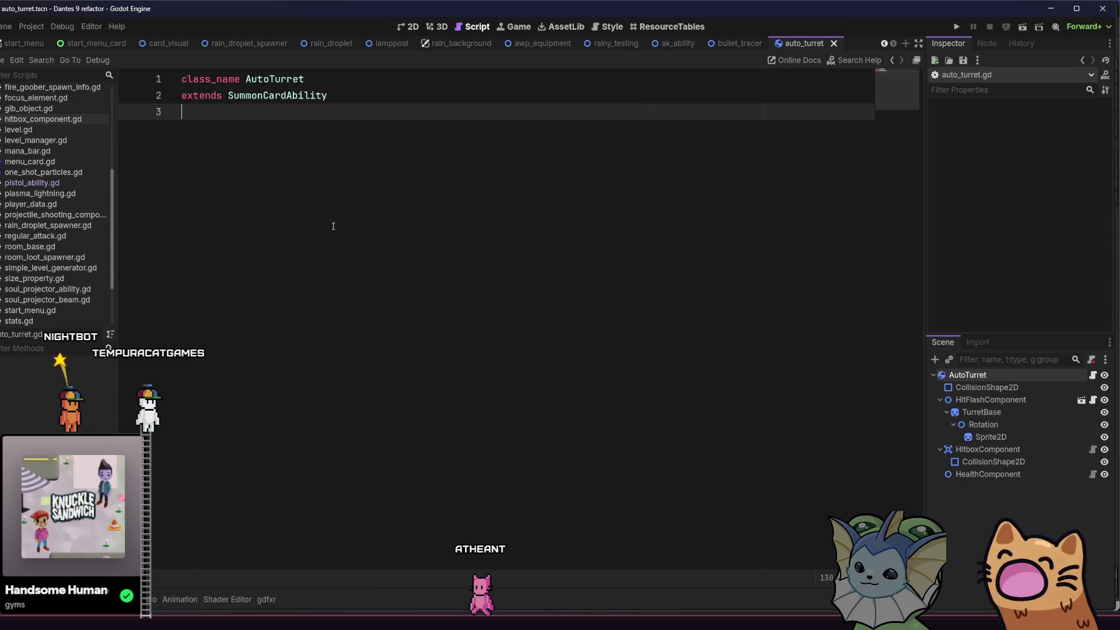
# Write func _ready() calling super(), then paste the shoot_projectile code beneath it
pyautogui.press('Return')
pyautogui.press('Return')
pyautogui.press('Return')
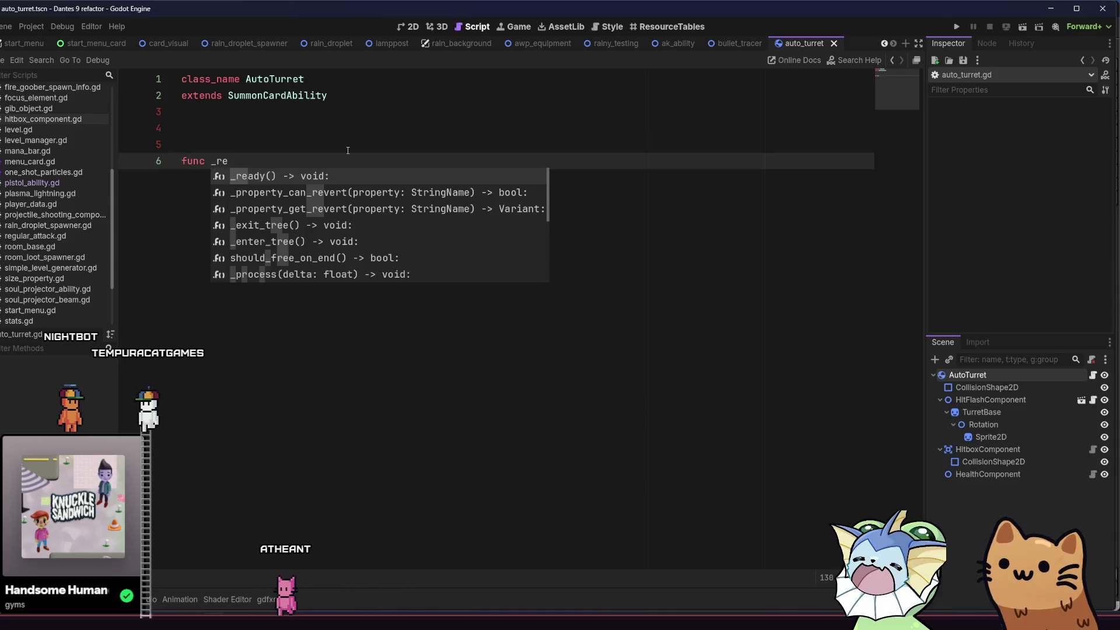
pyautogui.press('Return')
pyautogui.press('Return')
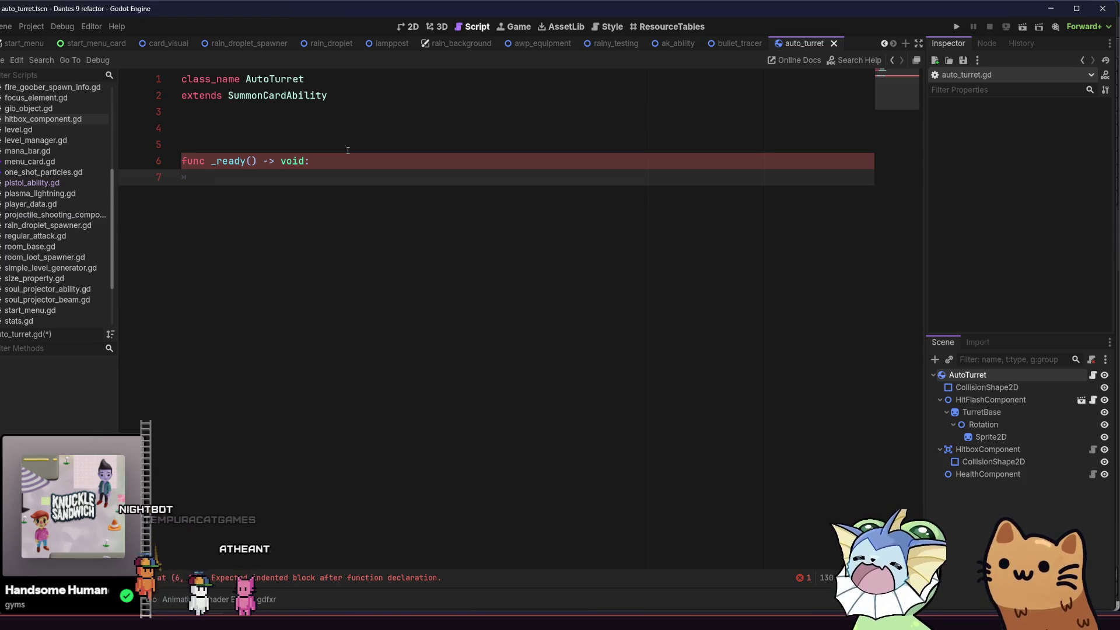
pyautogui.write('sup')
pyautogui.press('Return')
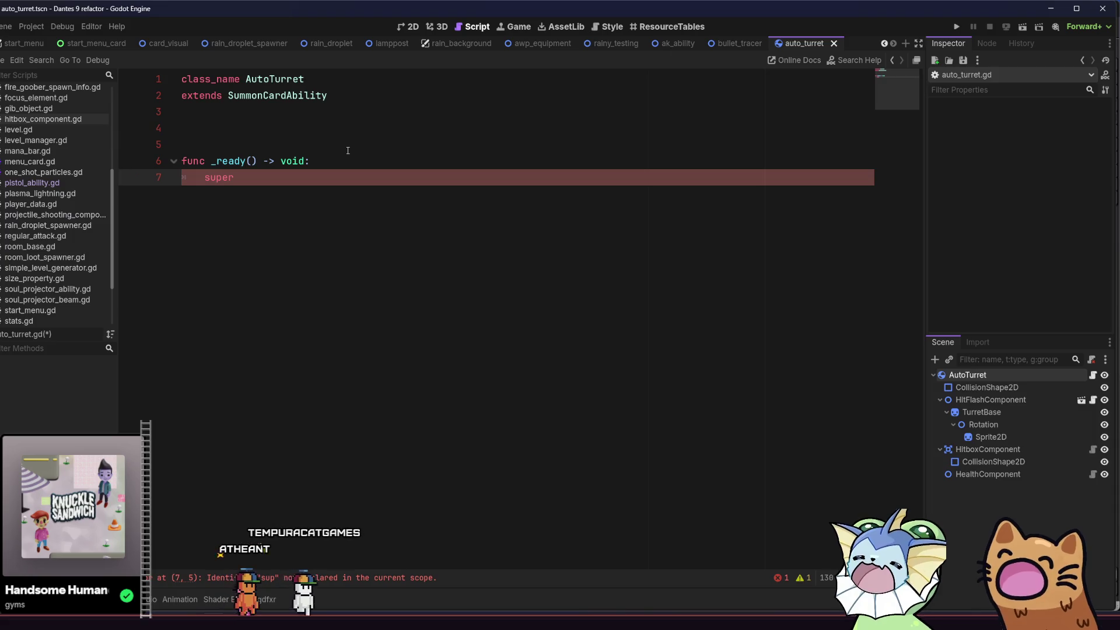
pyautogui.press('Return')
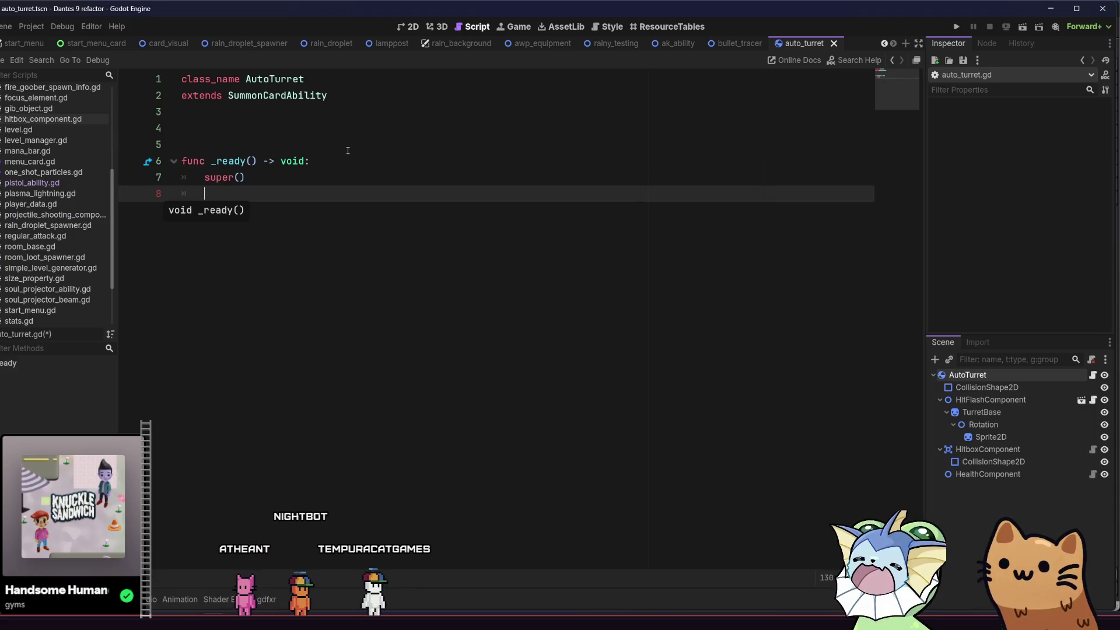
pyautogui.press('Tab')
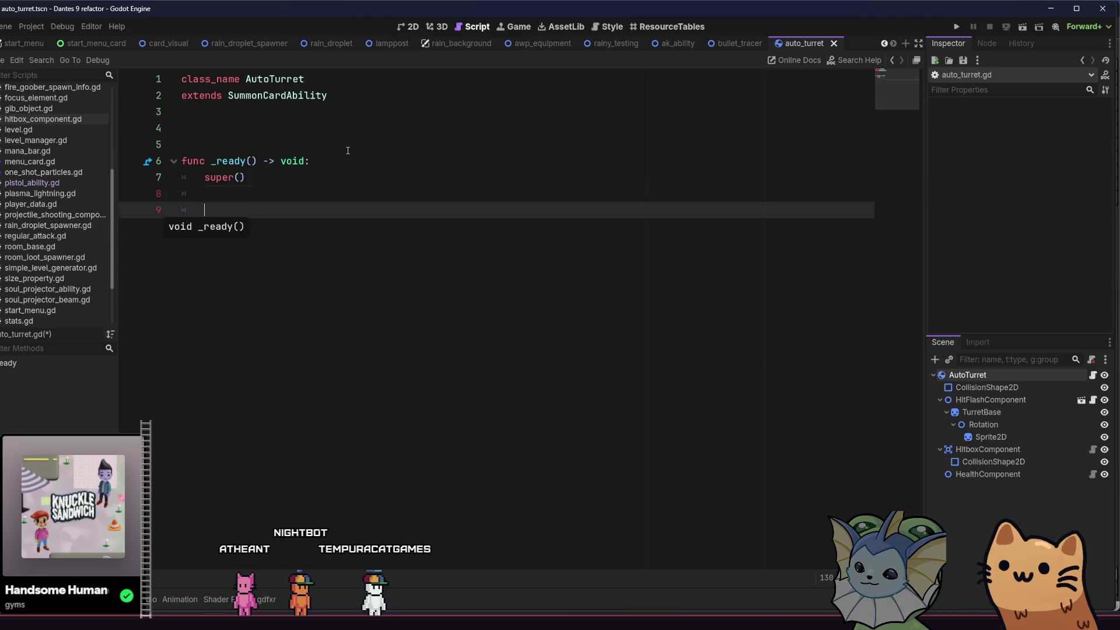
pyautogui.press('Return')
pyautogui.press('Return')
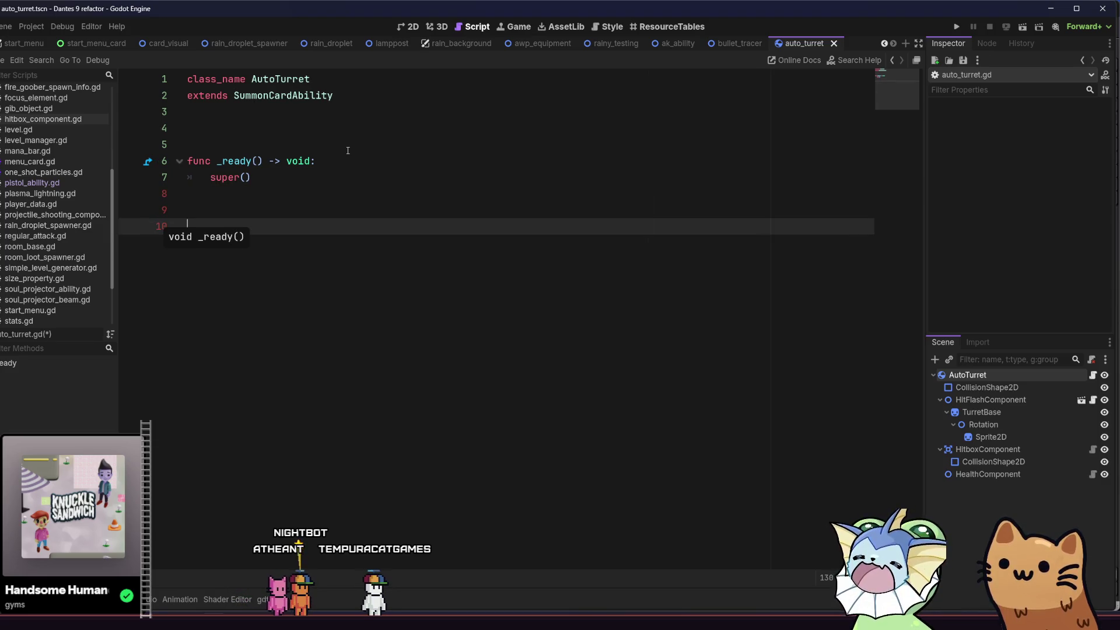
pyautogui.hotkey('ctrl', 'v')
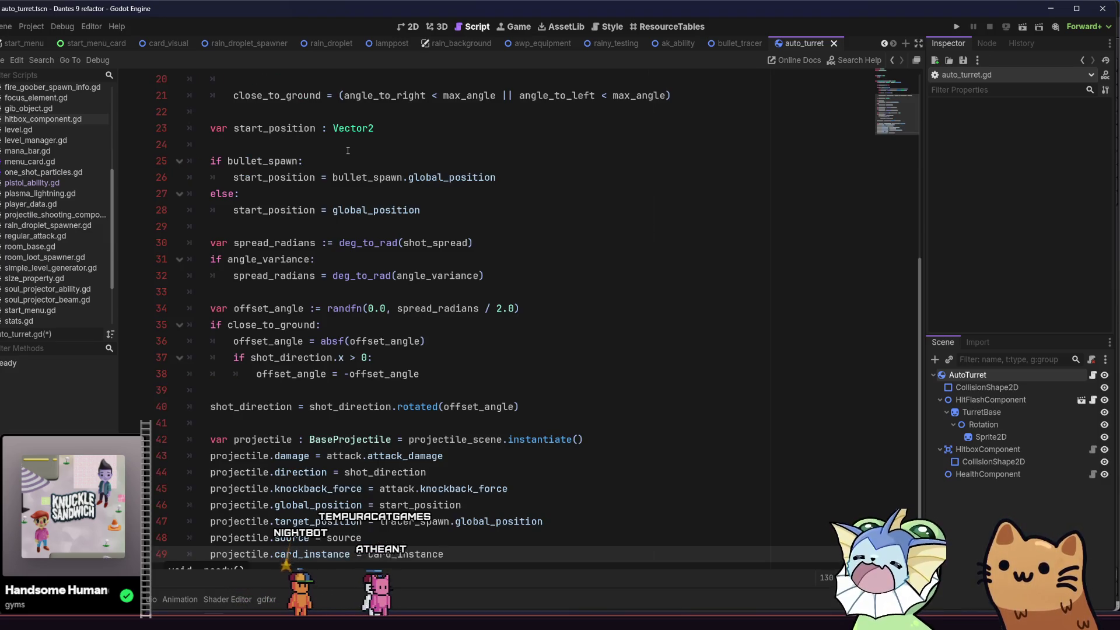
# Insert blank lines after super() on line 7 of _ready
pyautogui.scroll(6, 397, 287)
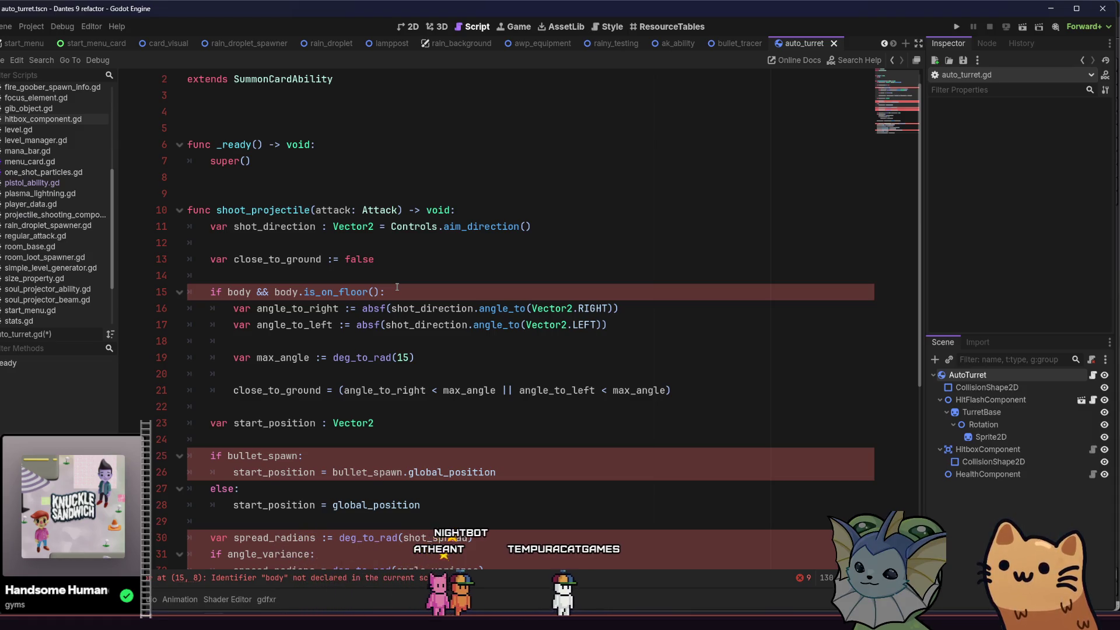
pyautogui.click(351, 166)
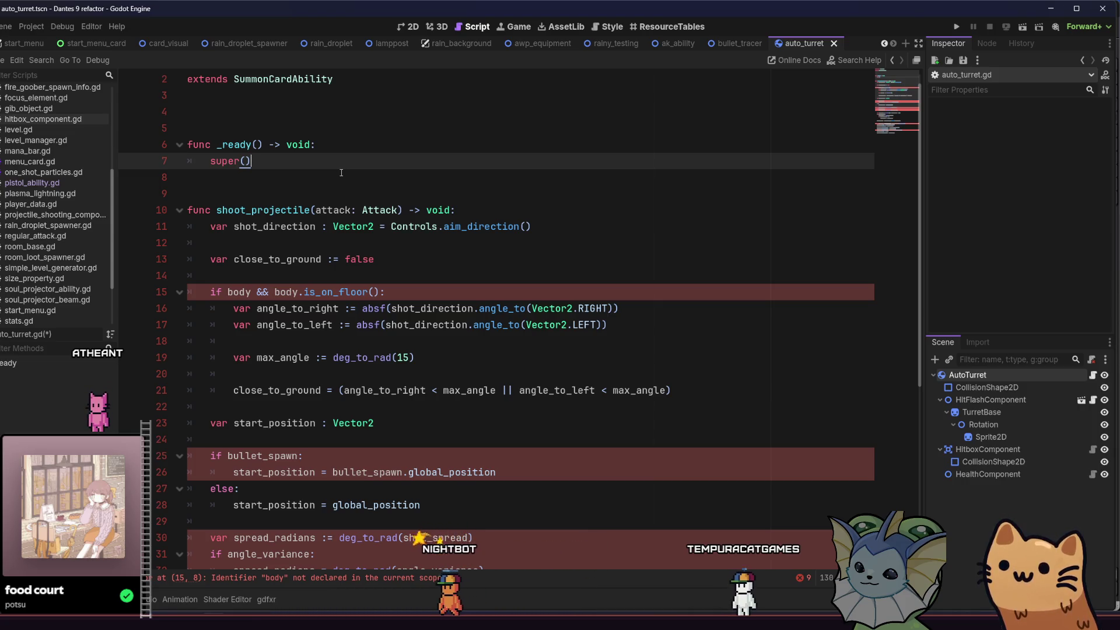
pyautogui.press('Return')
pyautogui.press('Return')
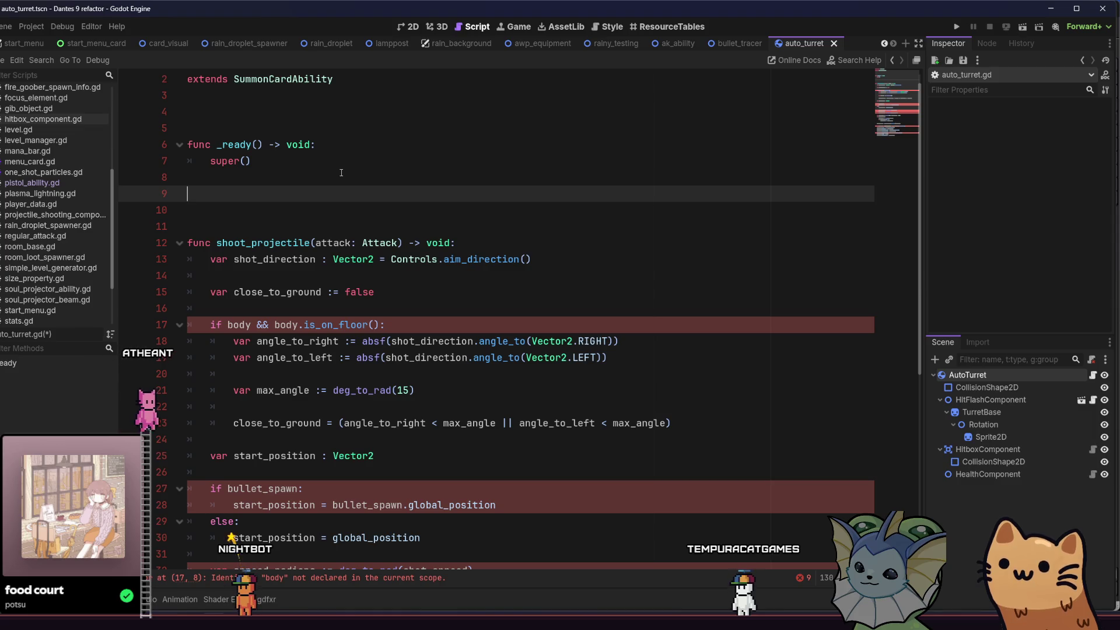
# Declare a var target near the top of the script, above _ready
pyautogui.click(272, 110)
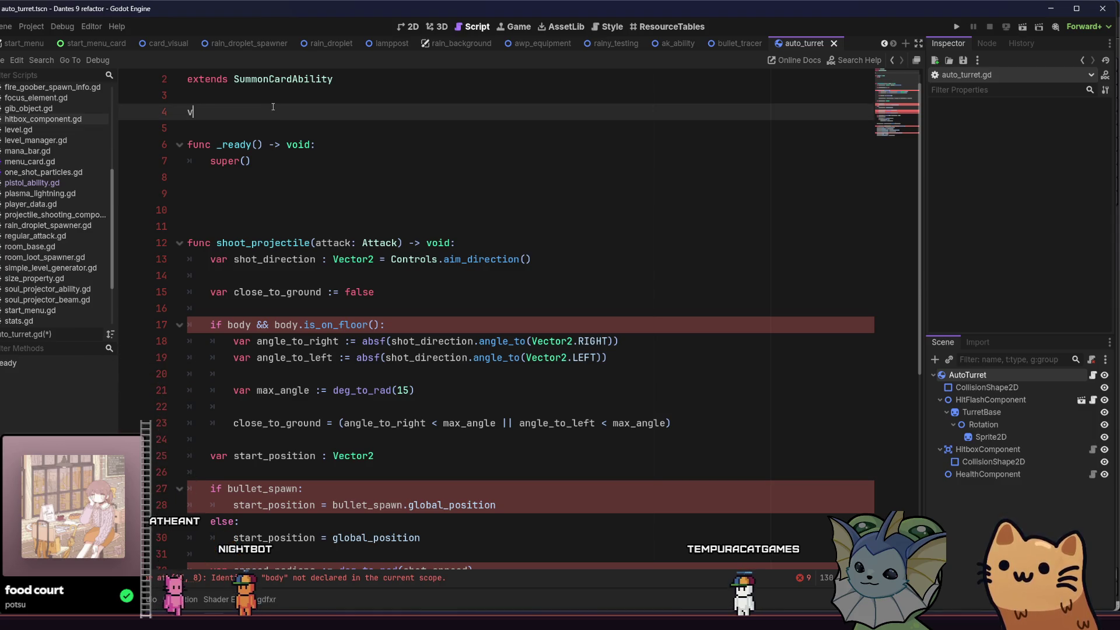
pyautogui.press('BackSpace')
pyautogui.press('BackSpace')
pyautogui.press('BackSpace')
pyautogui.press('Return')
pyautogui.press('Up')
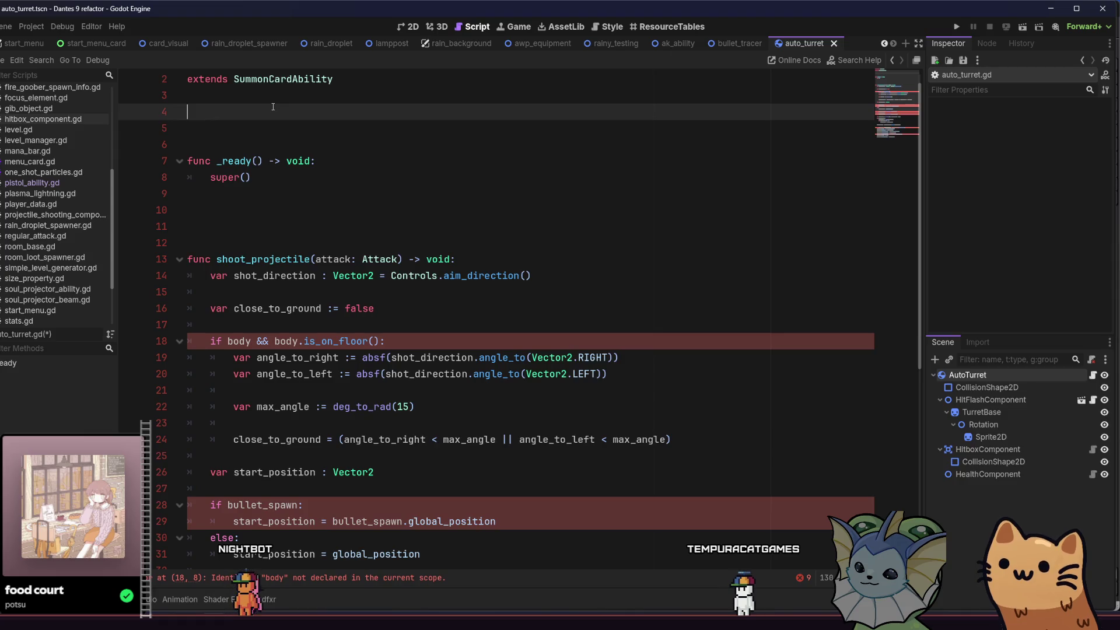
pyautogui.press('Return')
pyautogui.write('var aim')
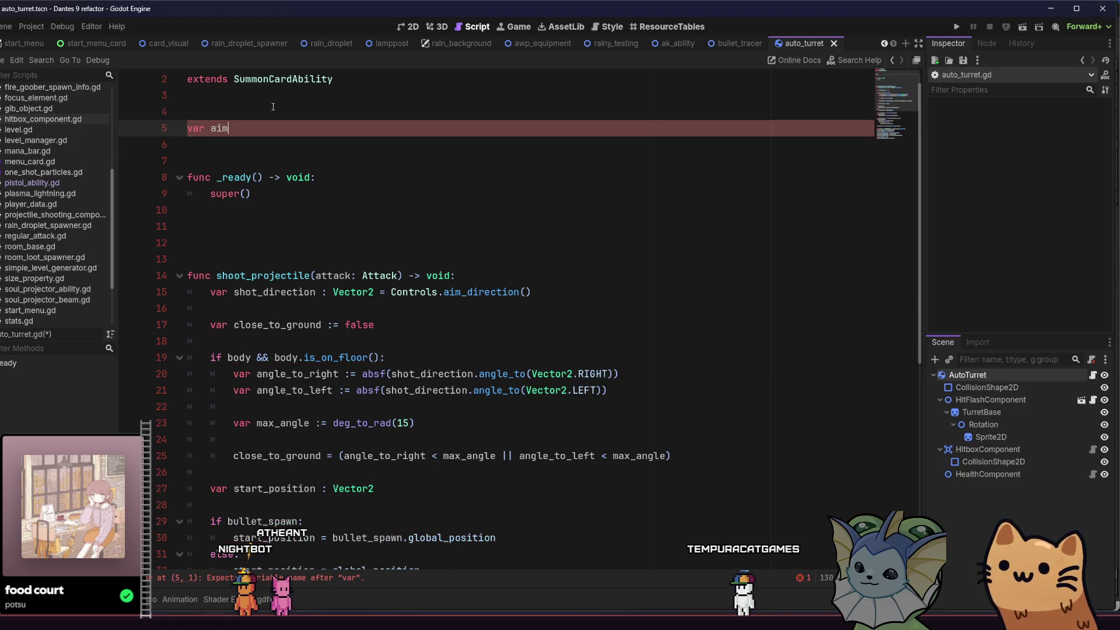
pyautogui.write('_direction')
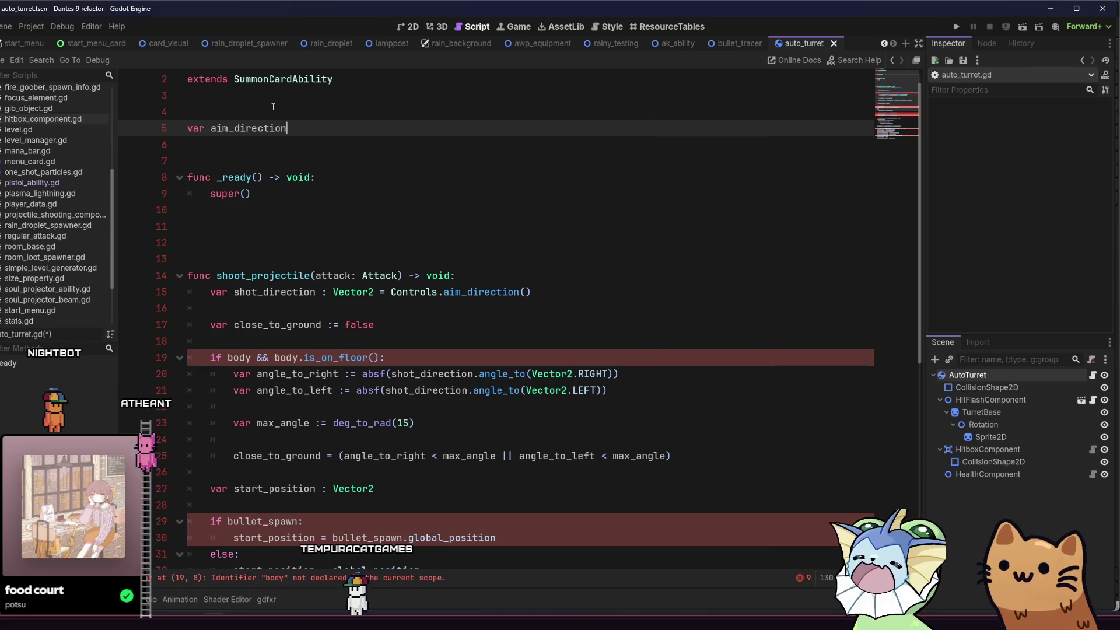
pyautogui.doubleClick(280, 128)
pyautogui.write('target')
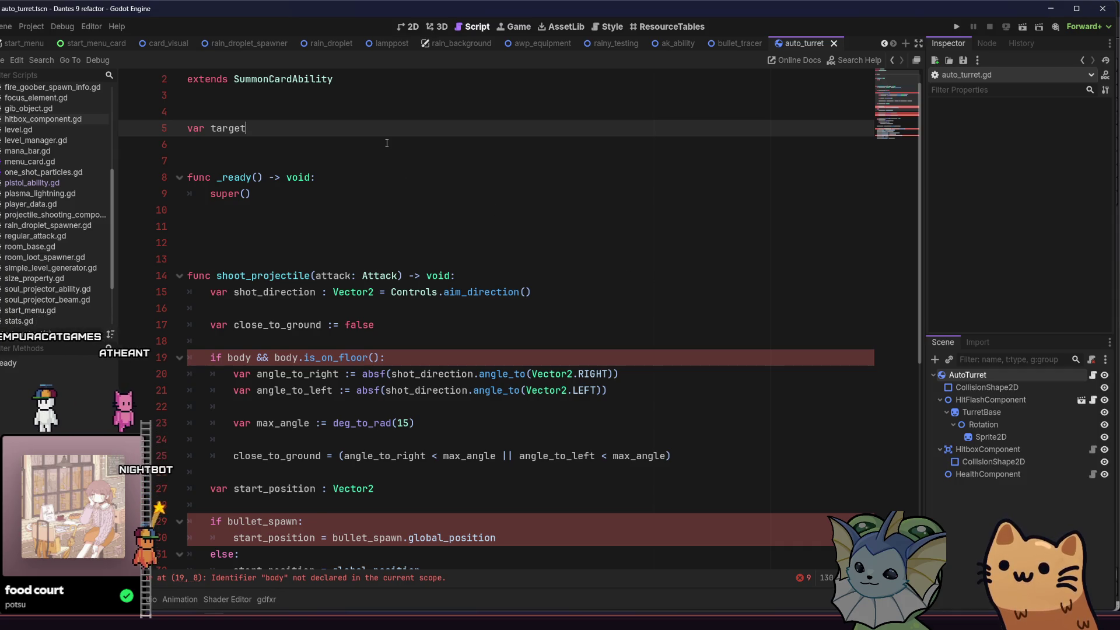
pyautogui.press('Return')
pyautogui.press('Return')
# Add an exported bullet_spawn variable typed Marker2D below var target
pyautogui.write('@export var bu')
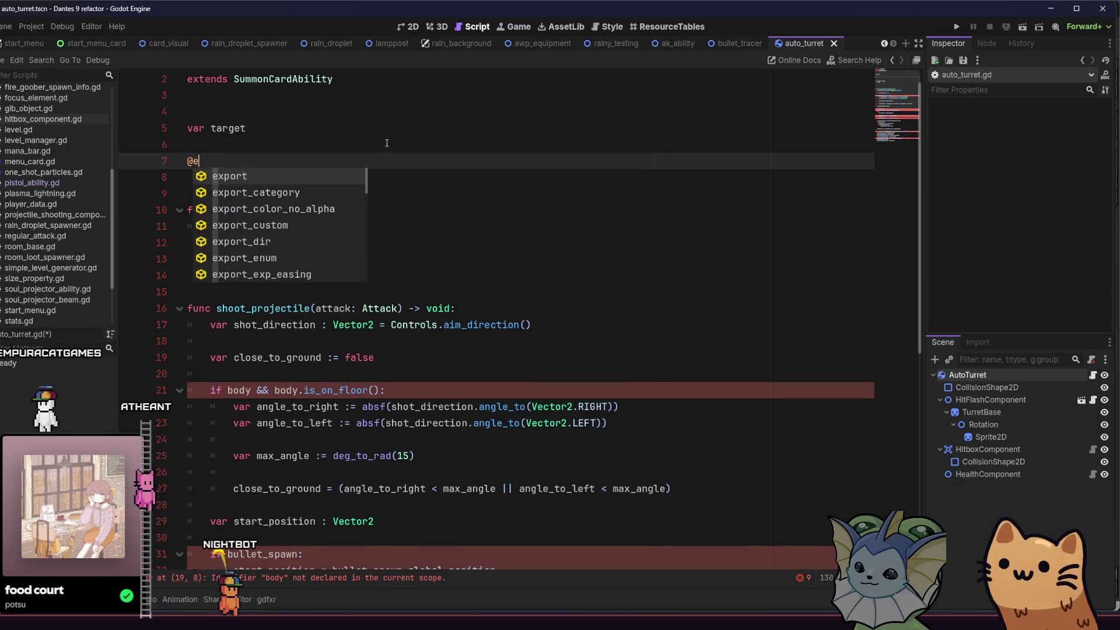
pyautogui.write('llet_spaw')
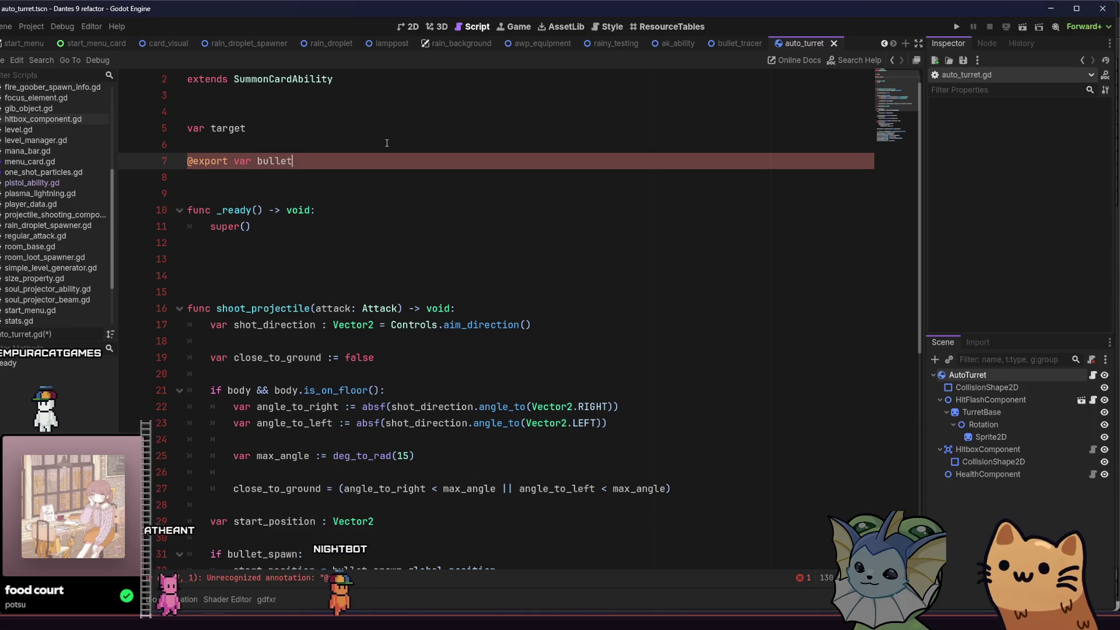
pyautogui.write('n(')
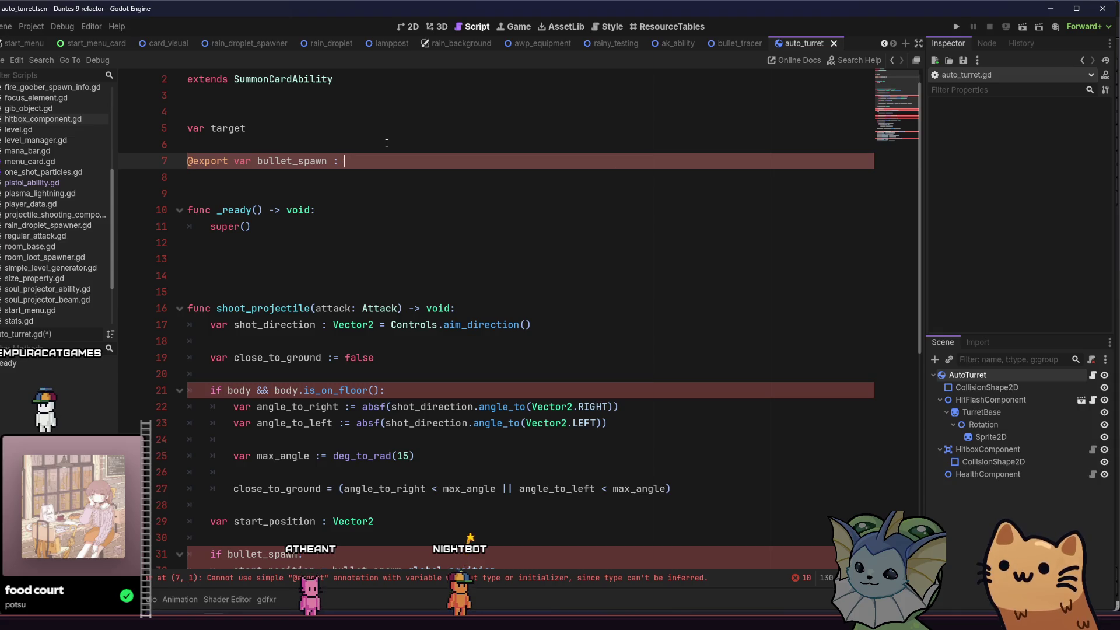
pyautogui.write('e')
pyautogui.press('BackSpace')
pyautogui.press('BackSpace')
pyautogui.press('BackSpace')
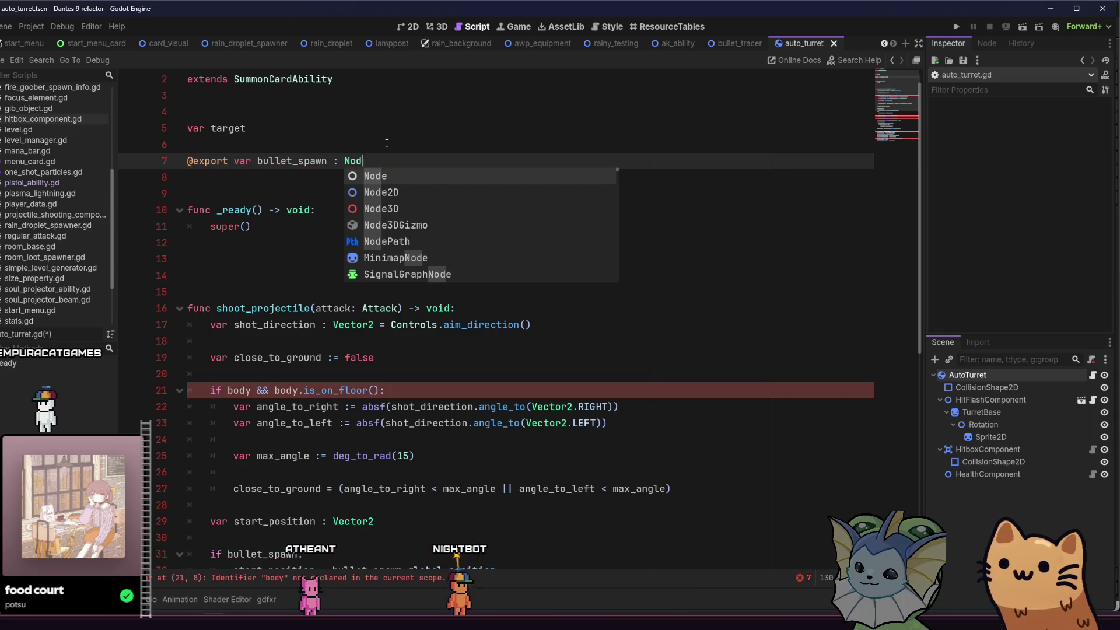
pyautogui.write('N')
pyautogui.press('BackSpace')
pyautogui.write('Mark')
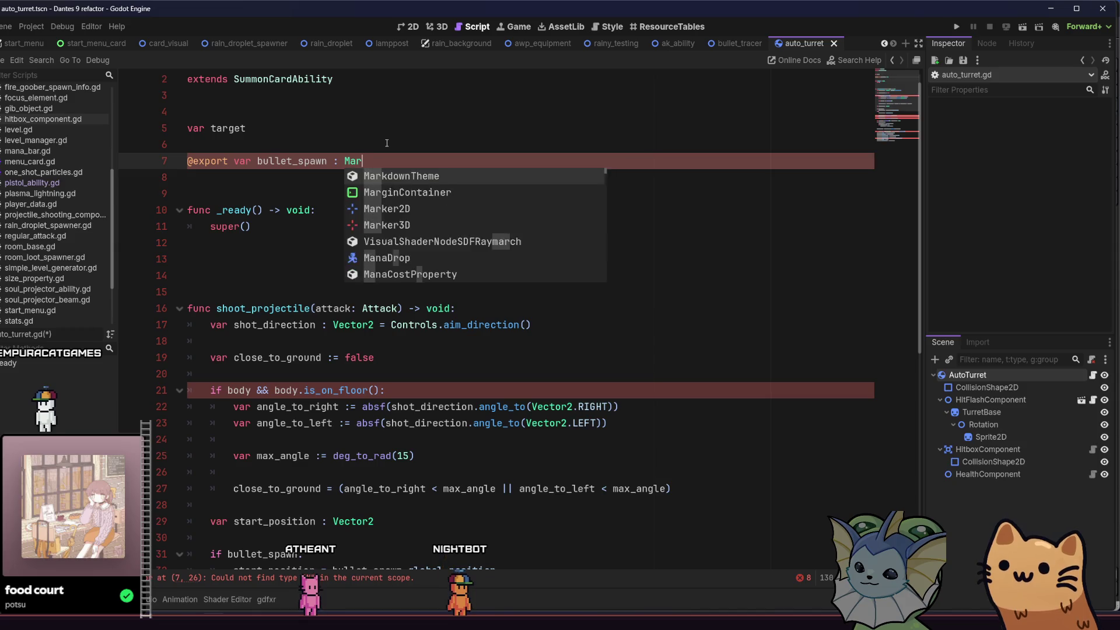
pyautogui.press('Down')
pyautogui.press('Return')
pyautogui.press('Return')
pyautogui.write('@export va')
pyautogui.press('BackSpace')
pyautogui.press('BackSpace')
pyautogui.press('BackSpace')
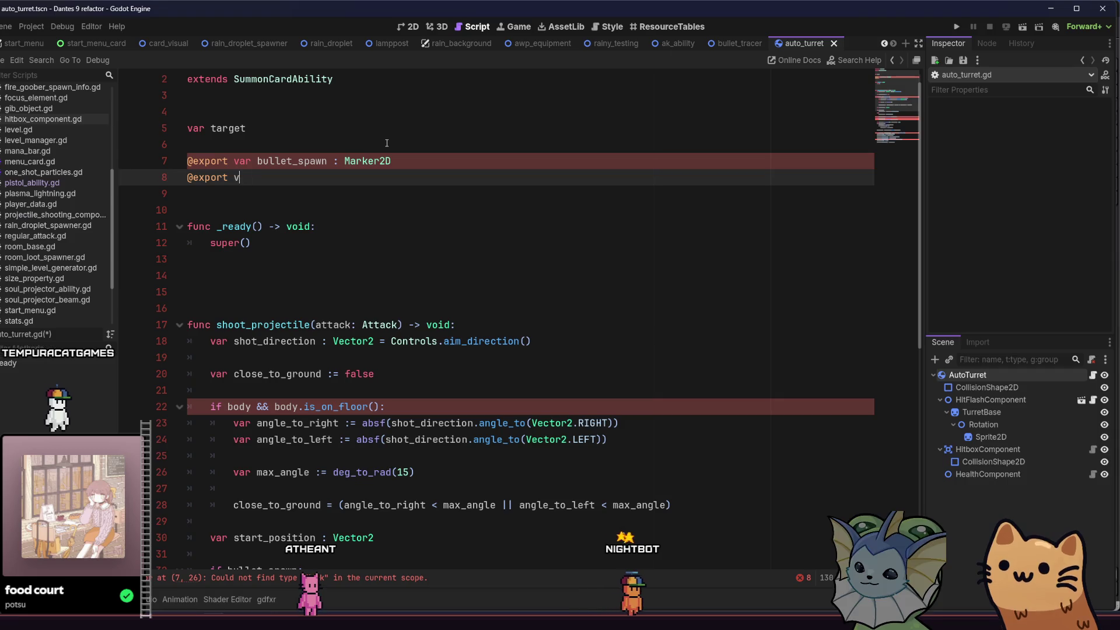
pyautogui.press('BackSpace')
pyautogui.press('BackSpace')
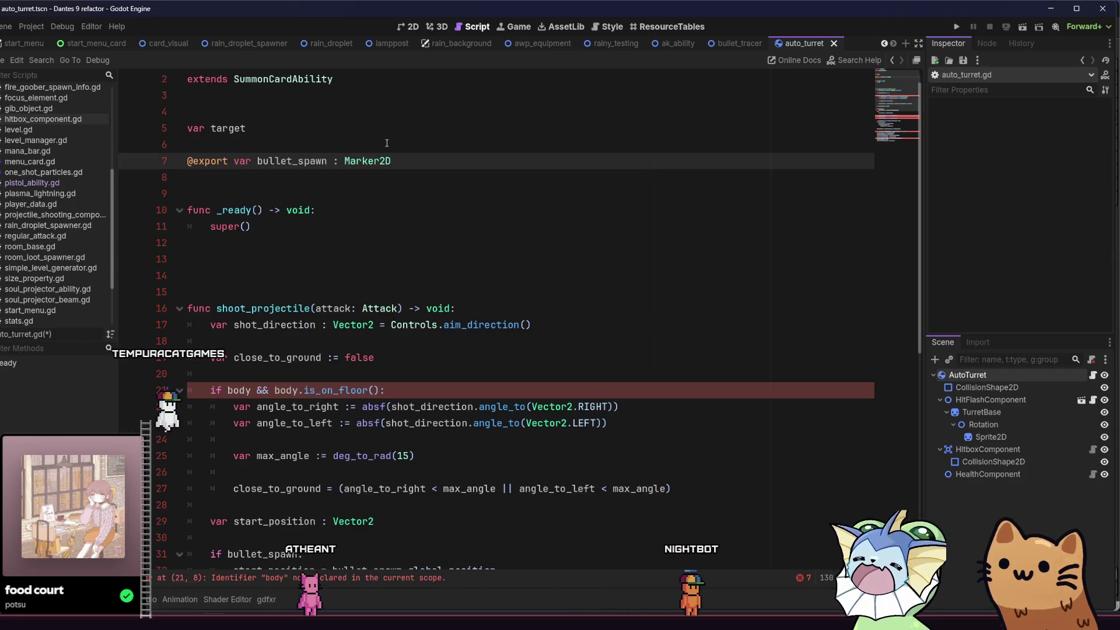
pyautogui.click(466, 213)
pyautogui.press('Up')
pyautogui.scroll(-4, 470, 216)
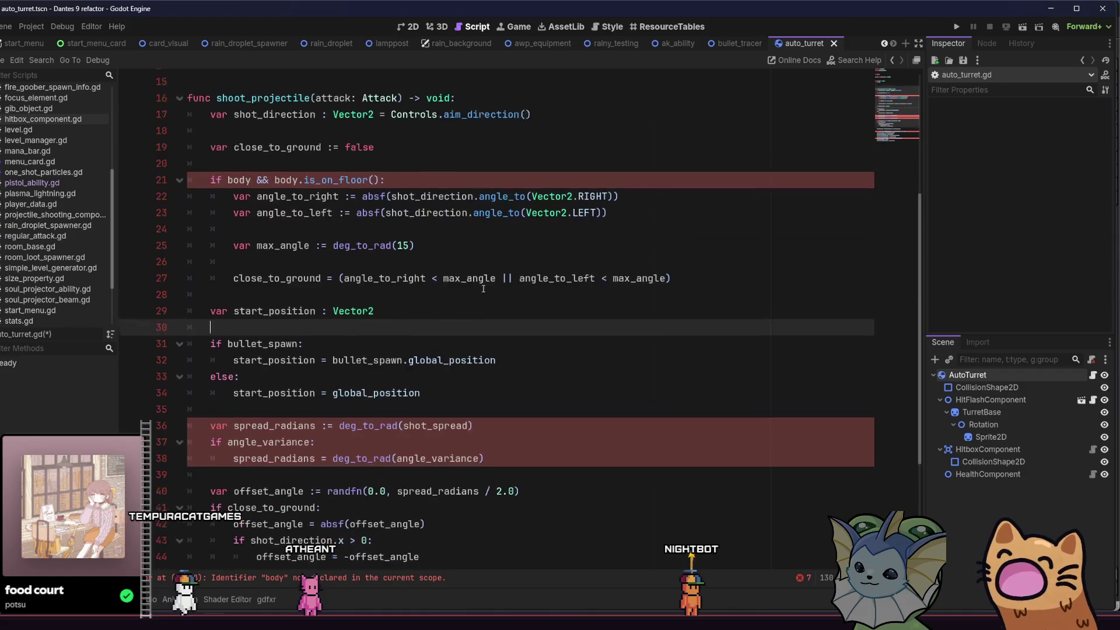
pyautogui.scroll(2, 554, 269)
pyautogui.click(631, 325)
pyautogui.click(594, 391)
pyautogui.click(610, 325)
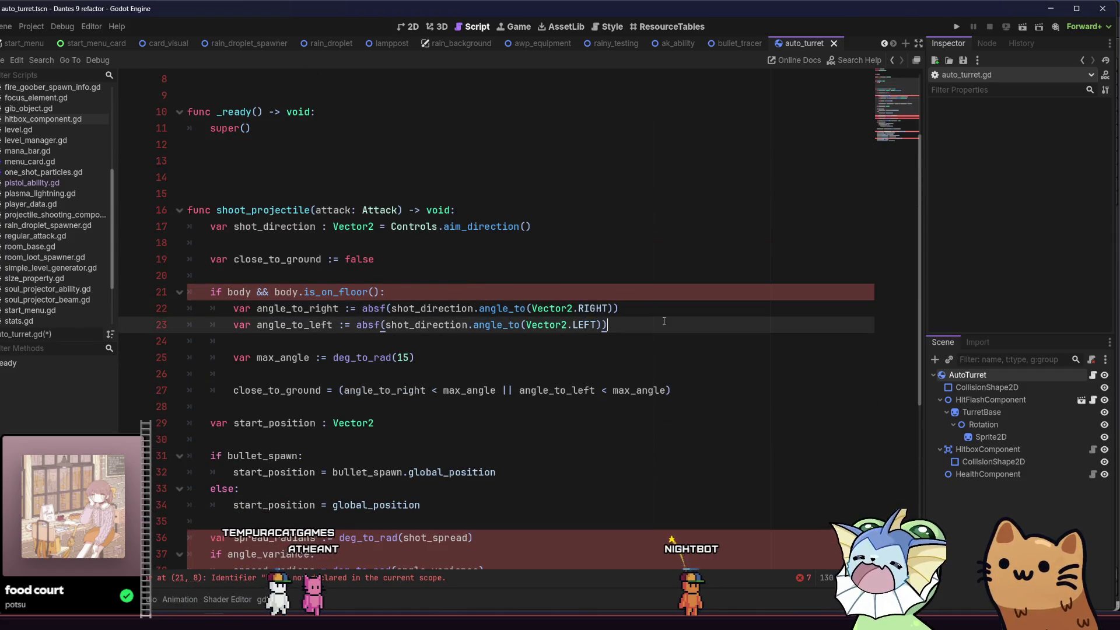
pyautogui.moveTo(610, 325); pyautogui.dragTo(197, 277)
pyautogui.press('BackSpace')
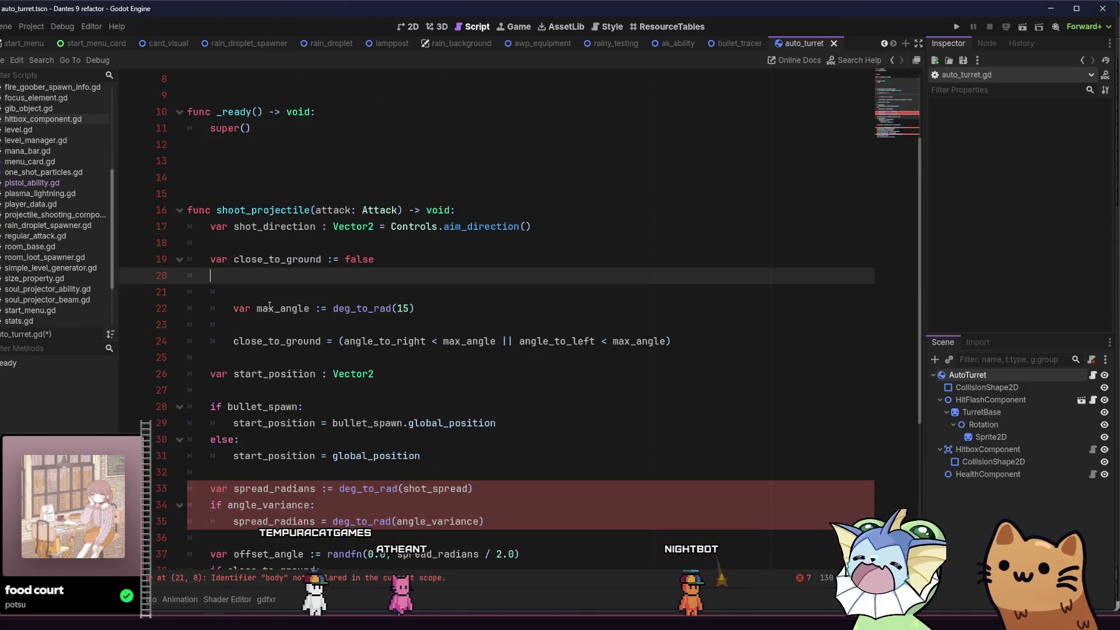
pyautogui.press('Down')
pyautogui.press('Down')
pyautogui.hotkey('shift', 'End')
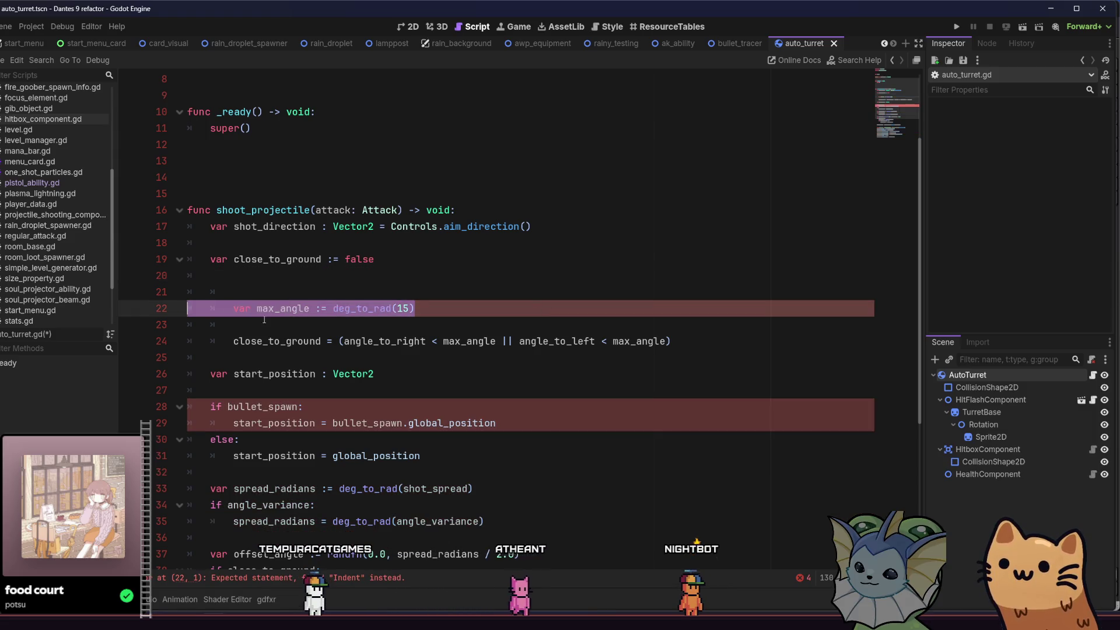
pyautogui.press('Down')
pyautogui.press('Down')
pyautogui.press('End')
pyautogui.hotkey('shift', 'Up')
pyautogui.keyDown('shift'); pyautogui.click(180, 263); pyautogui.keyUp('shift')
pyautogui.press('BackSpace')
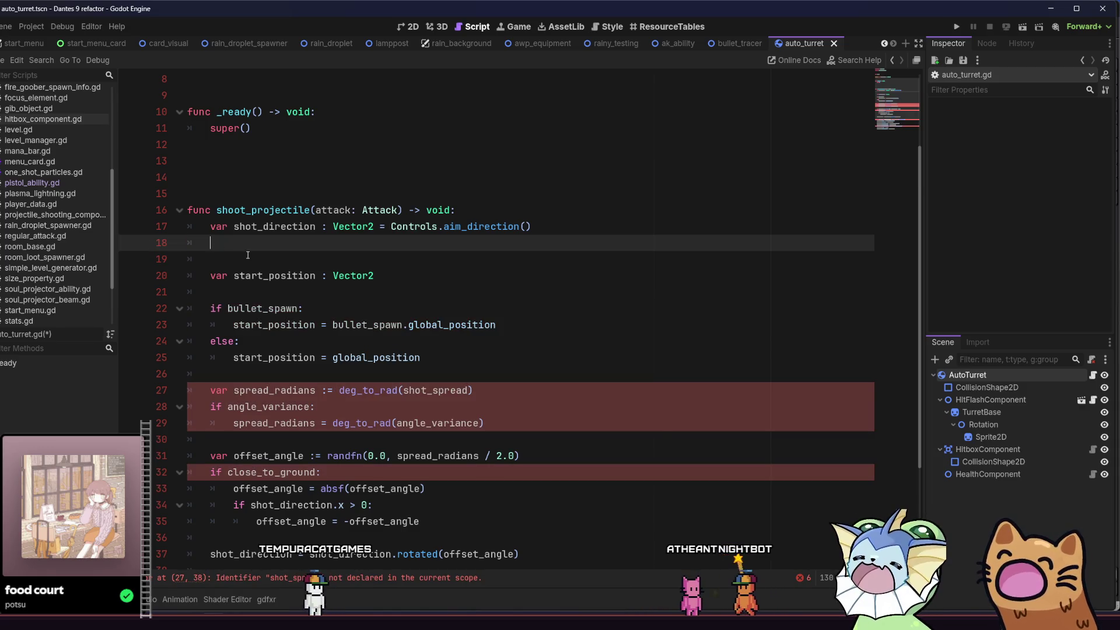
pyautogui.click(426, 388)
pyautogui.click(517, 429)
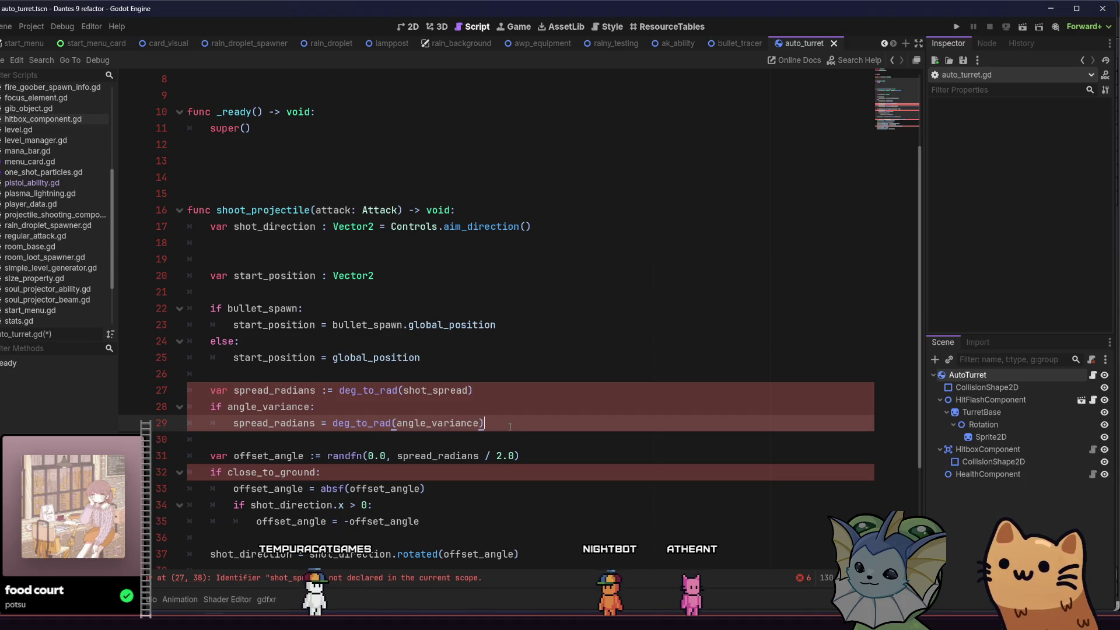
pyautogui.moveTo(510, 427); pyautogui.dragTo(238, 389)
pyautogui.click(230, 396)
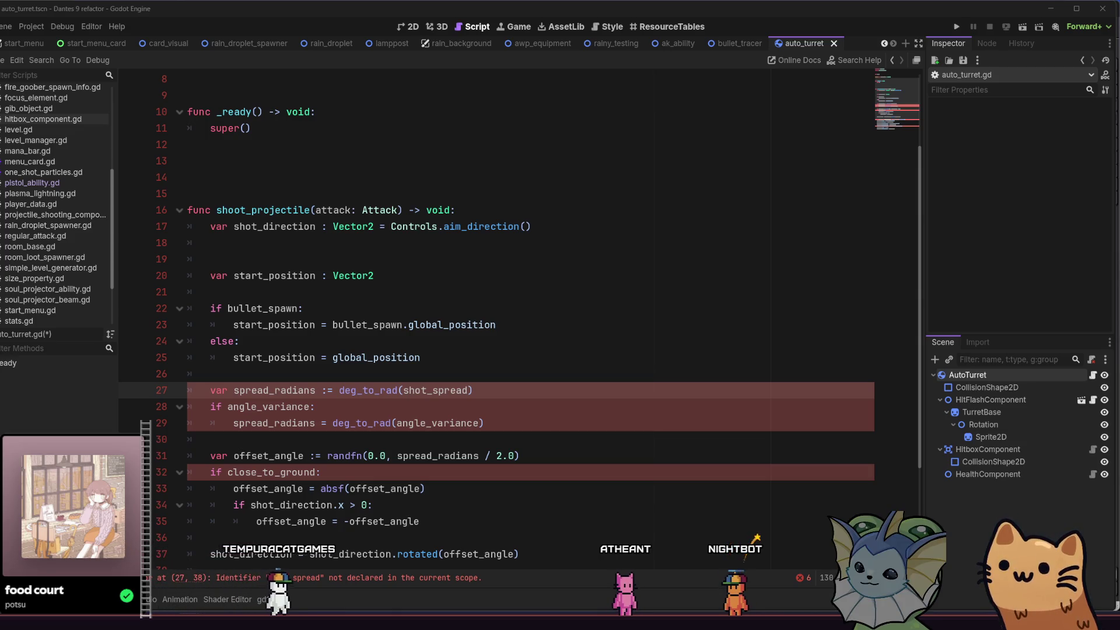
pyautogui.click(509, 355)
pyautogui.scroll(-2, 525, 352)
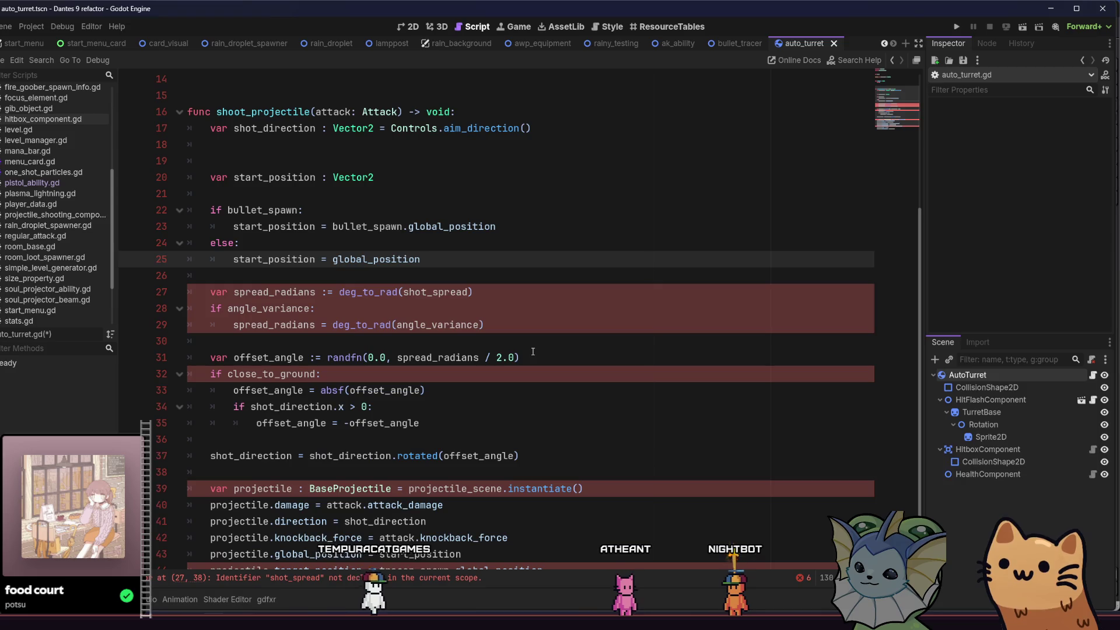
pyautogui.click(536, 343)
pyautogui.scroll(2, 539, 335)
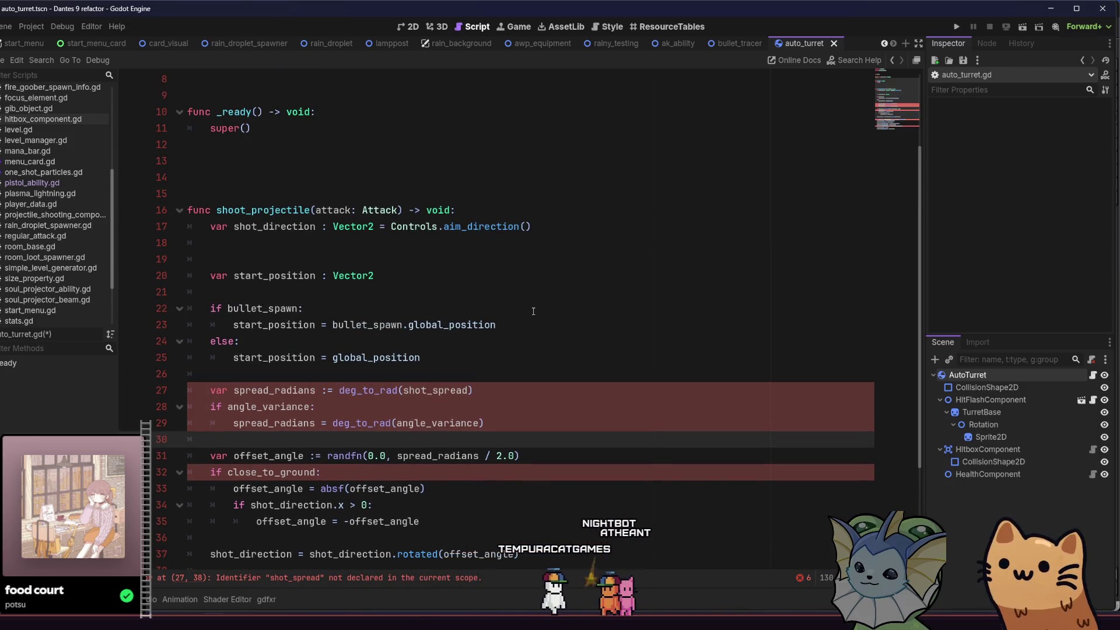
pyautogui.scroll(1, 534, 314)
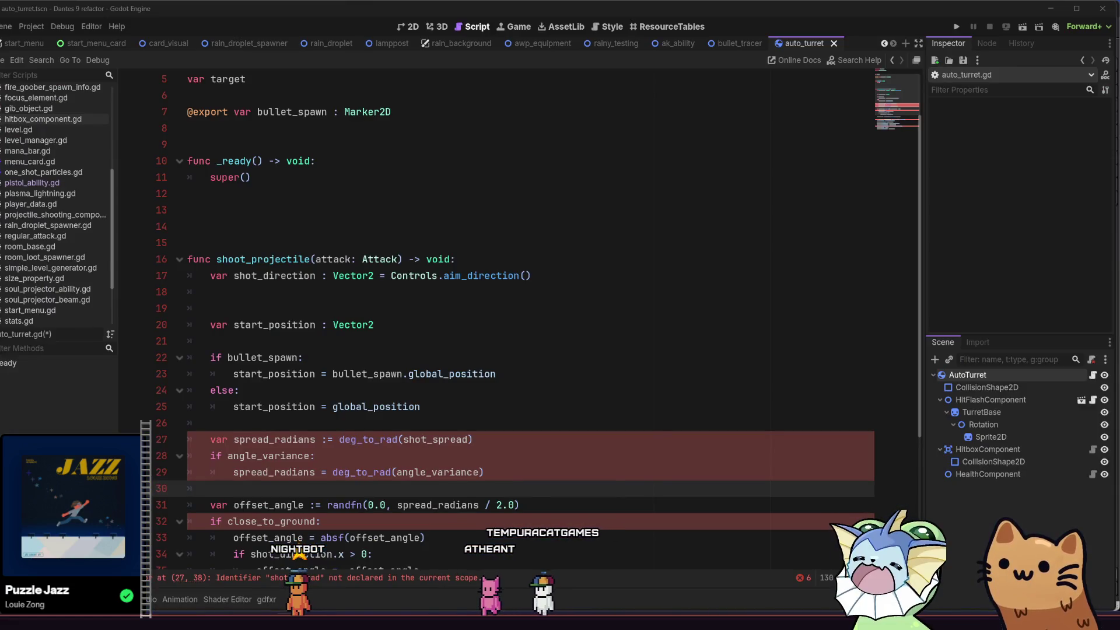
pyautogui.click(991, 437)
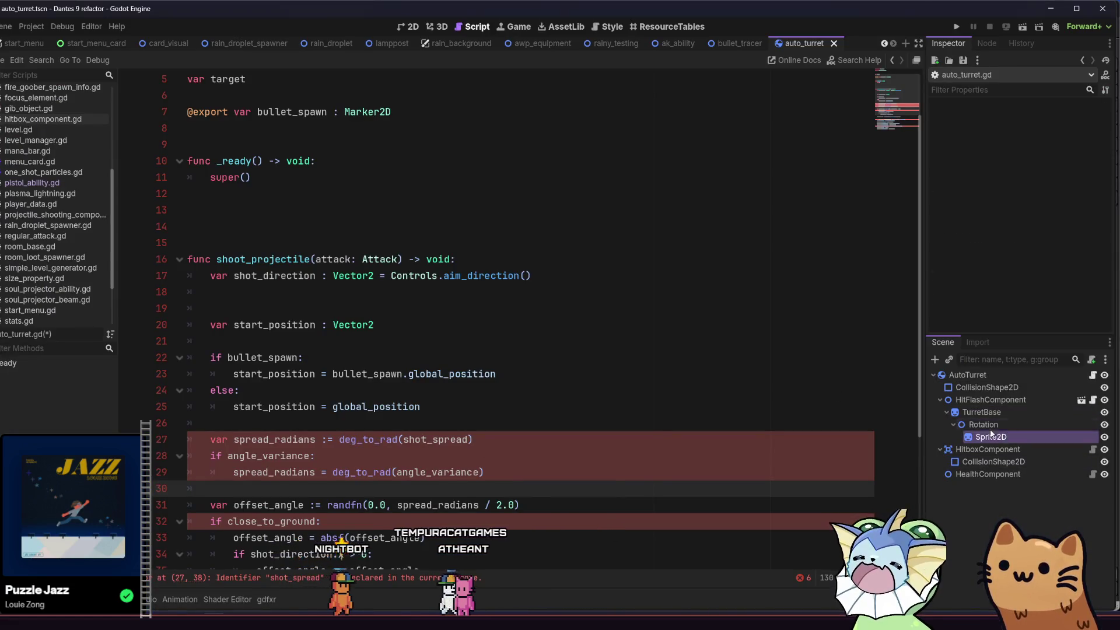
# Add a Marker2D child under the Rotation node by searching 'marker'
pyautogui.click(933, 355)
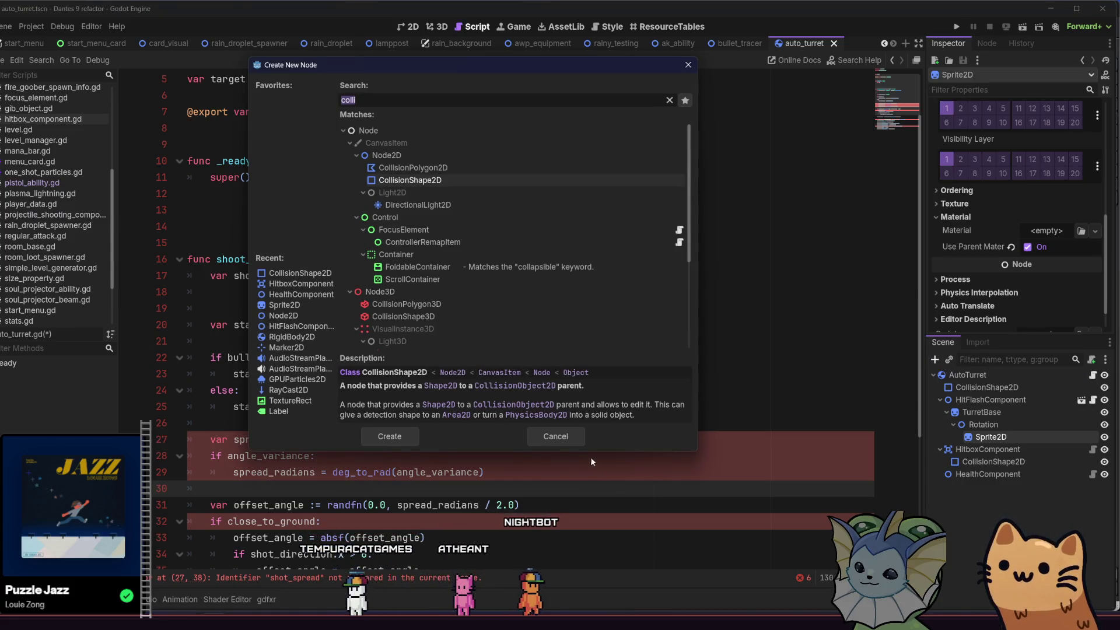
pyautogui.click(555, 437)
pyautogui.click(965, 425)
pyautogui.click(935, 359)
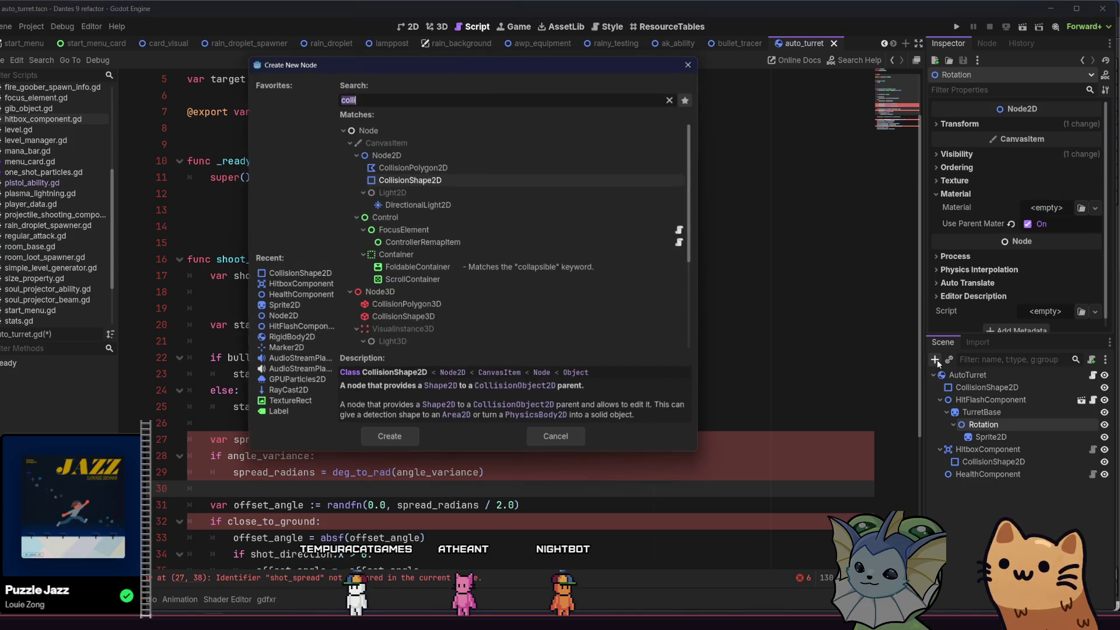
pyautogui.write('market')
pyautogui.press('BackSpace')
pyautogui.write('r')
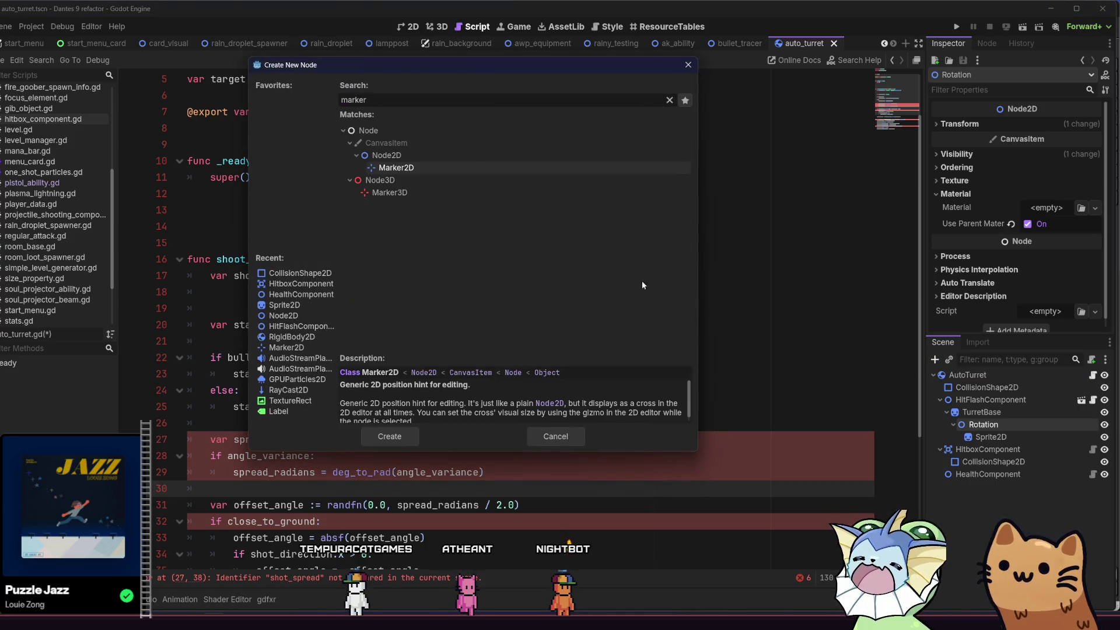
pyautogui.doubleClick(396, 168)
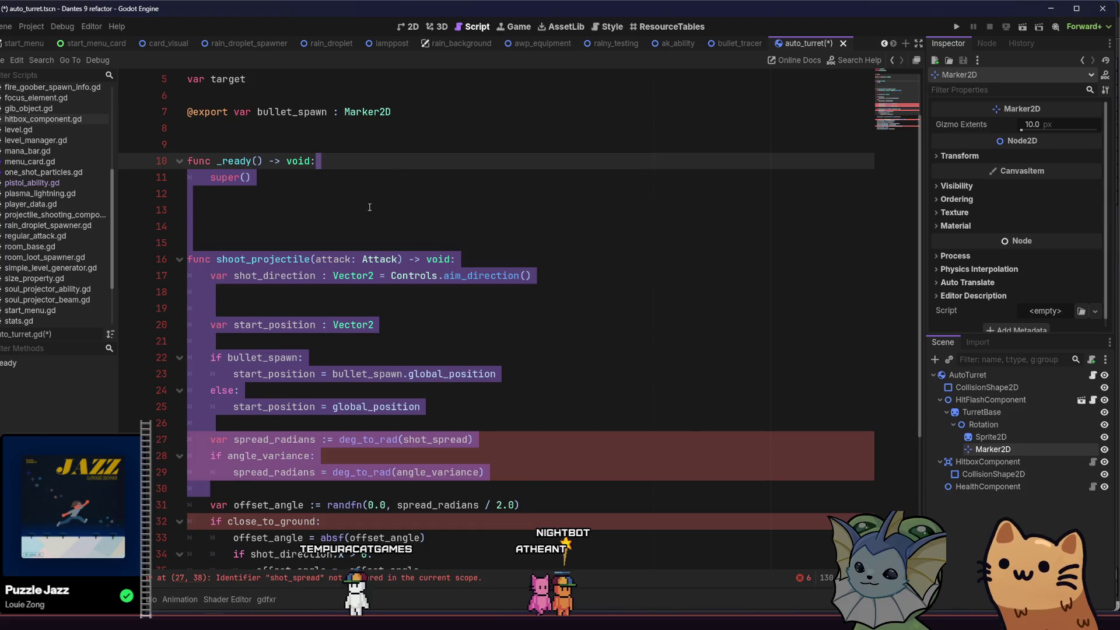
pyautogui.click(423, 363)
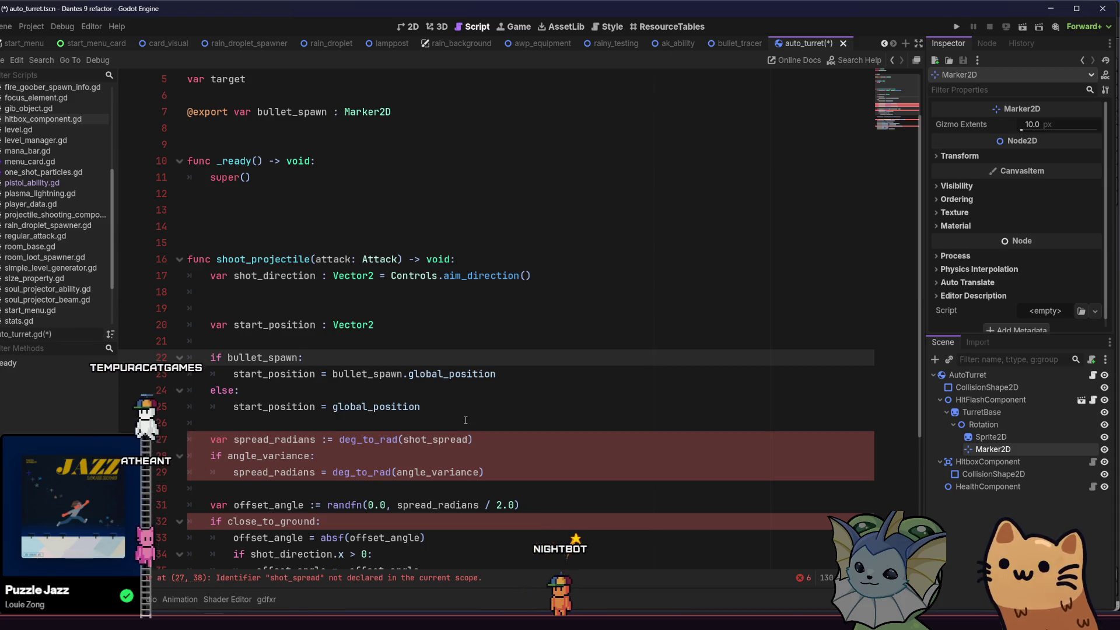
pyautogui.scroll(2, 465, 420)
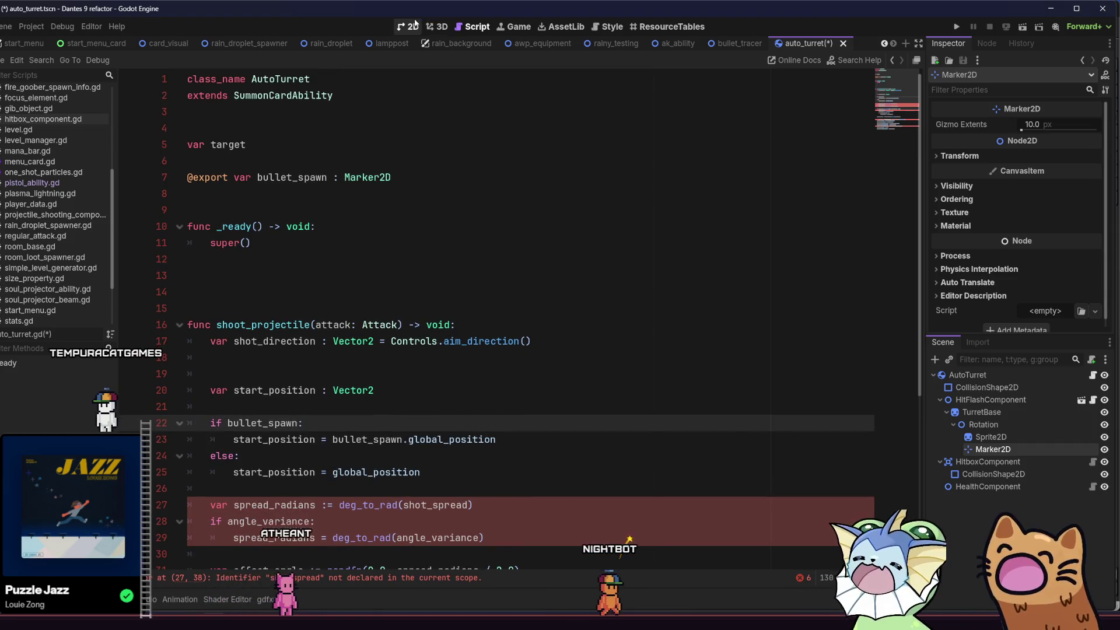
# Rename the Marker2D node to BulletSpawn in the 2D view
pyautogui.click(414, 26)
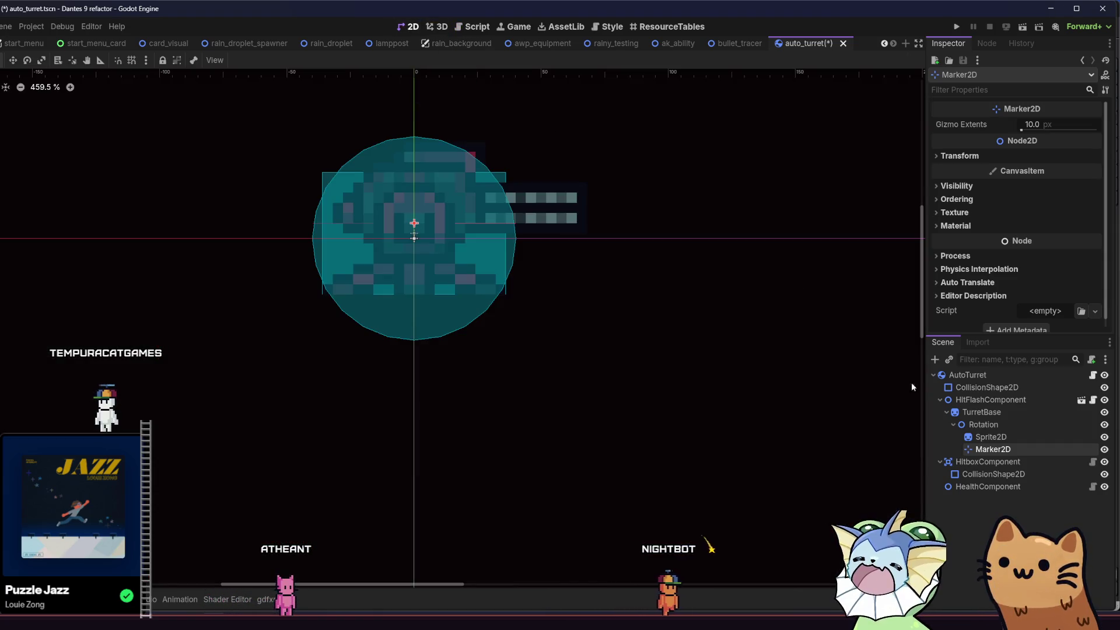
pyautogui.click(1004, 450)
pyautogui.write('llet')
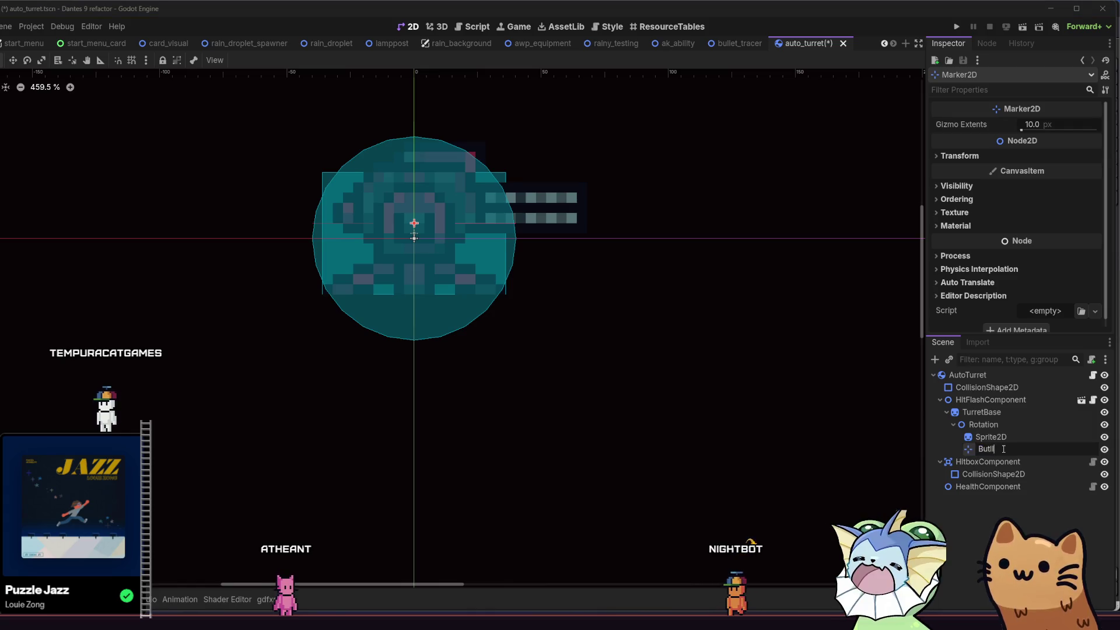
pyautogui.write('Spawn')
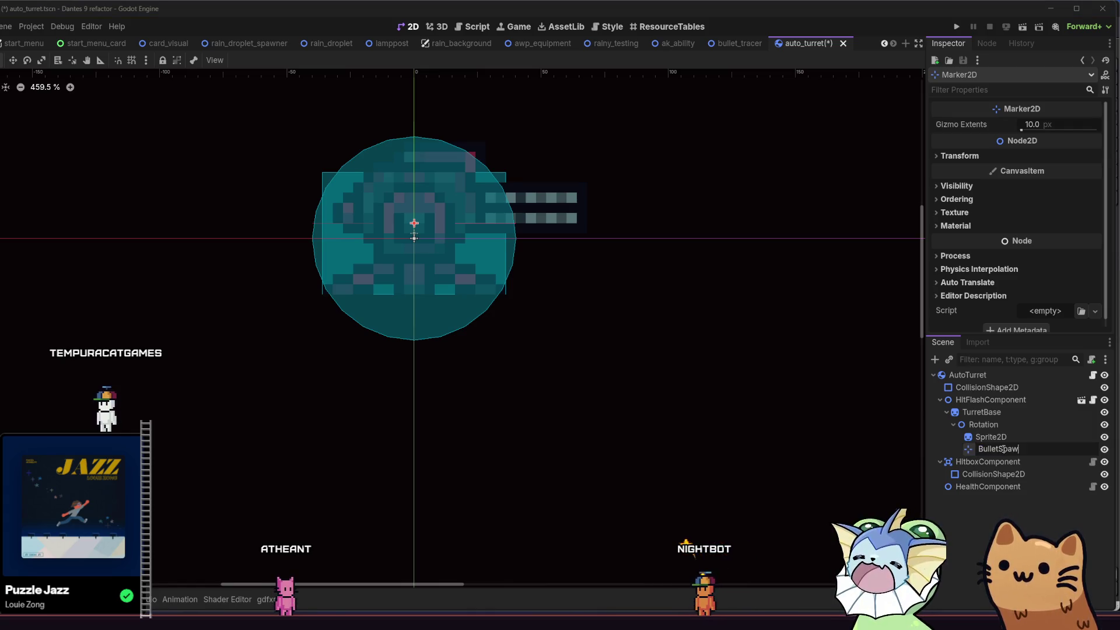
pyautogui.press('Return')
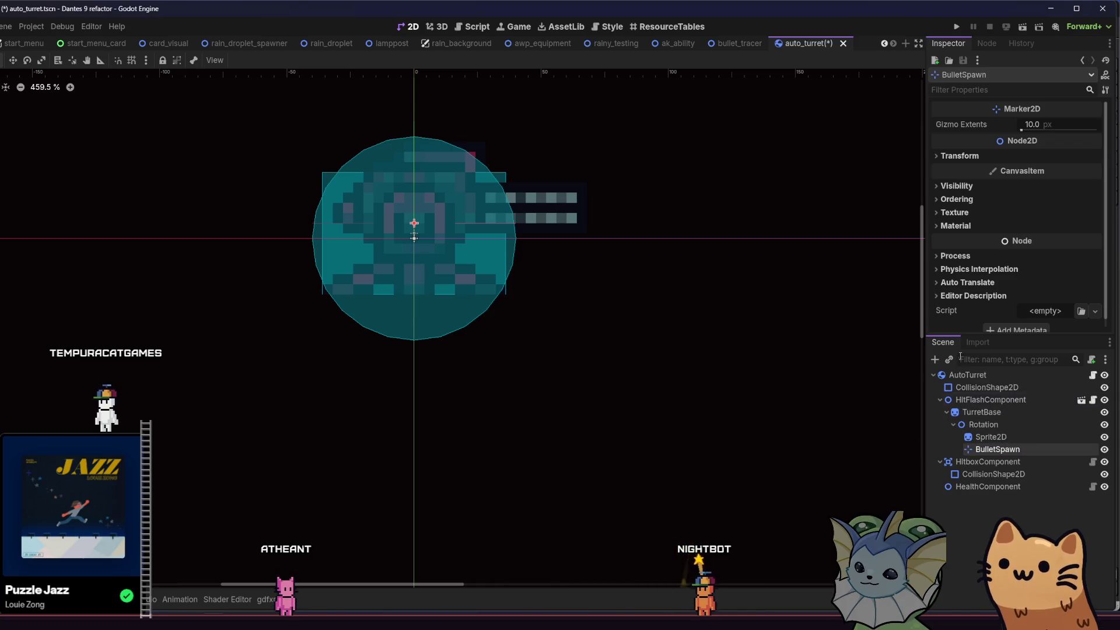
# Move BulletSpawn to the turret barrel tip and save the scene
pyautogui.press('w')
pyautogui.moveTo(259, 234); pyautogui.dragTo(434, 217)
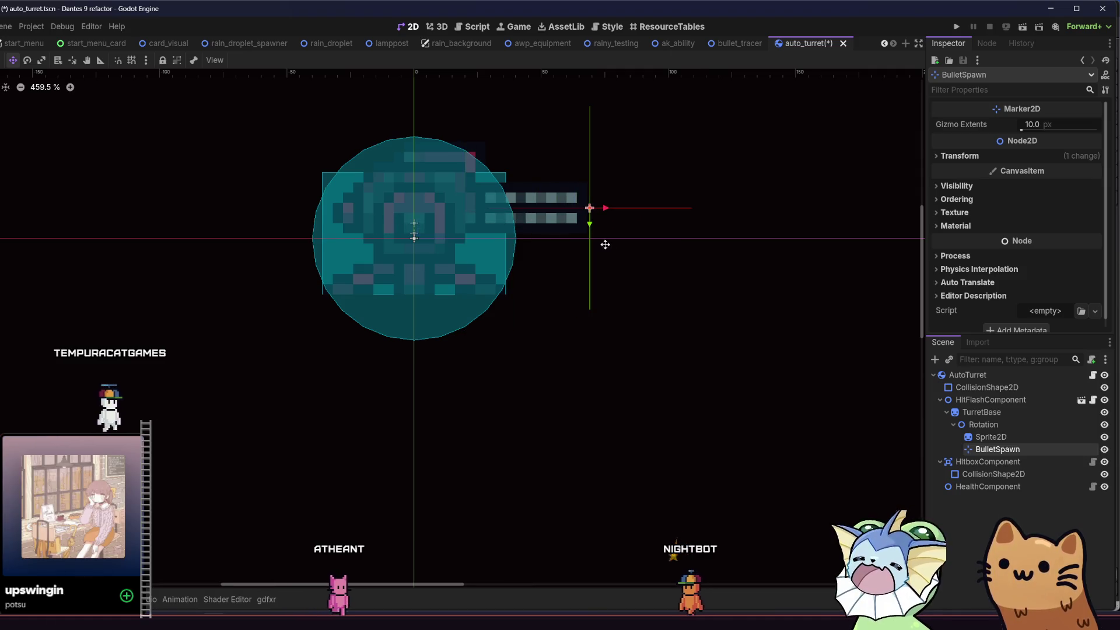
pyautogui.scroll(4, 609, 245)
pyautogui.scroll(1, 609, 245)
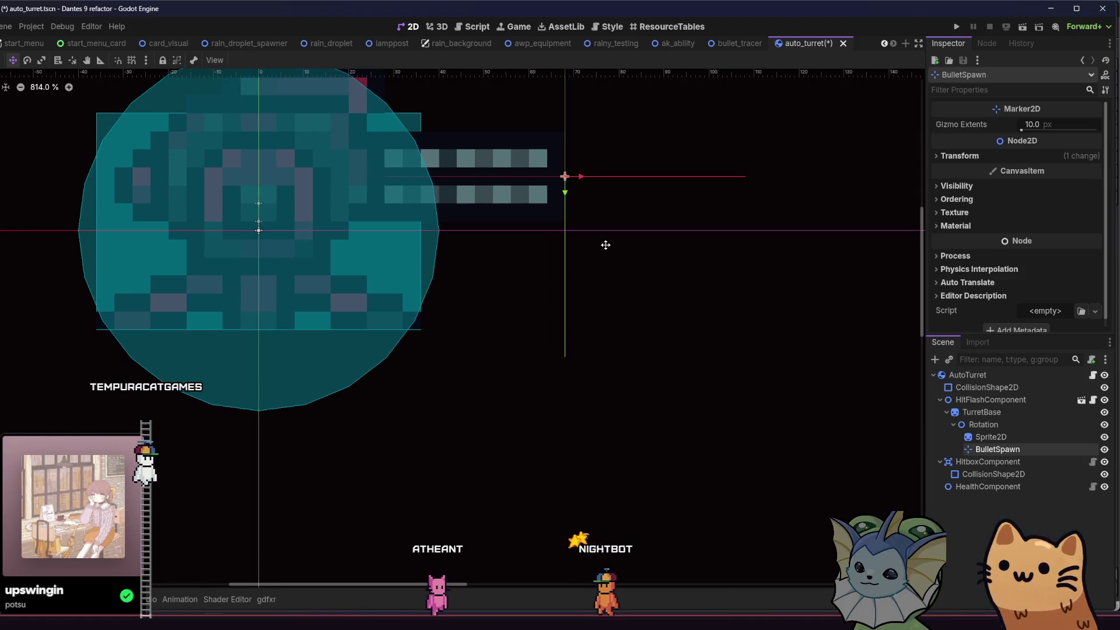
pyautogui.hotkey('ctrl', 's')
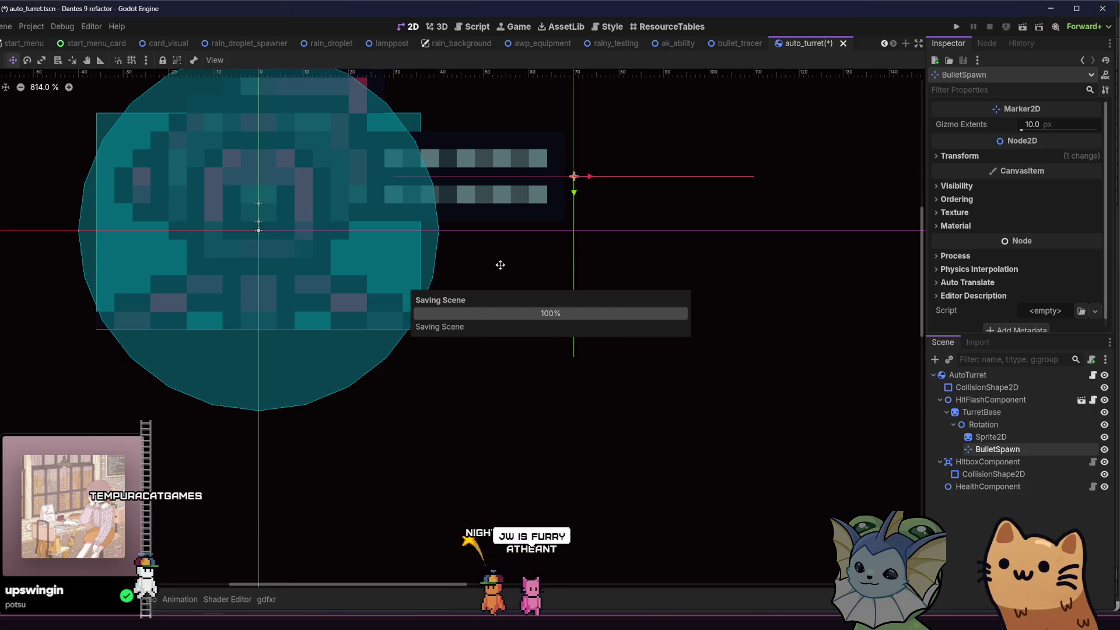
# Select the AutoTurret root, check its Card Properties, and open its script
pyautogui.moveTo(535, 305); pyautogui.dragTo(682, 419)
pyautogui.scroll(-4, 652, 404)
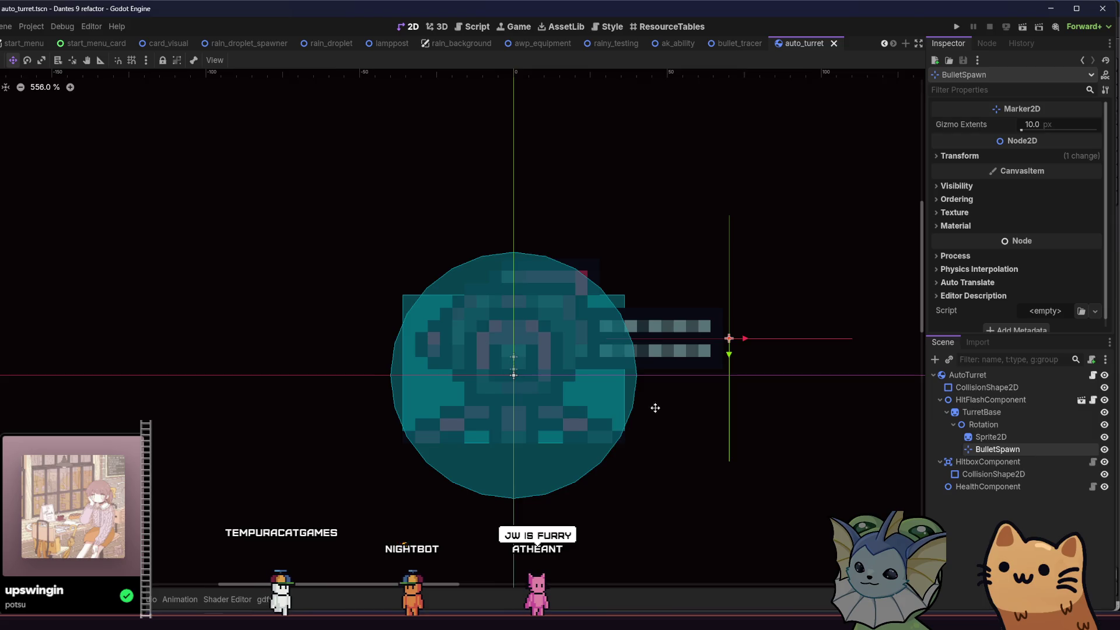
pyautogui.click(976, 375)
pyautogui.click(968, 123)
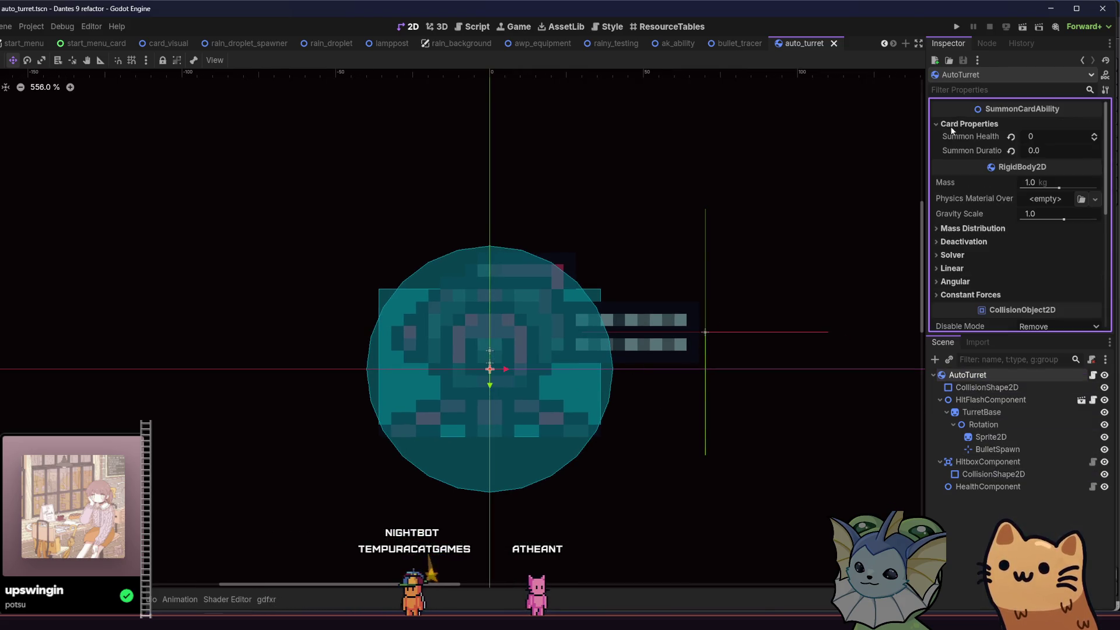
pyautogui.click(969, 124)
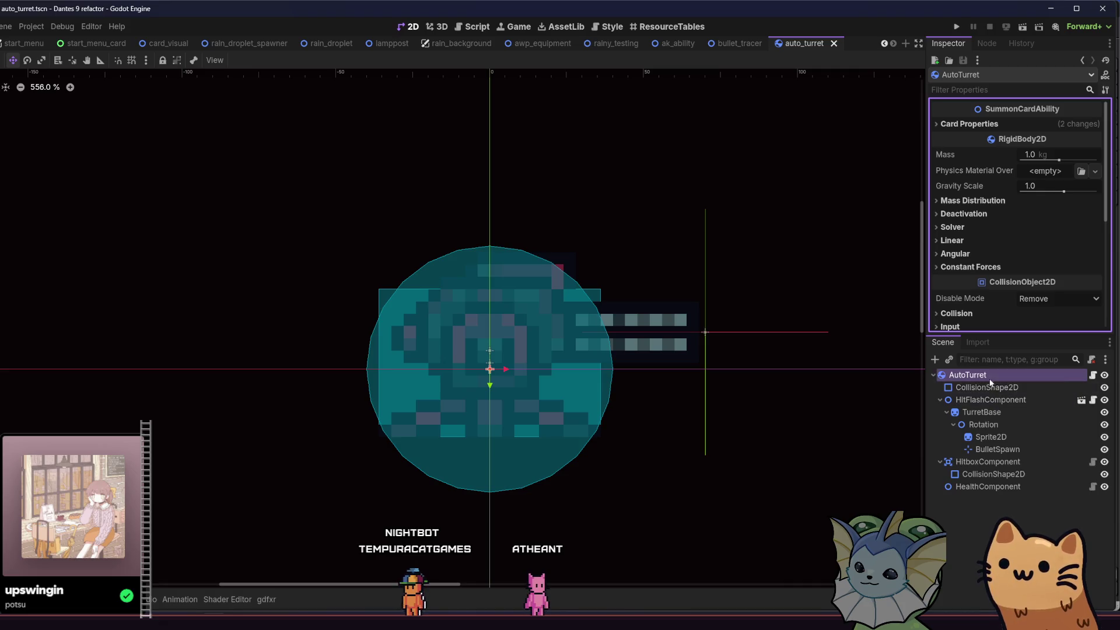
pyautogui.click(1093, 375)
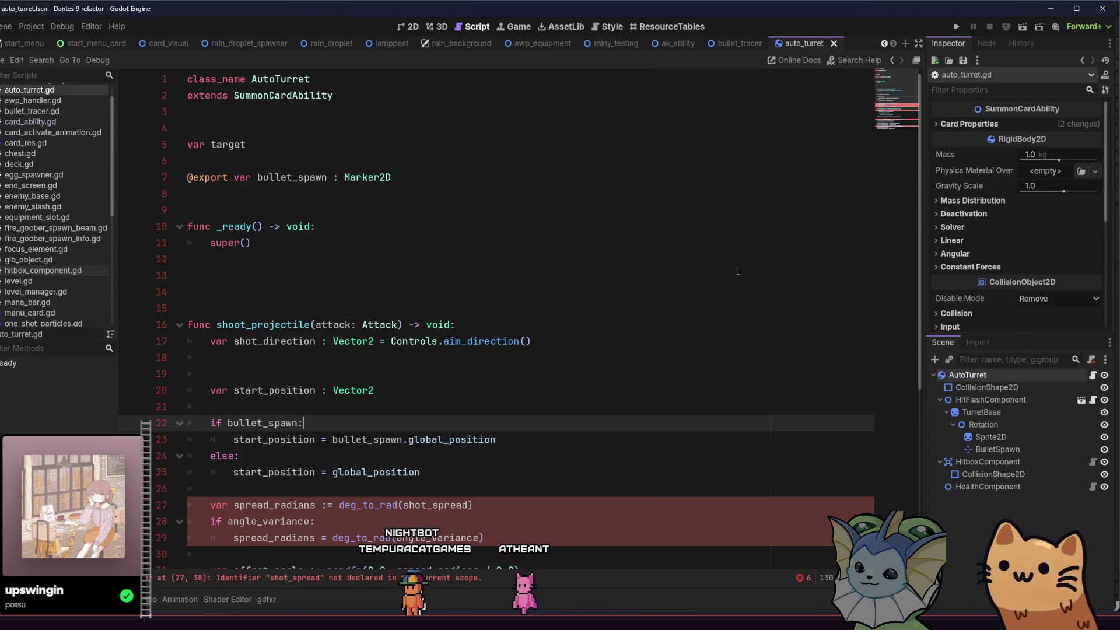
# Declare var projectile_scene = preload of pistol_bullet.tres on line 9
pyautogui.scroll(-4, 593, 314)
pyautogui.scroll(-2, 593, 314)
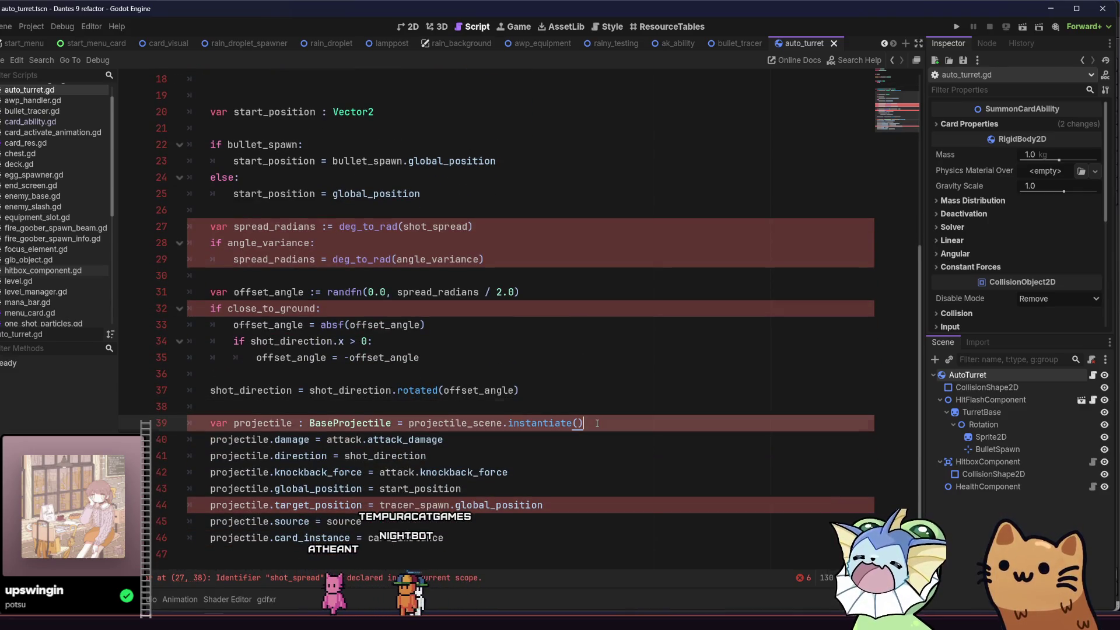
pyautogui.scroll(6, 447, 230)
pyautogui.click(442, 210)
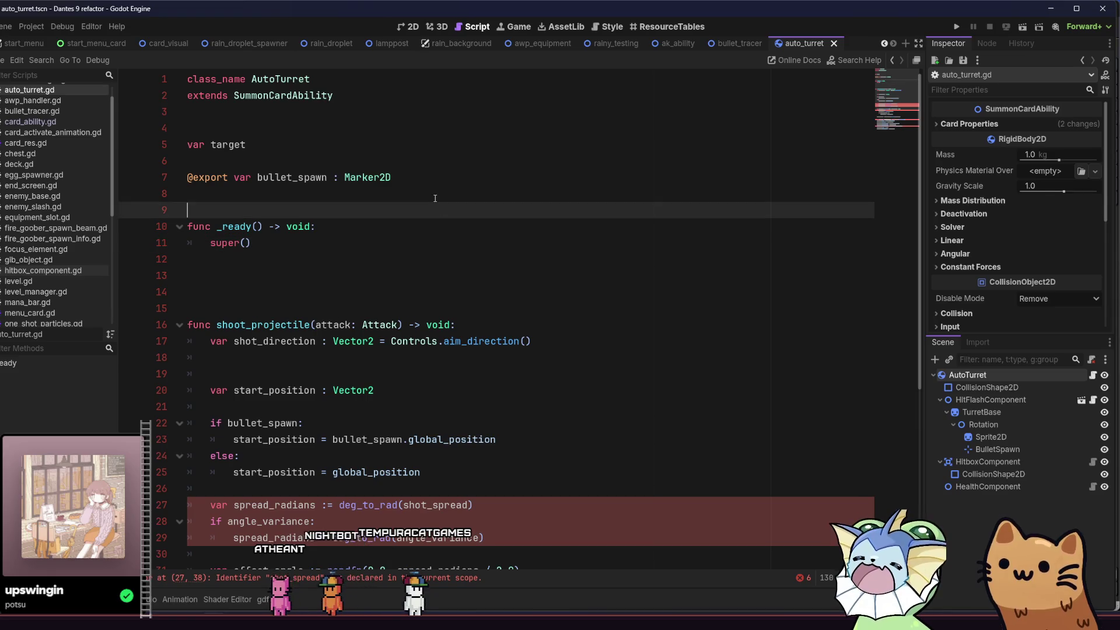
pyautogui.click(435, 198)
pyautogui.press('Return')
pyautogui.press('Return')
pyautogui.press('BackSpace')
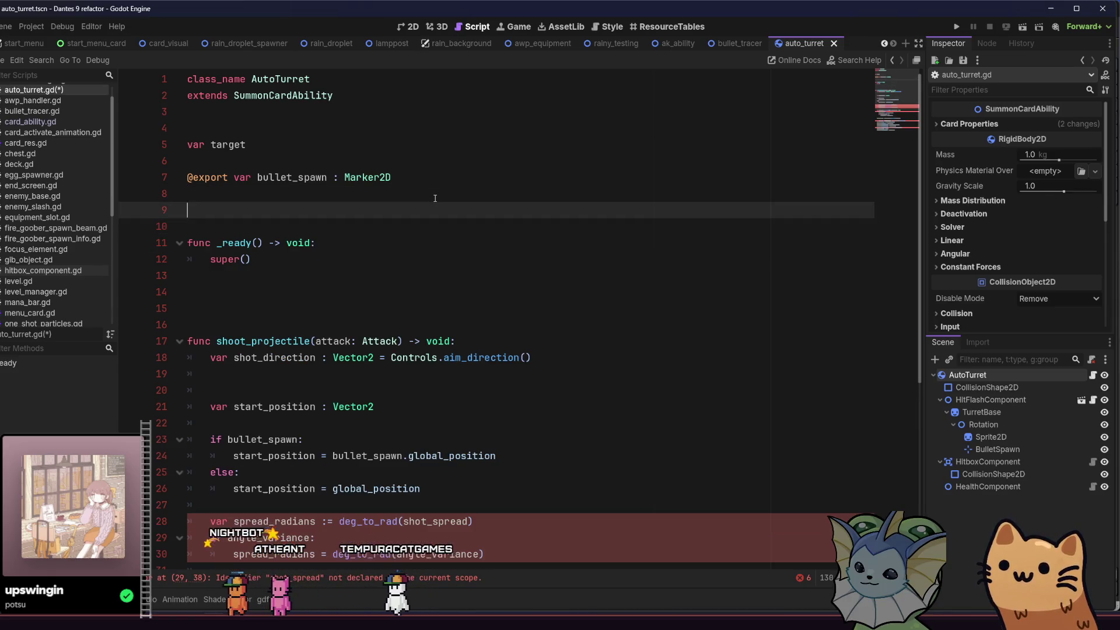
pyautogui.write('@')
pyautogui.press('Escape')
pyautogui.write('onready preload(')
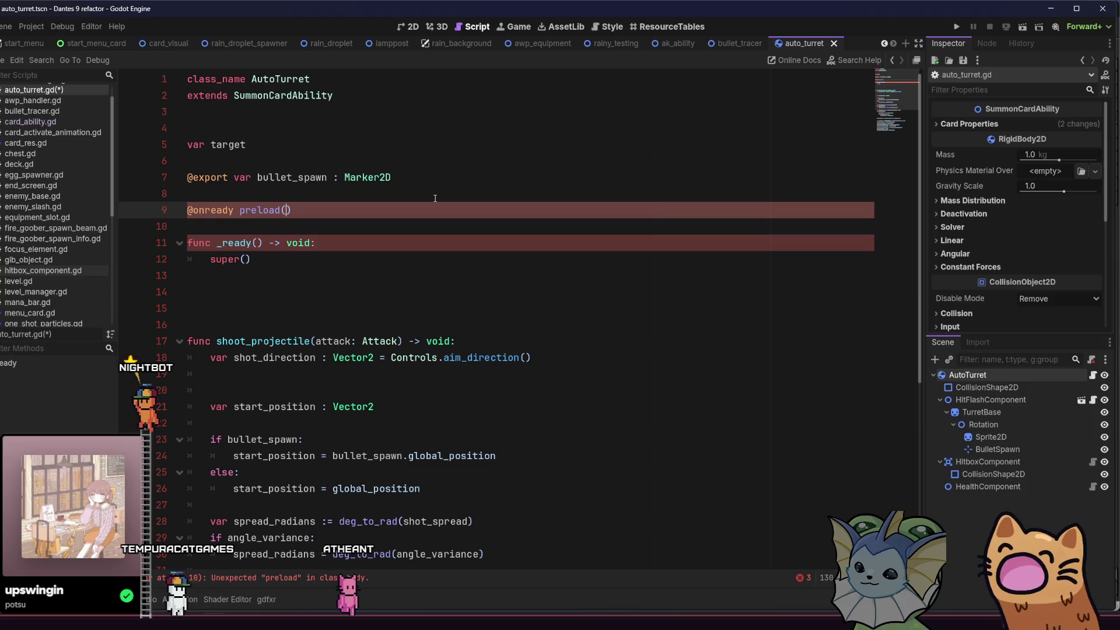
pyautogui.press('BackSpace')
pyautogui.press('BackSpace')
pyautogui.press('BackSpace')
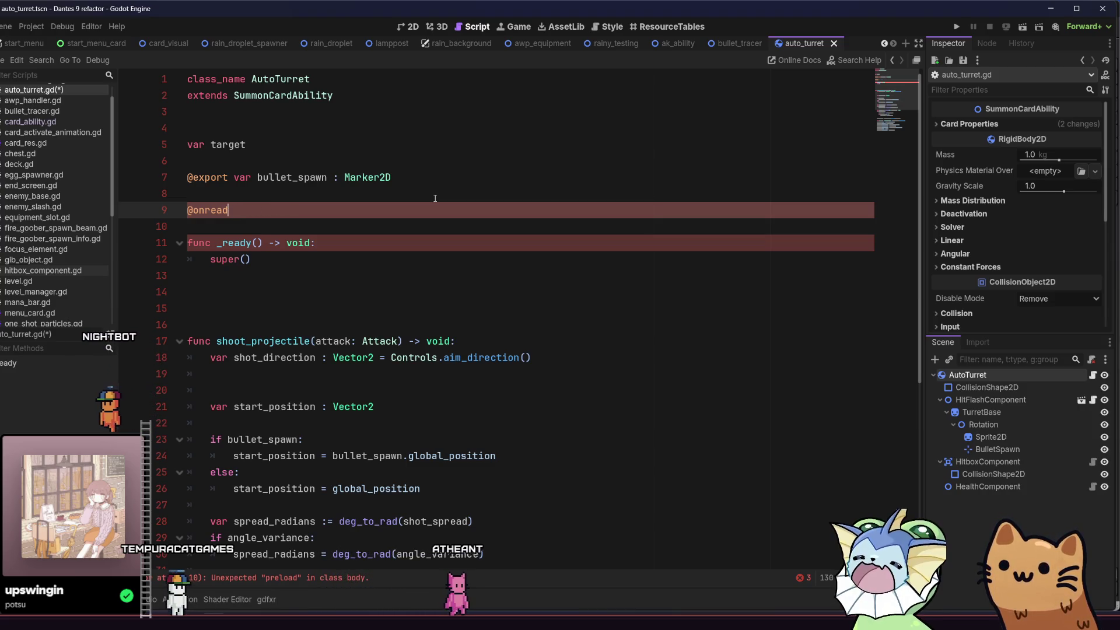
pyautogui.press('BackSpace')
pyautogui.write('var ')
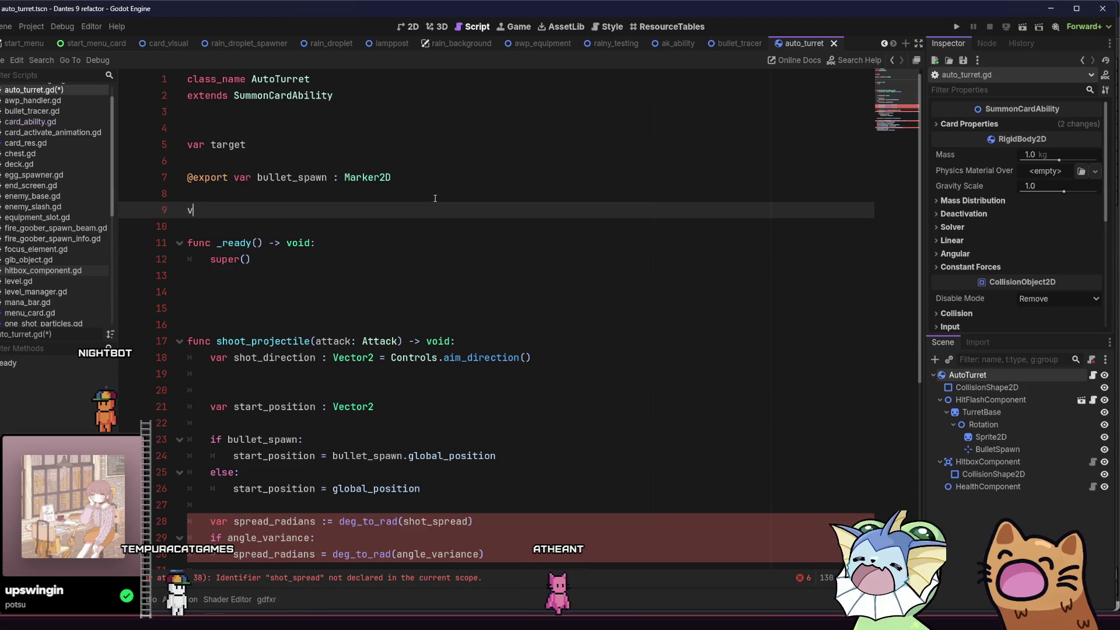
pyautogui.write('project')
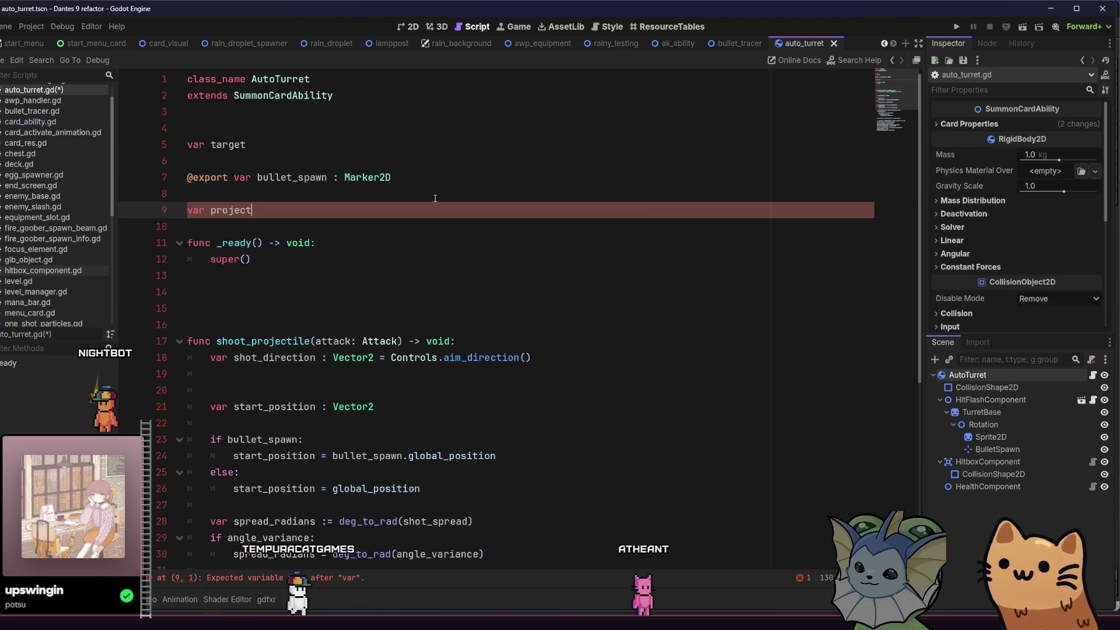
pyautogui.write('ile_scene')
pyautogui.press('BackSpace')
pyautogui.press('BackSpace')
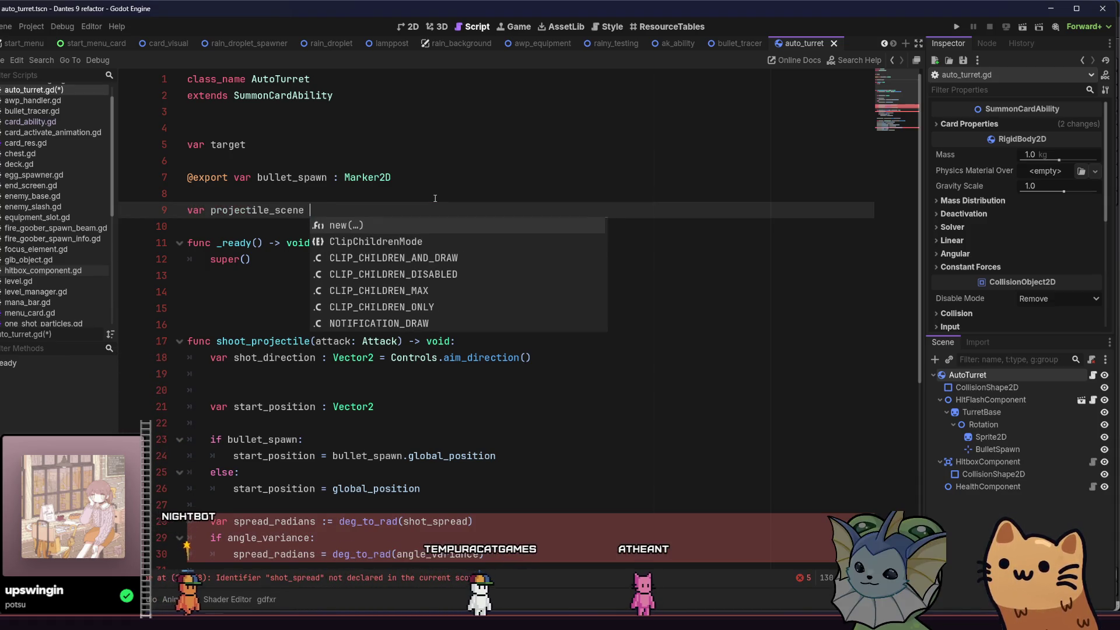
pyautogui.write('= preload(')
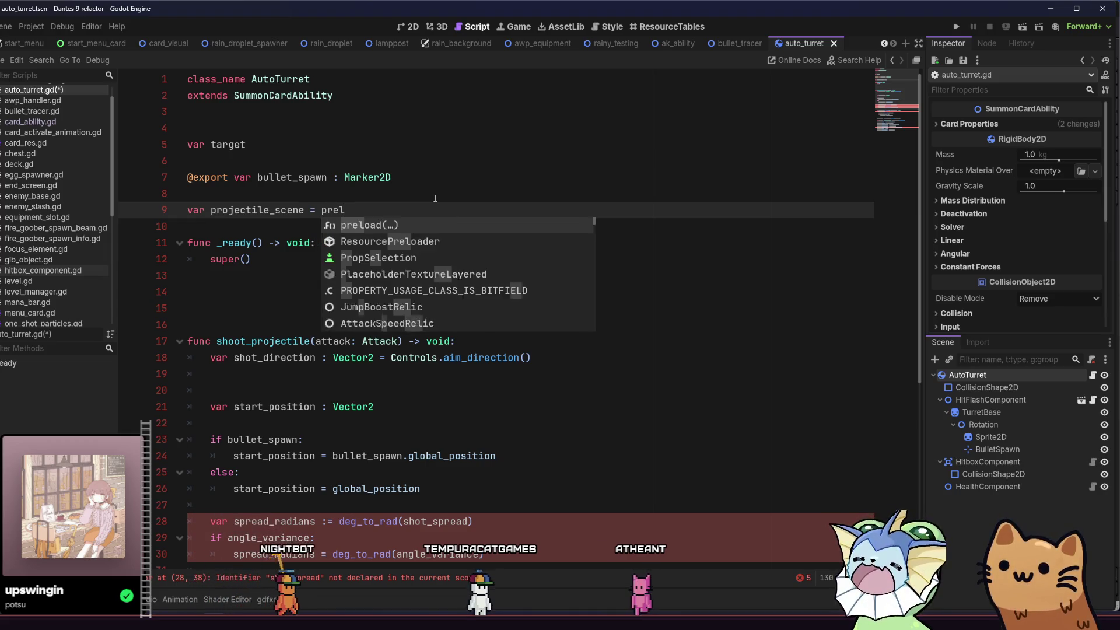
pyautogui.write('projec')
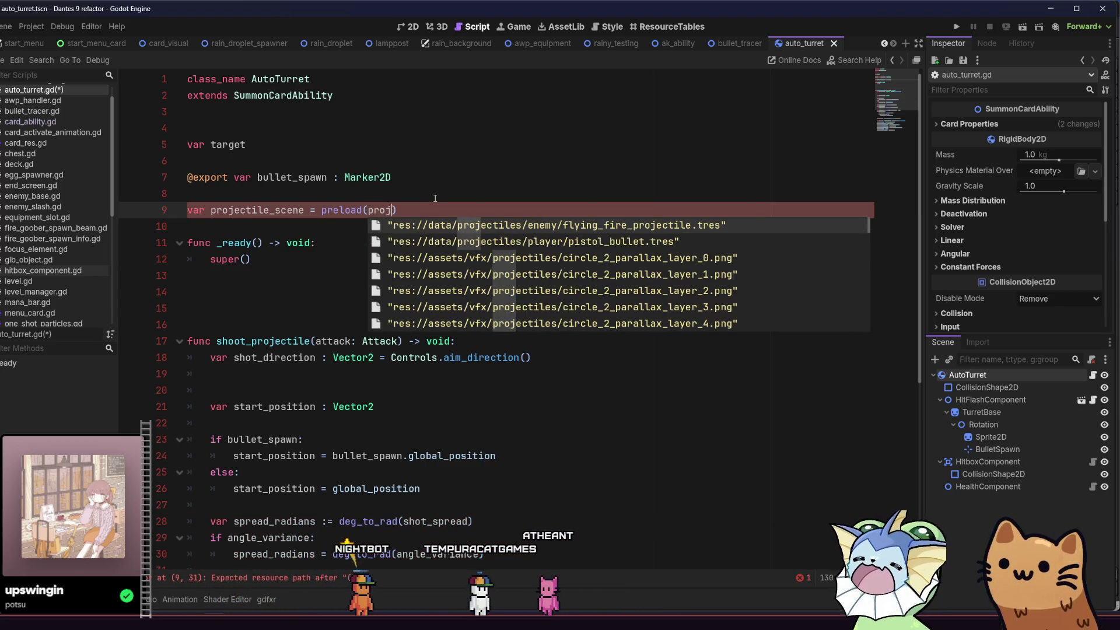
pyautogui.write('t')
pyautogui.press('Down')
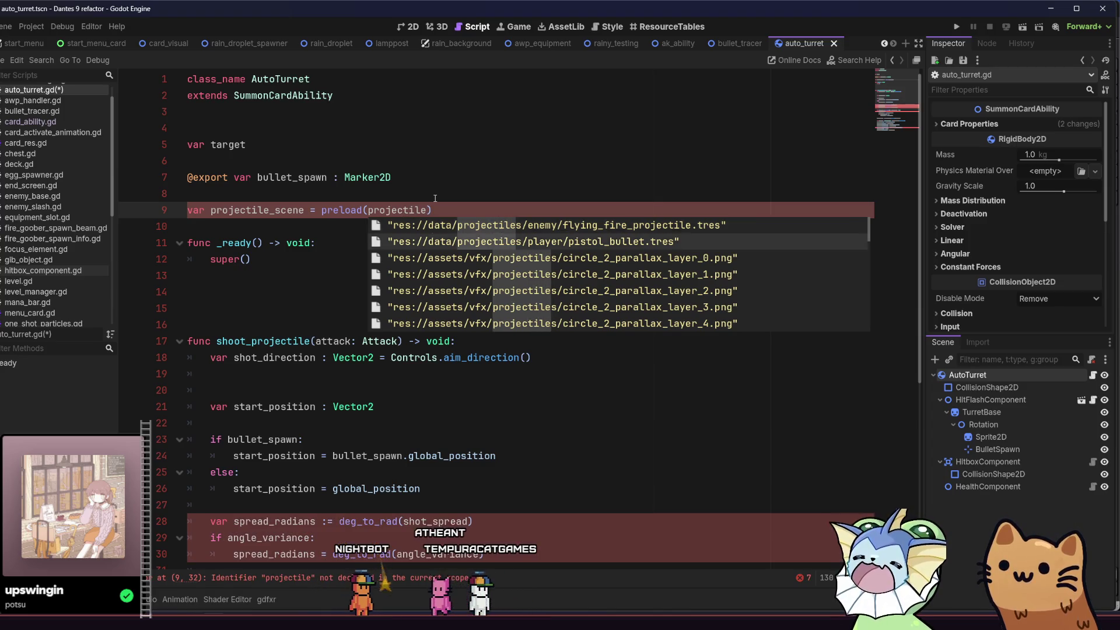
pyautogui.press('Return')
# Replace tracer_spawn with bullet_spawn on the target_position line
pyautogui.scroll(-1, 518, 324)
pyautogui.scroll(-5, 518, 325)
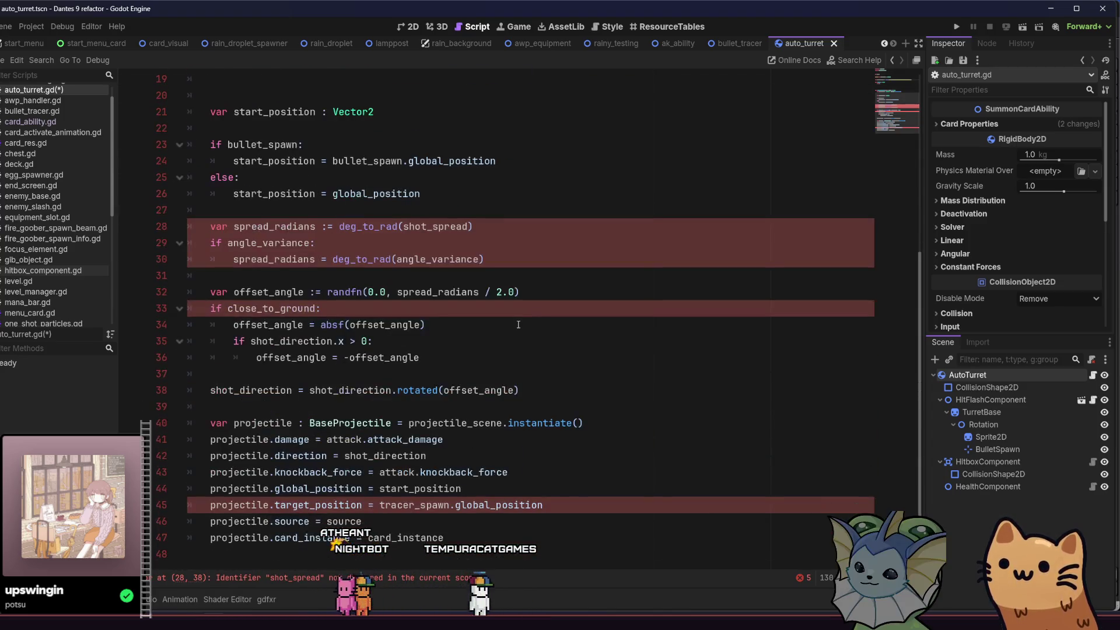
pyautogui.click(465, 472)
pyautogui.click(448, 505)
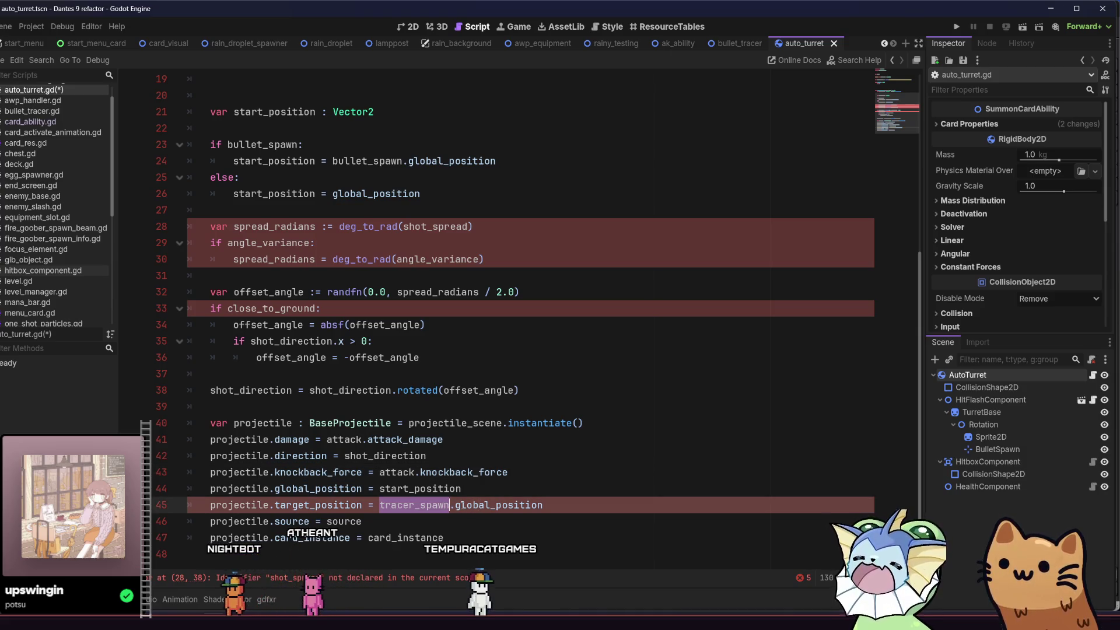
pyautogui.write('bu')
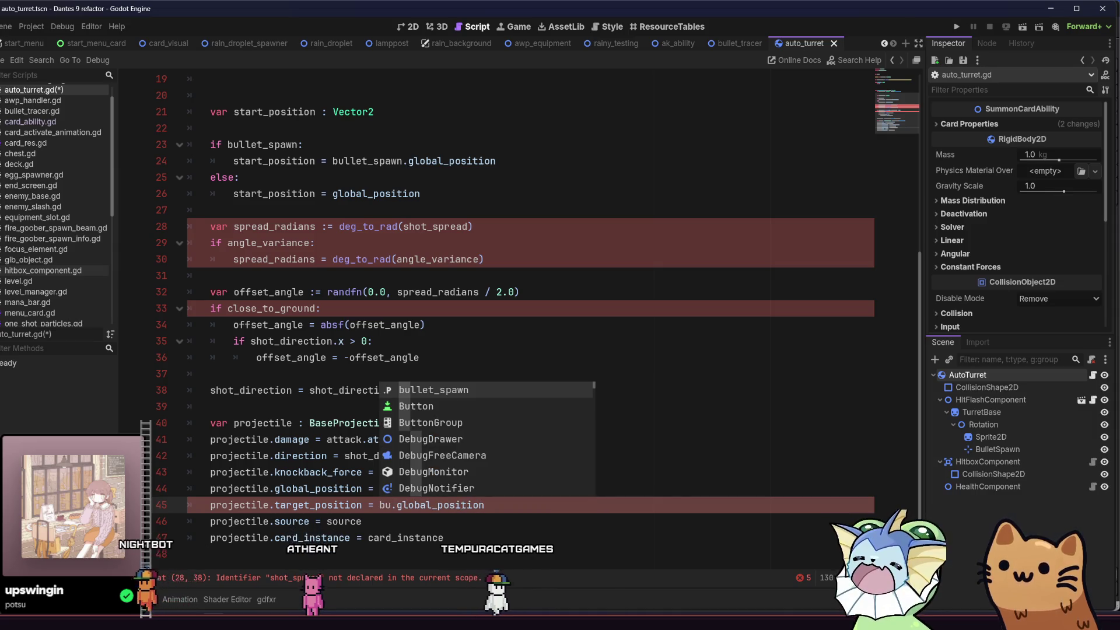
pyautogui.press('Return')
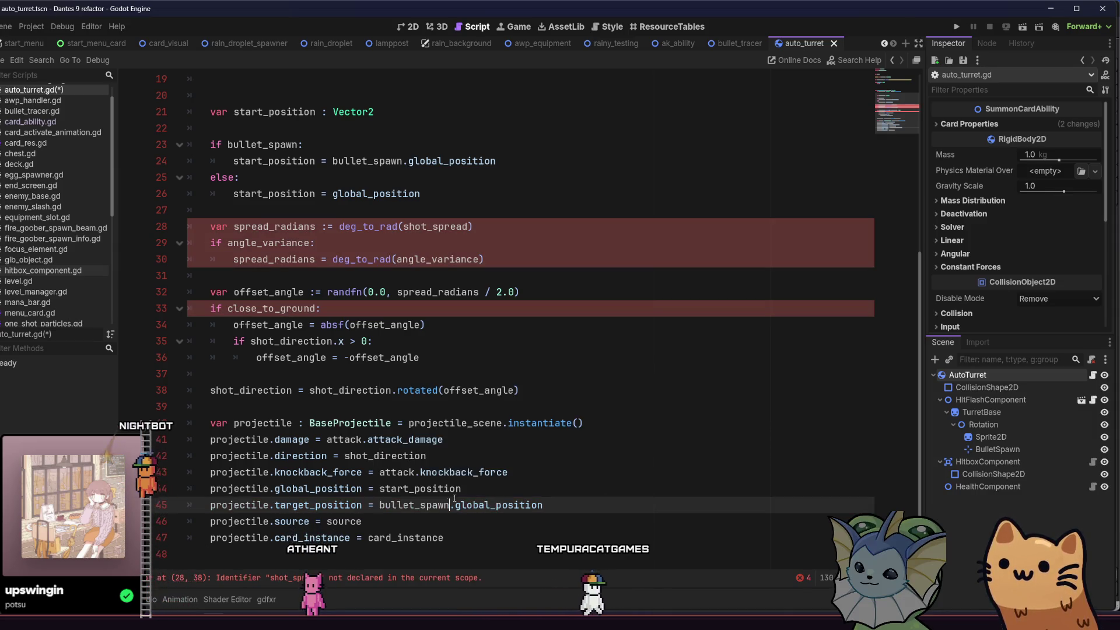
pyautogui.press('Up')
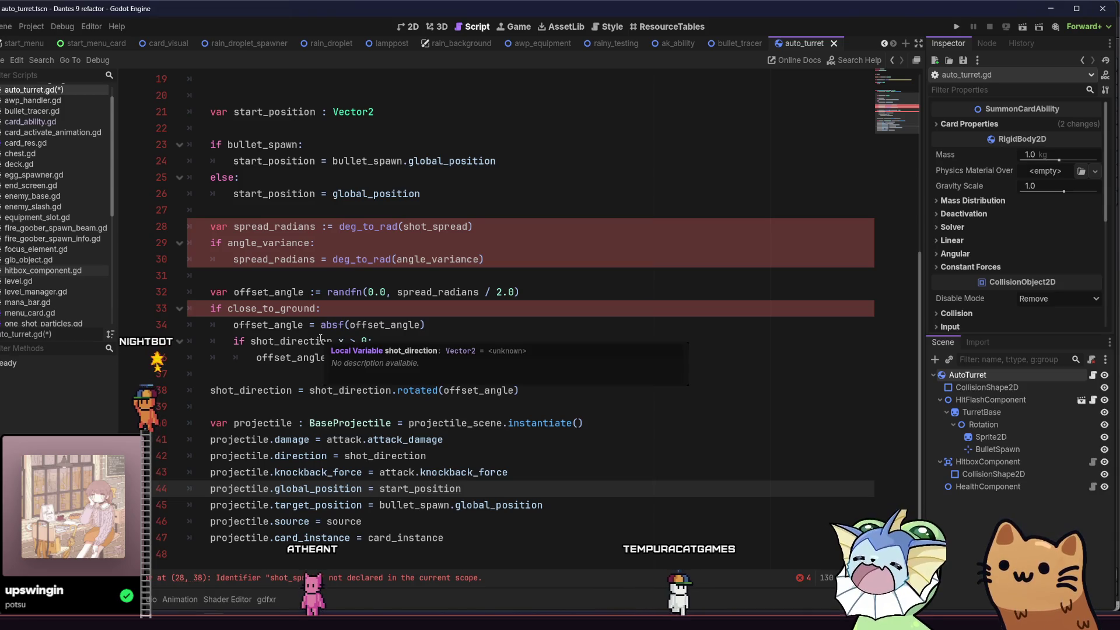
# Delete the shot_spread line and if angle_variance check, unindenting spread_radians
pyautogui.click(360, 271)
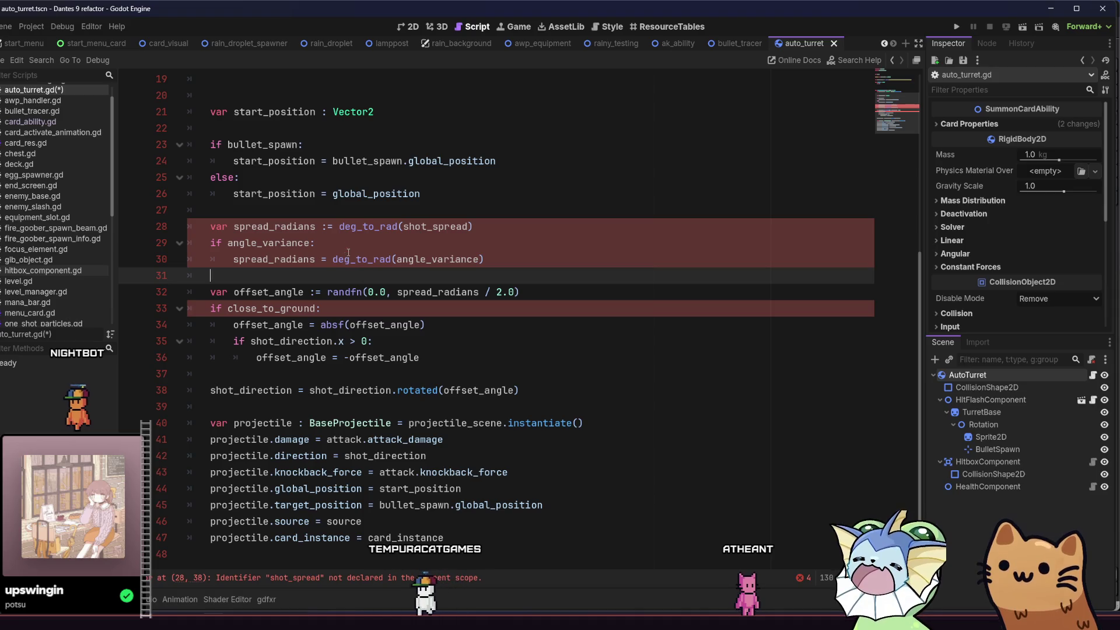
pyautogui.moveTo(349, 248); pyautogui.dragTo(171, 233)
pyautogui.press('BackSpace')
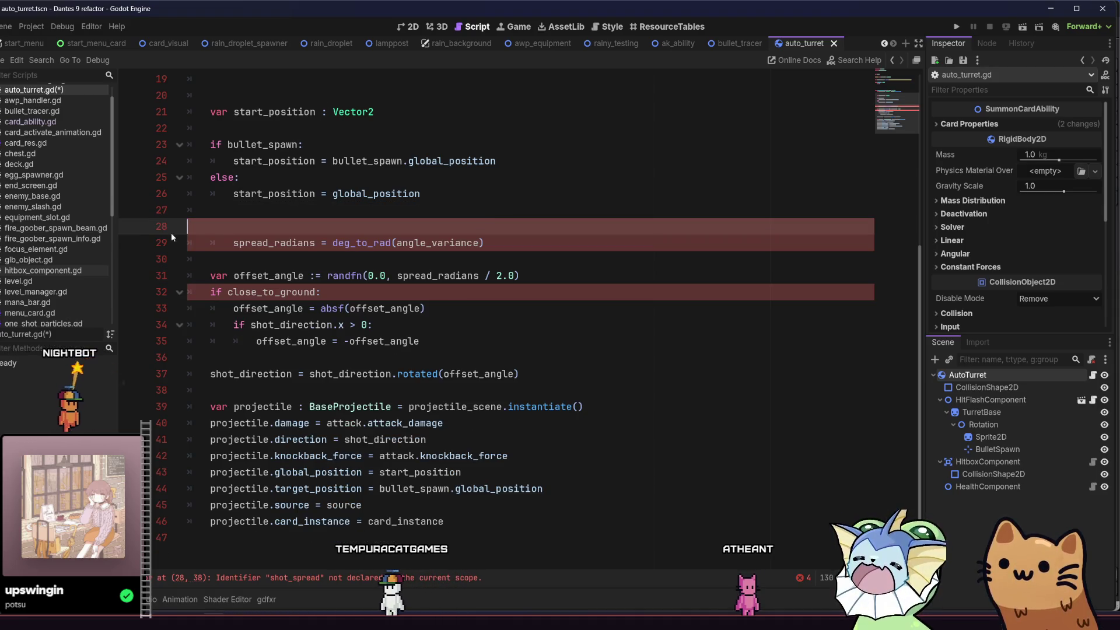
pyautogui.click(239, 243)
pyautogui.press('BackSpace')
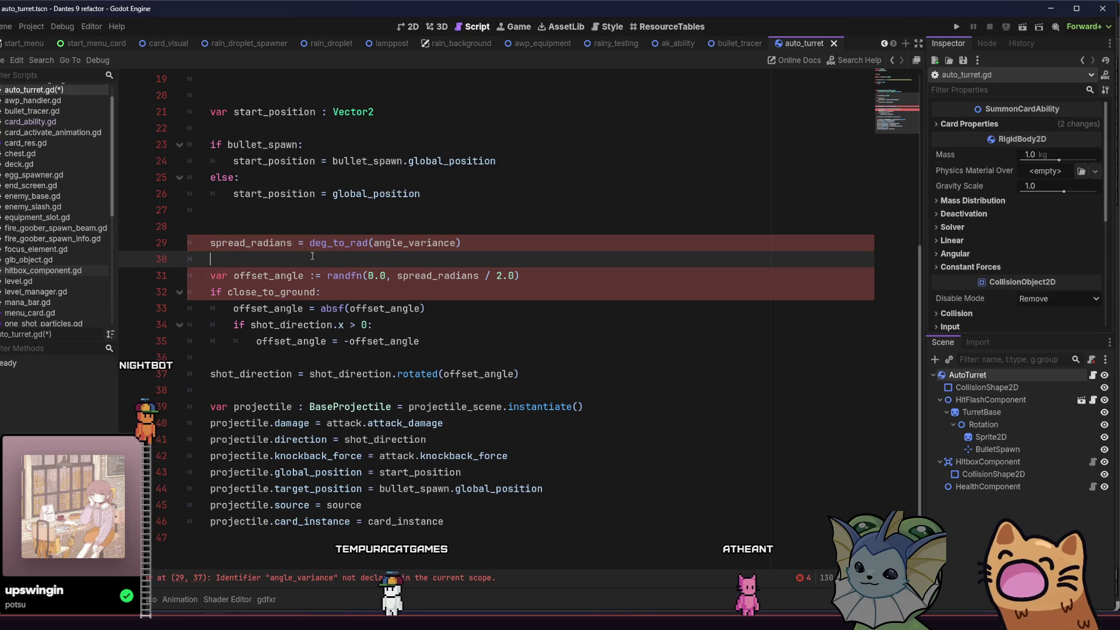
# Inspect the undeclared angle_variance on line 29, then return to the top declarations
pyautogui.click(315, 276)
pyautogui.moveTo(369, 305)
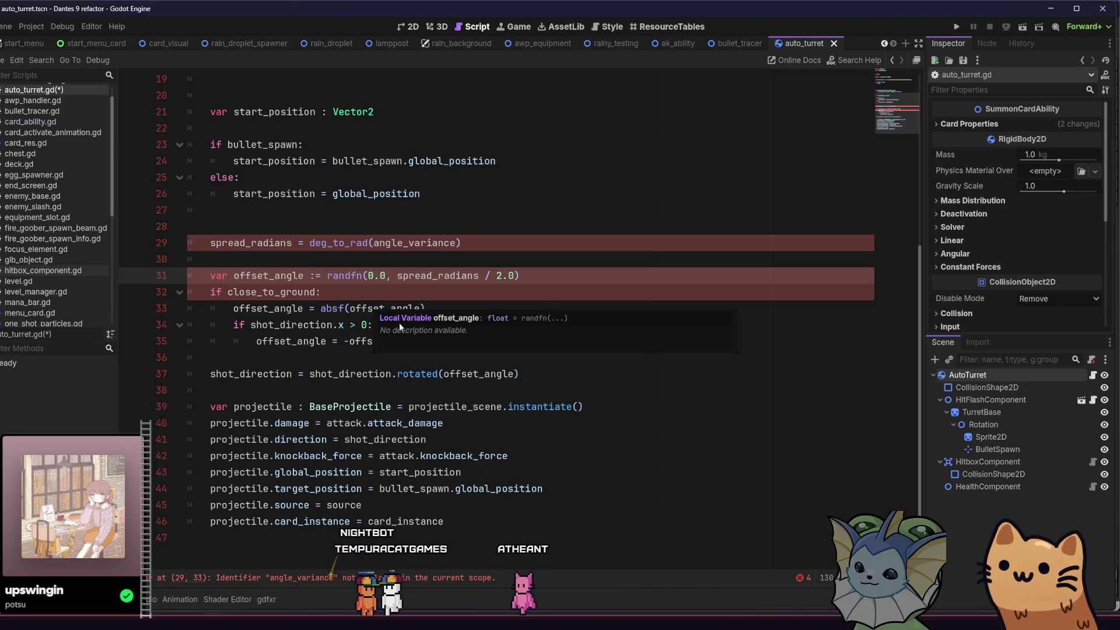
pyautogui.click(362, 286)
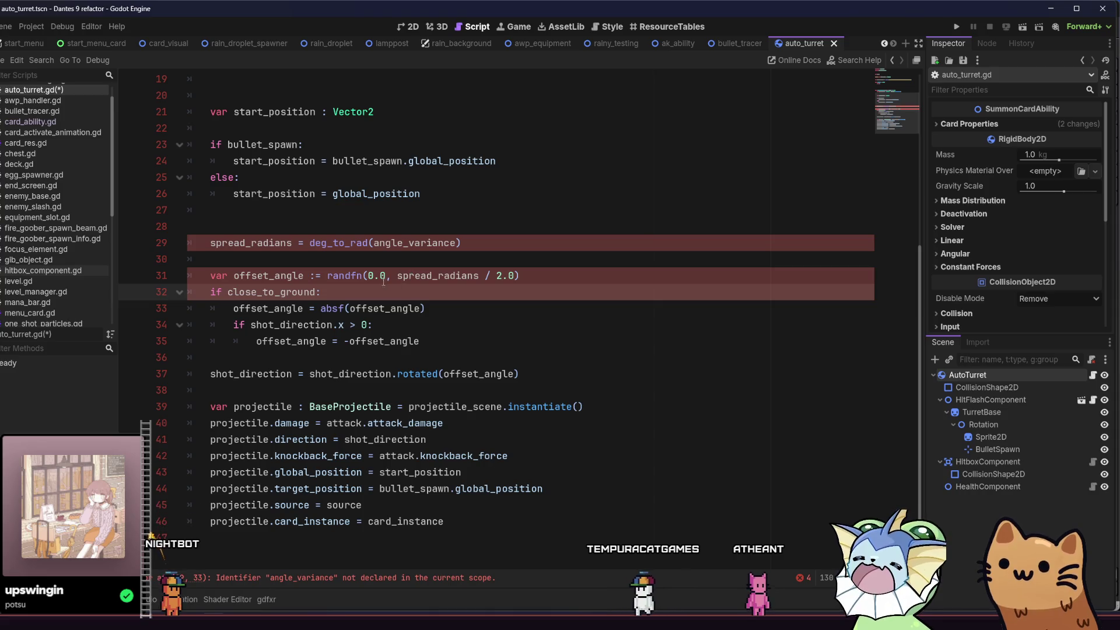
pyautogui.doubleClick(415, 243)
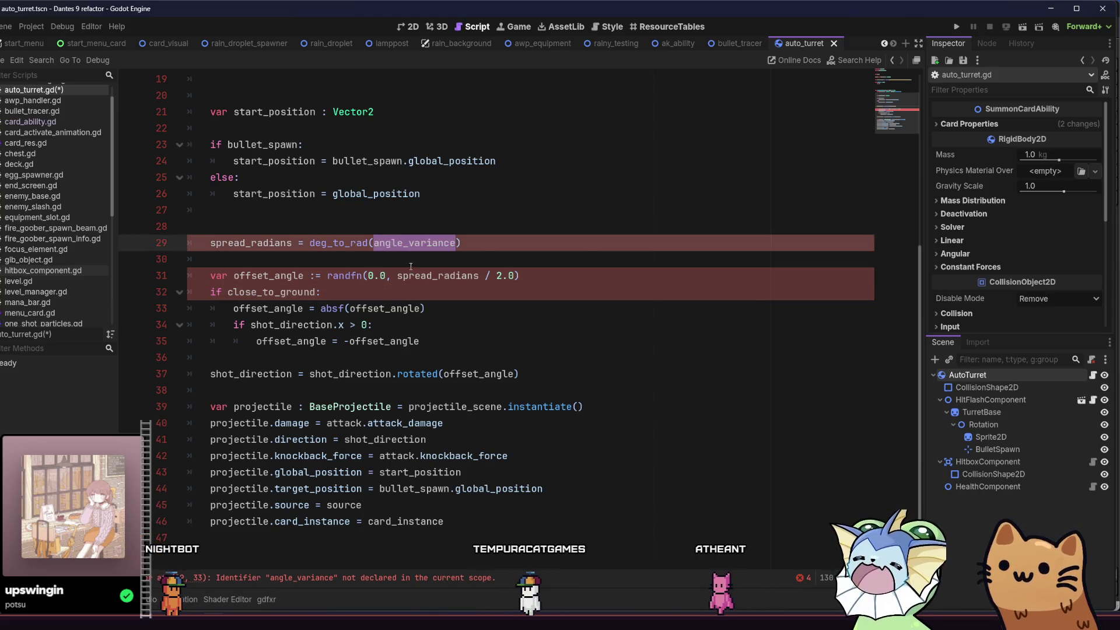
pyautogui.scroll(6, 408, 292)
pyautogui.click(350, 292)
pyautogui.click(355, 242)
pyautogui.click(636, 210)
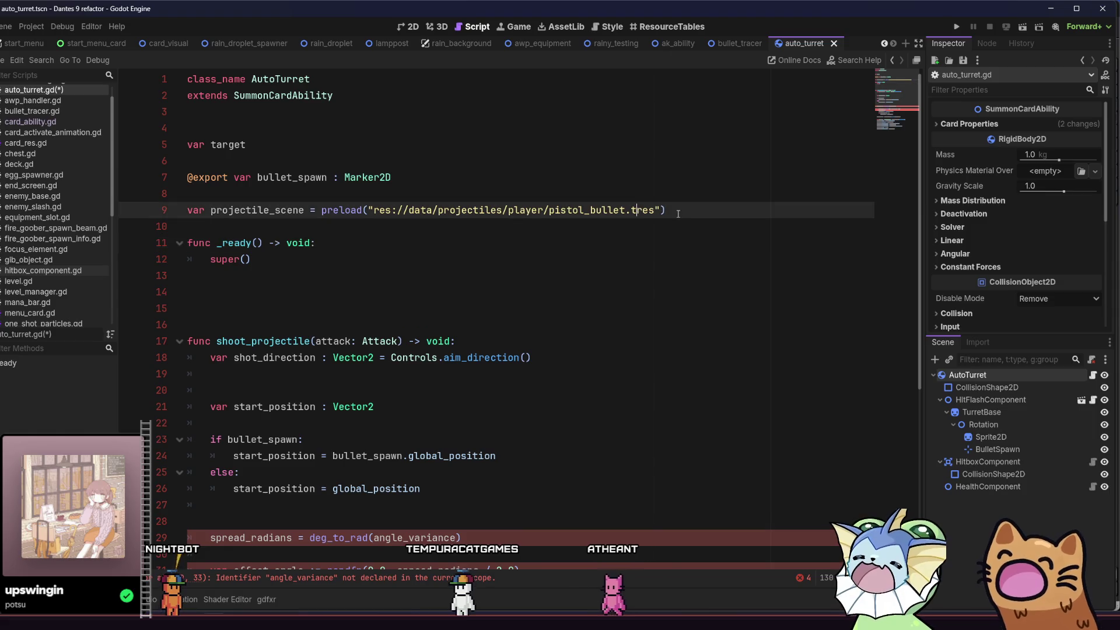
# Add blank lines below projectile_scene in auto_turret.gd, discarding a started @e annotation
pyautogui.press('Return')
pyautogui.write('@e')
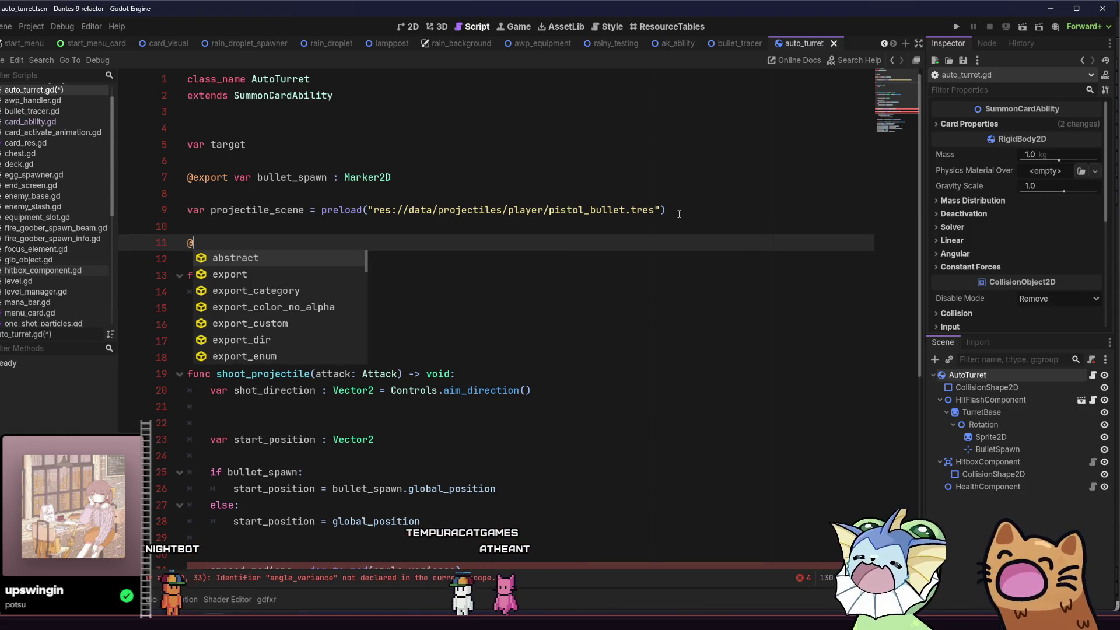
pyautogui.press('BackSpace')
pyautogui.press('BackSpace')
pyautogui.press('Return')
pyautogui.scroll(-6, 654, 207)
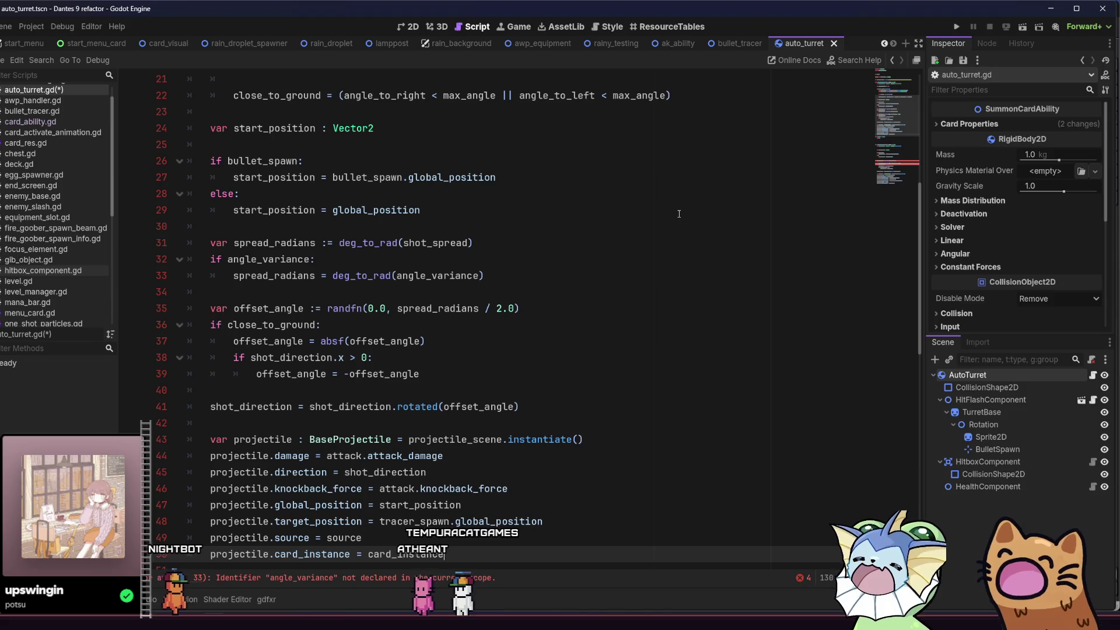
pyautogui.scroll(4, 636, 202)
pyautogui.scroll(-2, 615, 197)
pyautogui.scroll(3, 782, 302)
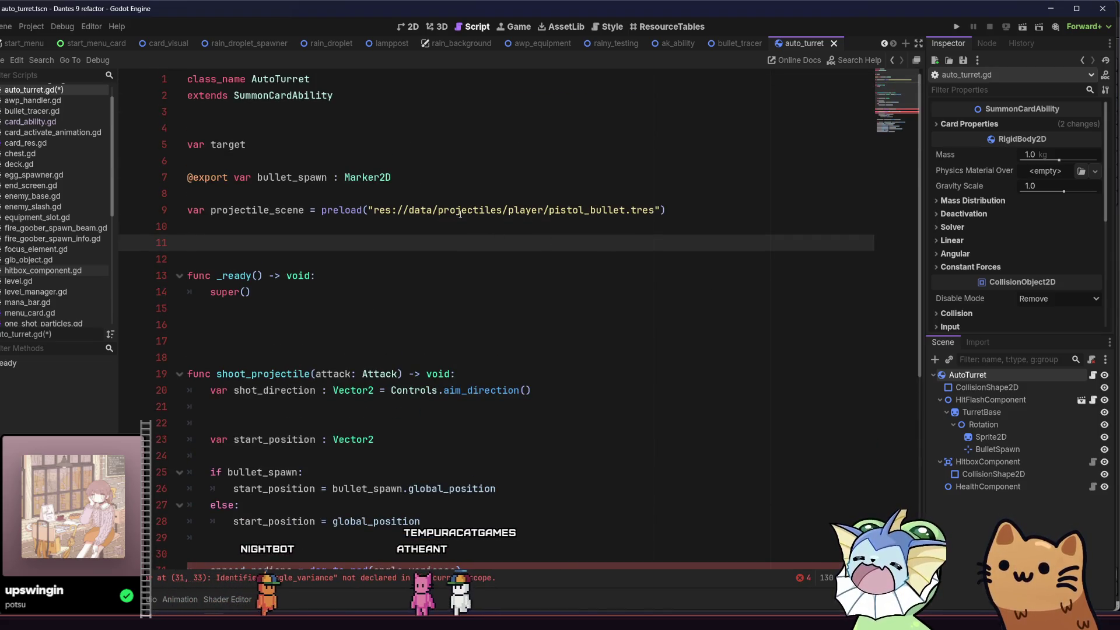
# Check the Card Properties export group in the parent SummonCardAbility script
pyautogui.keyDown('ctrl'); pyautogui.click(283, 95); pyautogui.keyUp('ctrl')
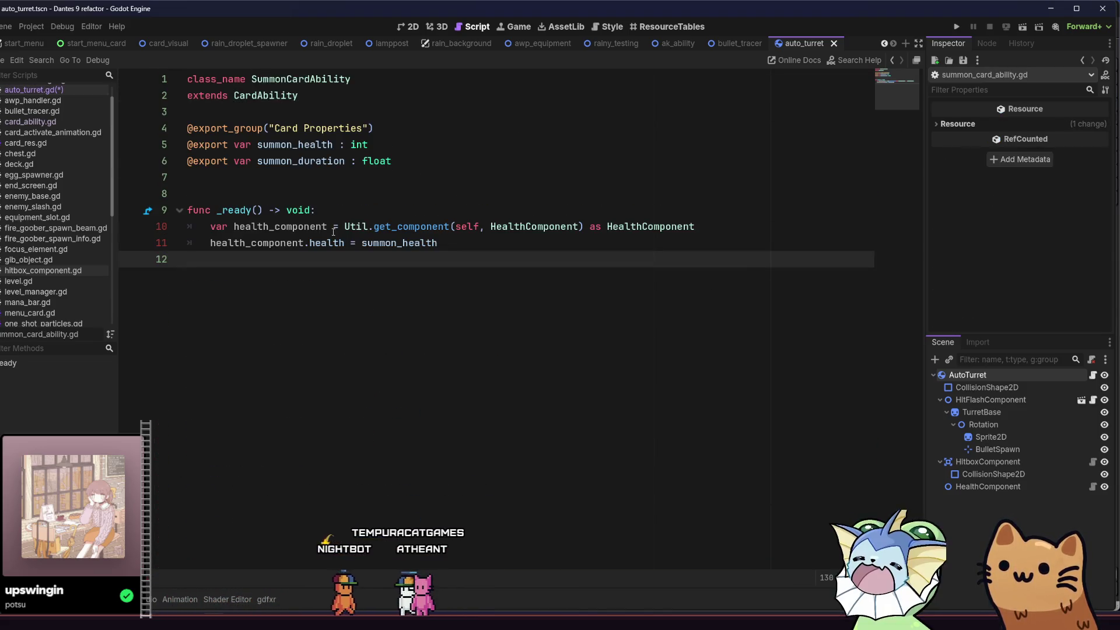
pyautogui.tripleClick(395, 128)
pyautogui.click(392, 161)
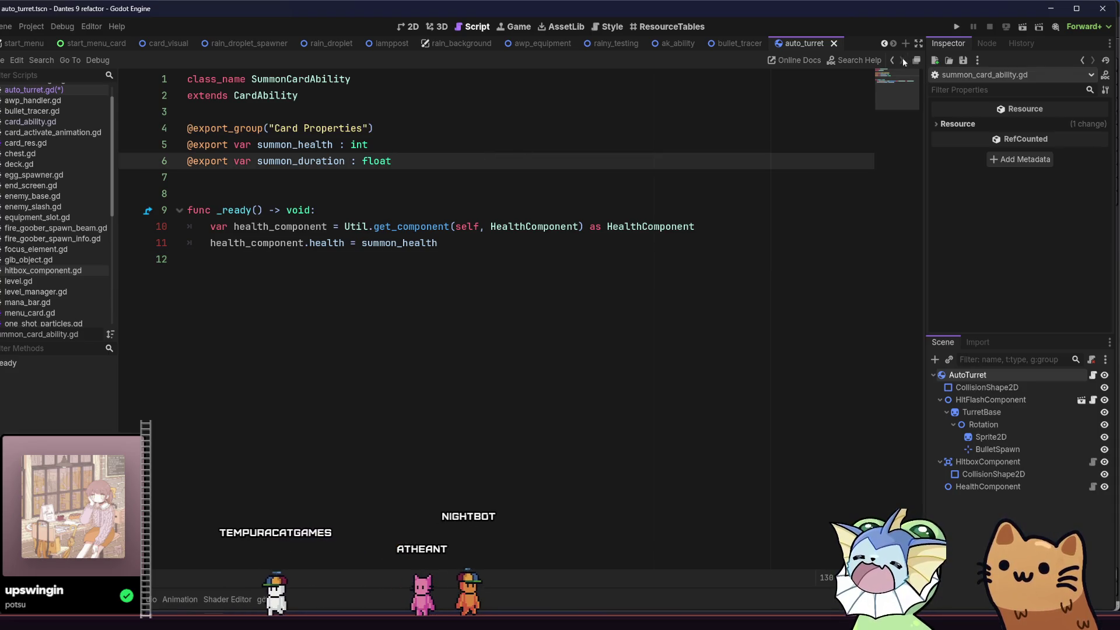
pyautogui.press('Down')
pyautogui.press('Down')
pyautogui.press('Down')
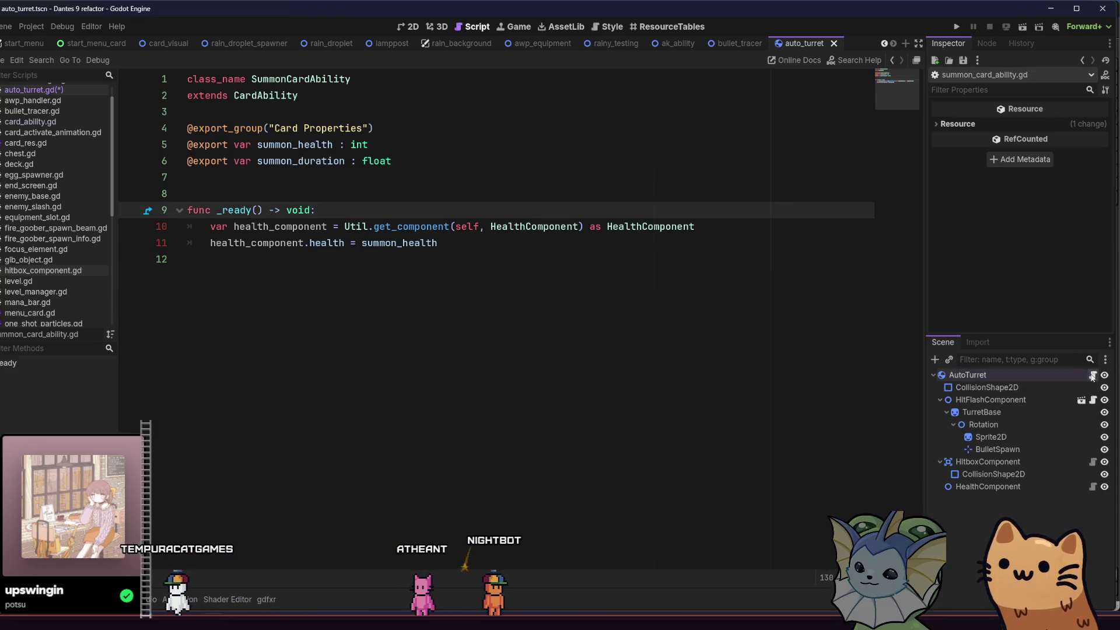
pyautogui.click(1092, 376)
pyautogui.click(490, 253)
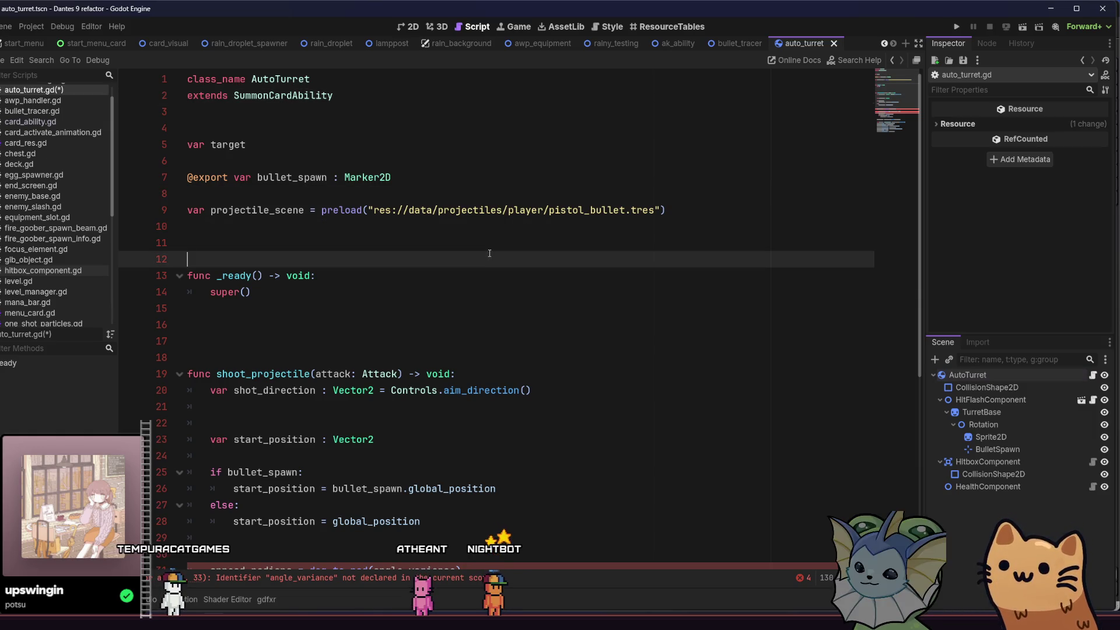
pyautogui.click(490, 241)
pyautogui.press('Return')
pyautogui.write('@export var')
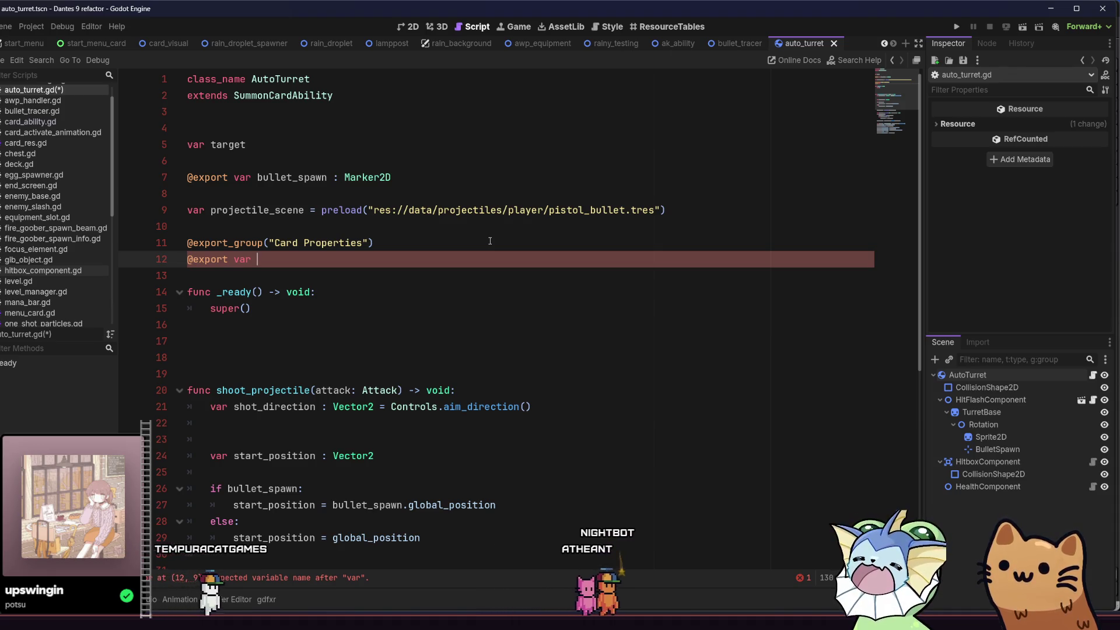
pyautogui.scroll(-3, 490, 241)
pyautogui.write('angle')
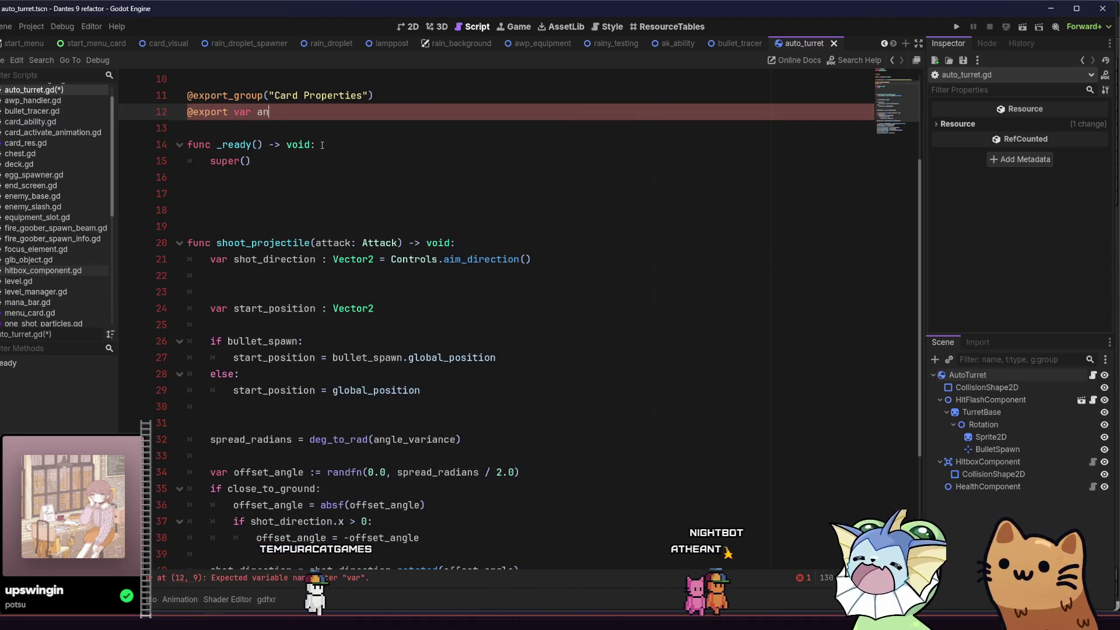
pyautogui.write('_varin')
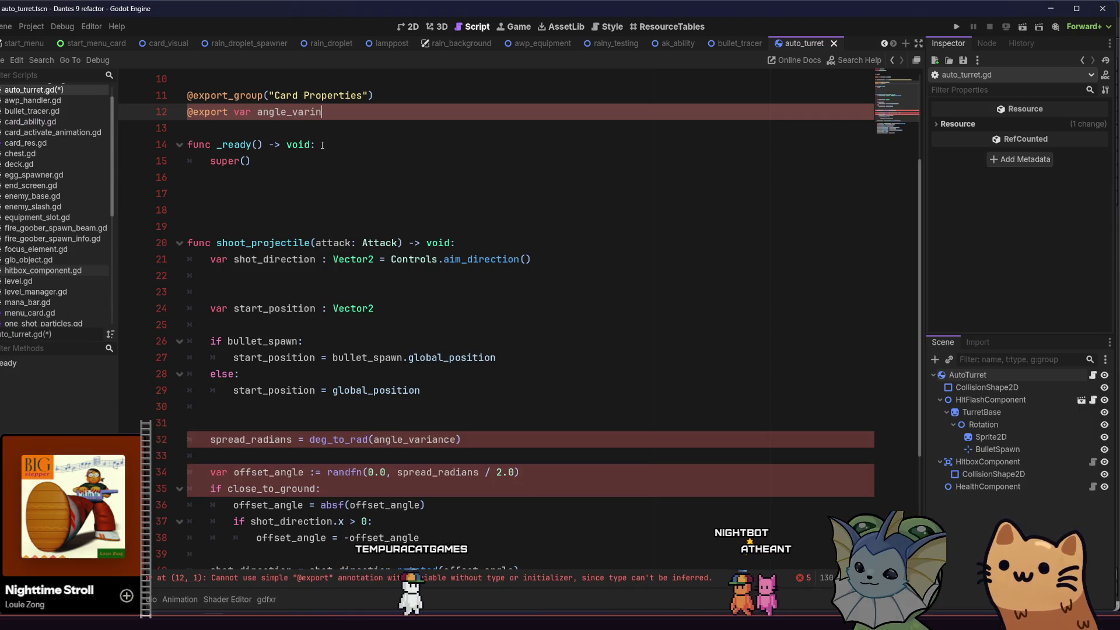
pyautogui.press('BackSpace')
pyautogui.write('ance : ')
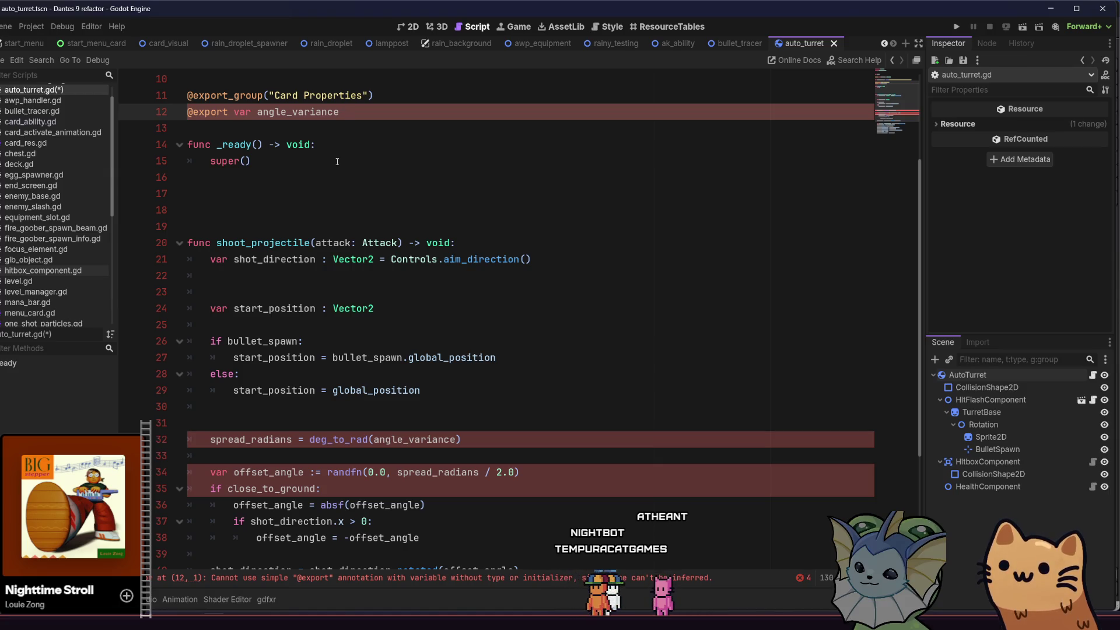
pyautogui.write('float')
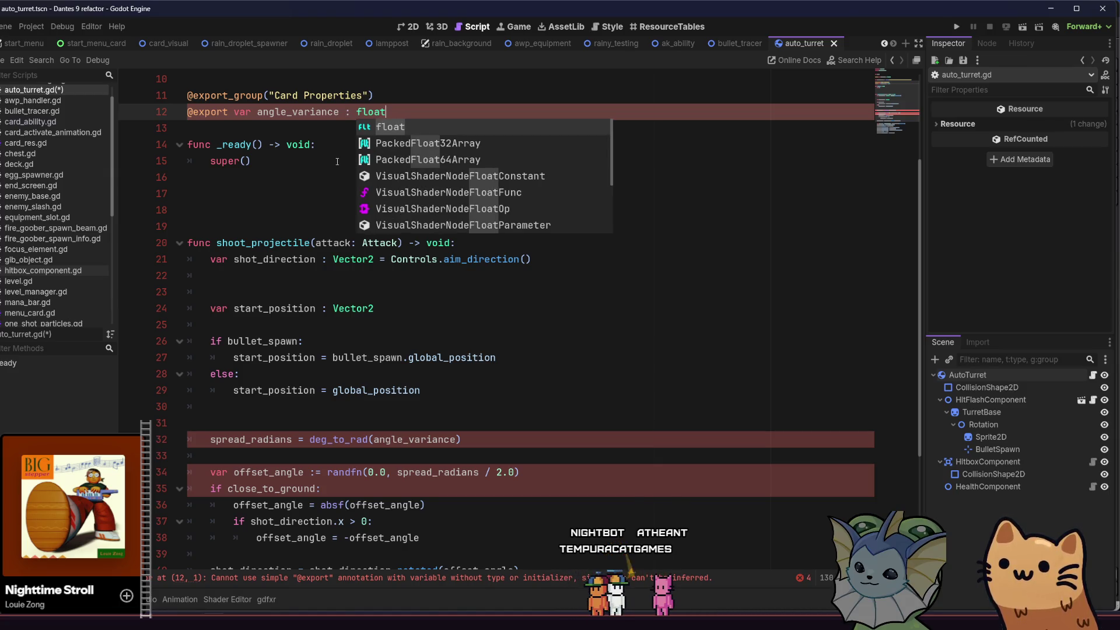
pyautogui.click(329, 163)
pyautogui.hotkey('ctrl', 's')
pyautogui.scroll(-2, 298, 274)
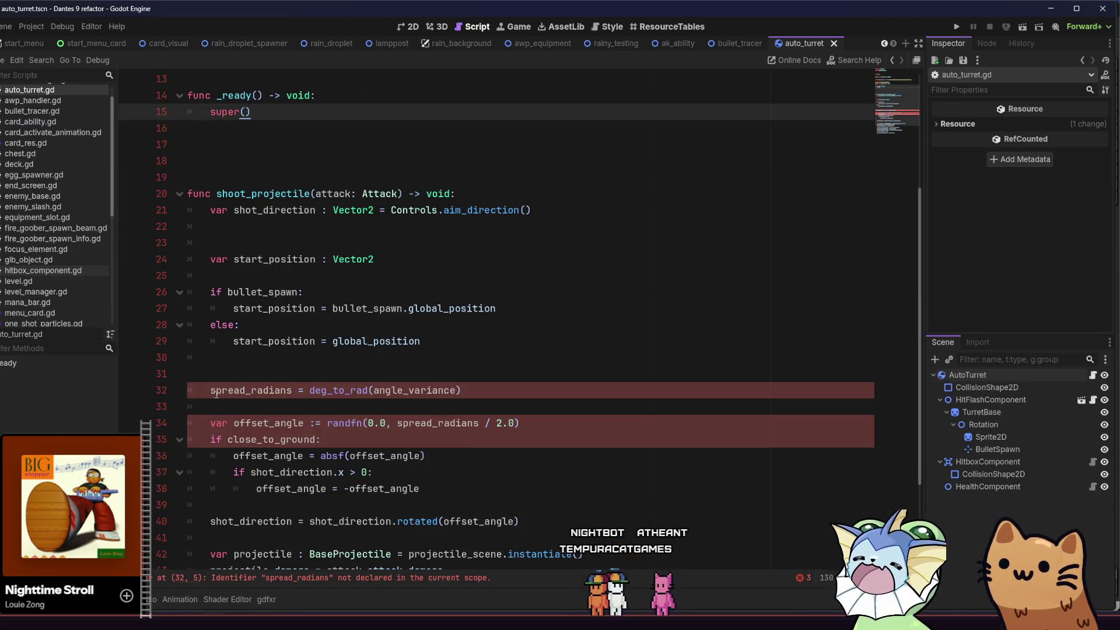
# Review the spread_radians, angle_variance and offset_angle lines in shoot_projectile
pyautogui.click(212, 392)
pyautogui.scroll(-2, 376, 397)
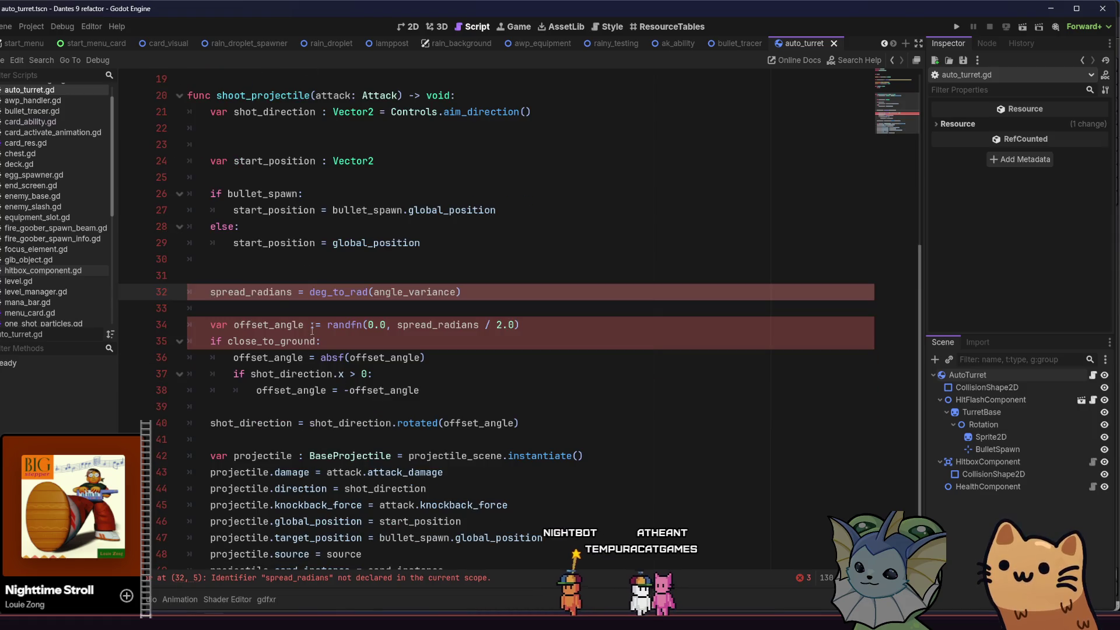
pyautogui.doubleClick(407, 293)
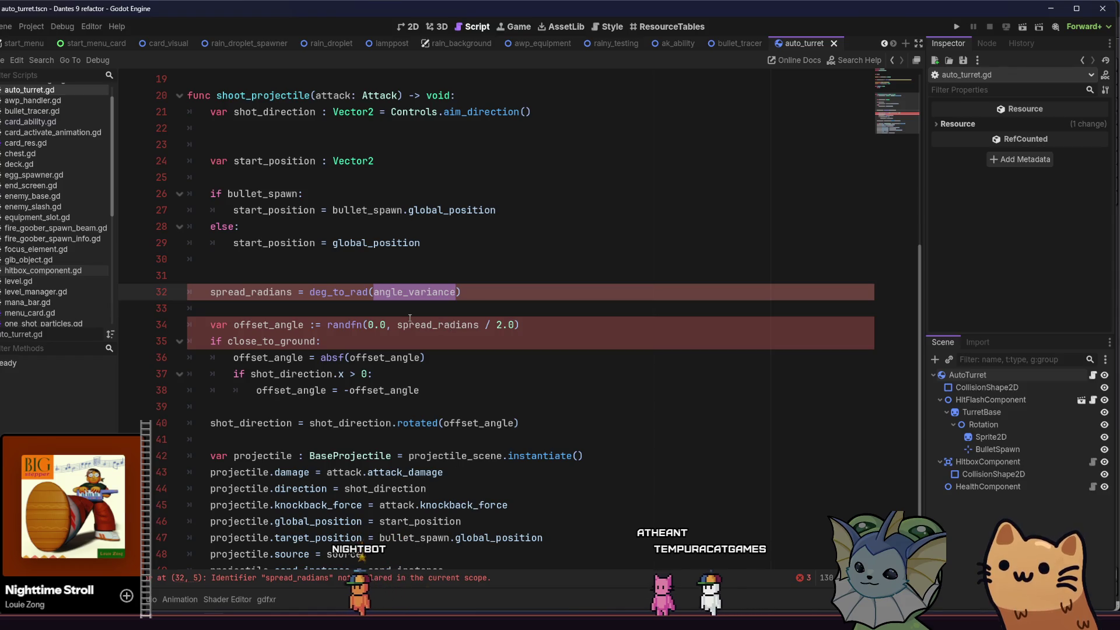
pyautogui.click(410, 320)
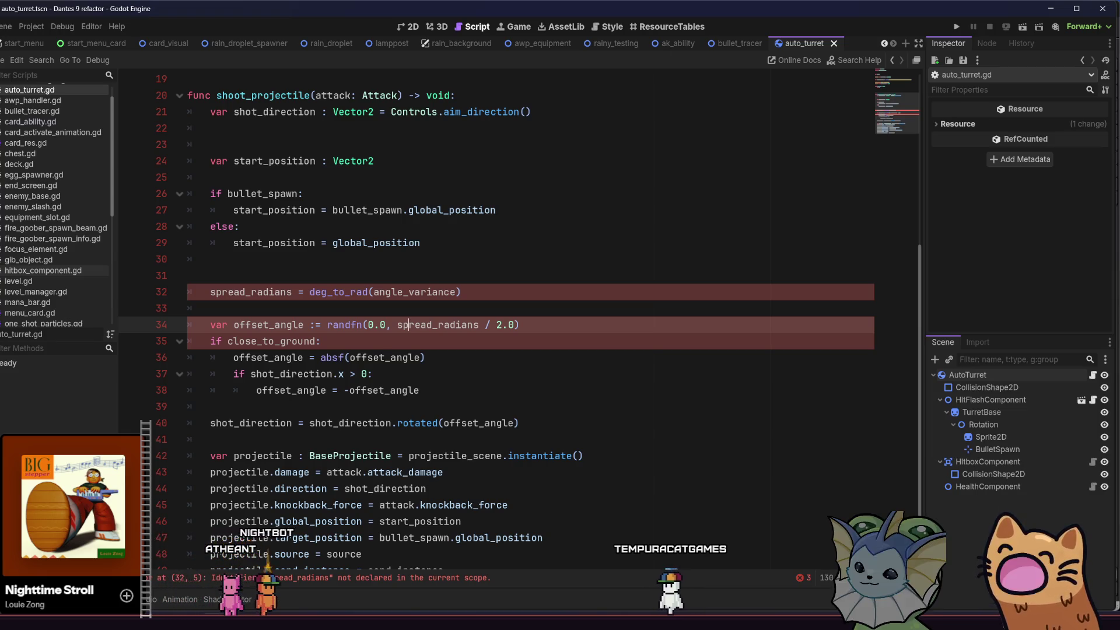
# Delete the close_to_ground block on lines 35–38 of shoot_projectile
pyautogui.click(457, 395)
pyautogui.moveTo(457, 395); pyautogui.dragTo(130, 348)
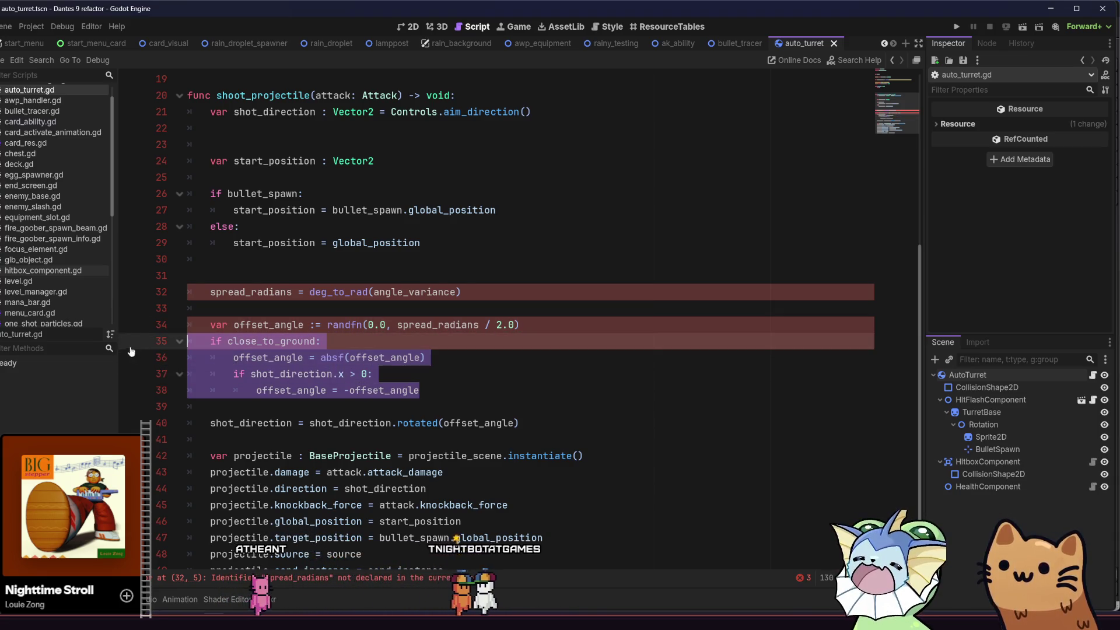
pyautogui.click(409, 390)
pyautogui.click(408, 379)
pyautogui.moveTo(427, 358)
pyautogui.mouseDown()
pyautogui.moveTo(230, 359)
pyautogui.moveTo(160, 345)
pyautogui.mouseUp()
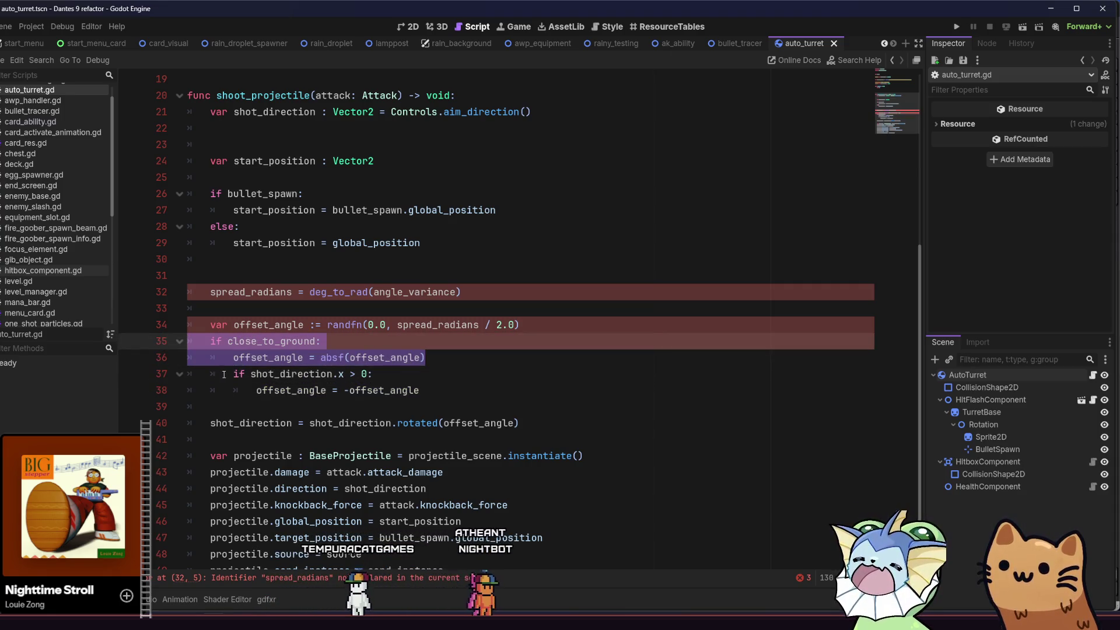
pyautogui.moveTo(421, 390)
pyautogui.mouseDown()
pyautogui.moveTo(245, 326)
pyautogui.moveTo(188, 342)
pyautogui.mouseUp()
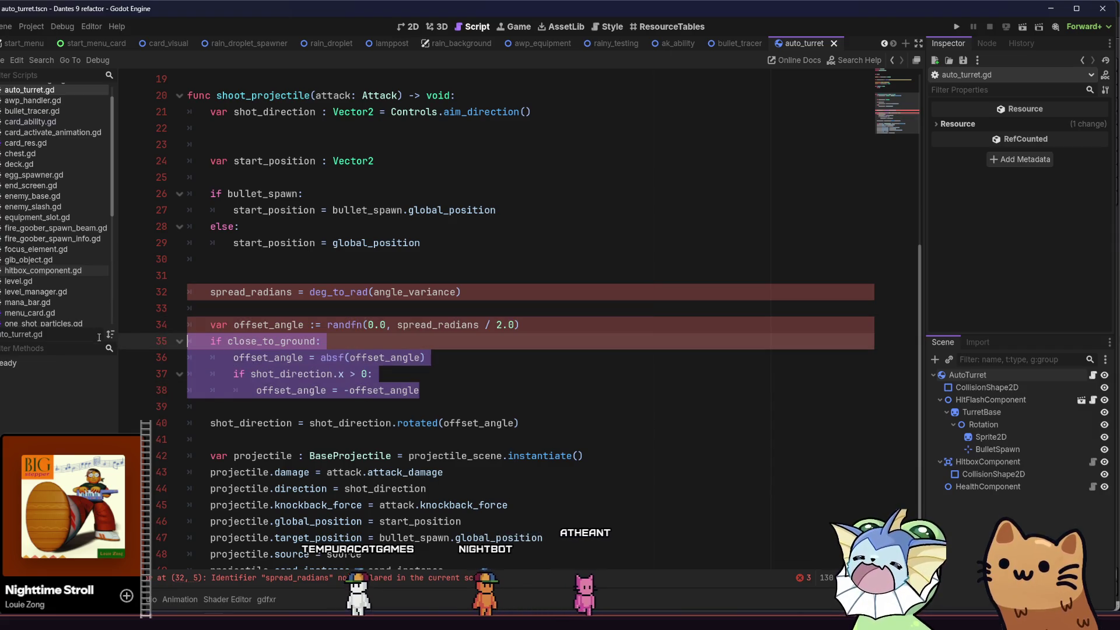
pyautogui.press('BackSpace')
pyautogui.press('BackSpace')
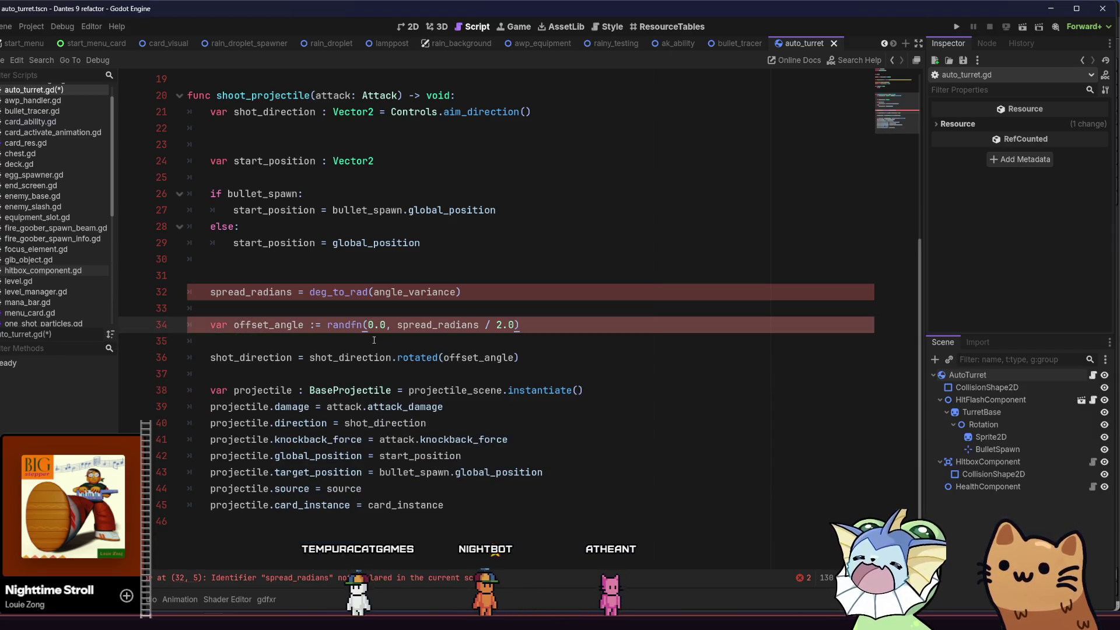
pyautogui.moveTo(520, 325); pyautogui.dragTo(168, 318)
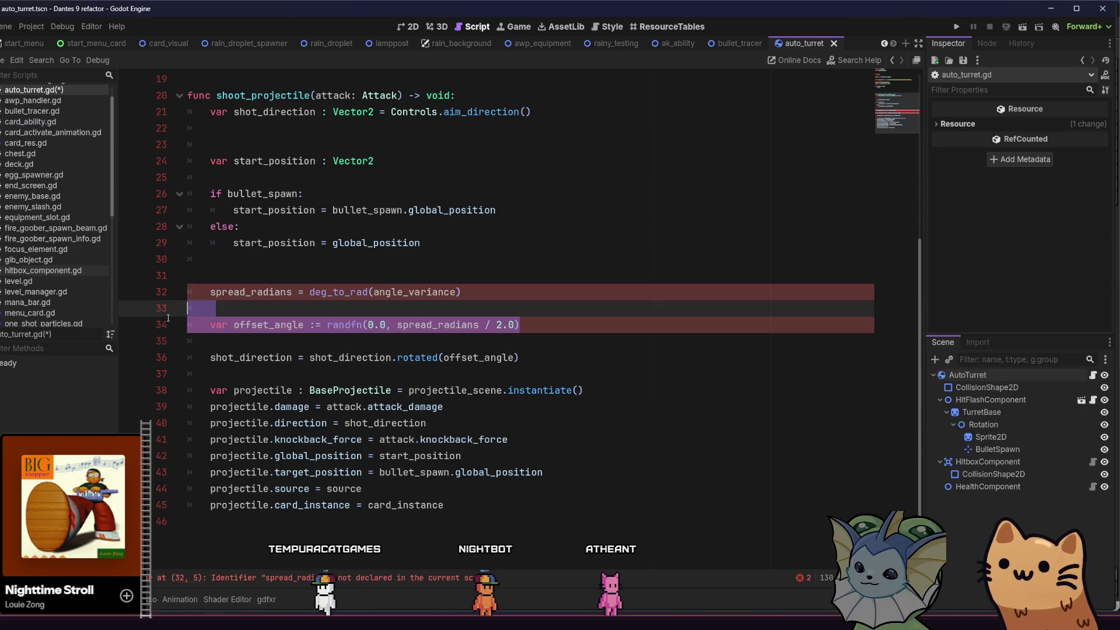
pyautogui.click(227, 339)
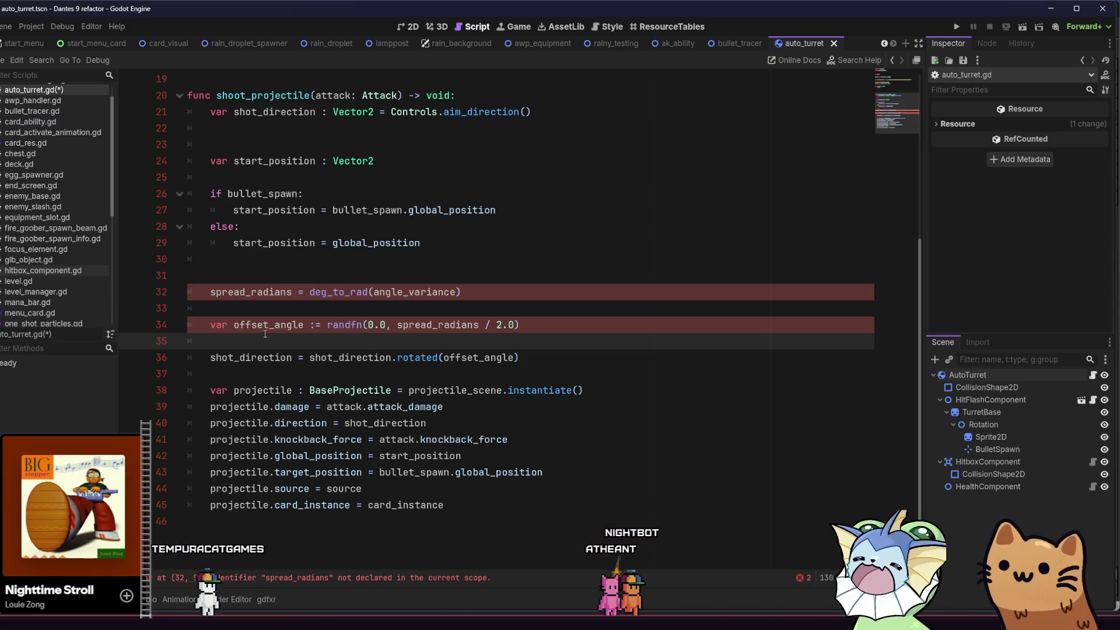
# Declare spread_radians with var, remove the extra blank line 31, save, and select AutoTurret
pyautogui.click(213, 292)
pyautogui.write('ar')
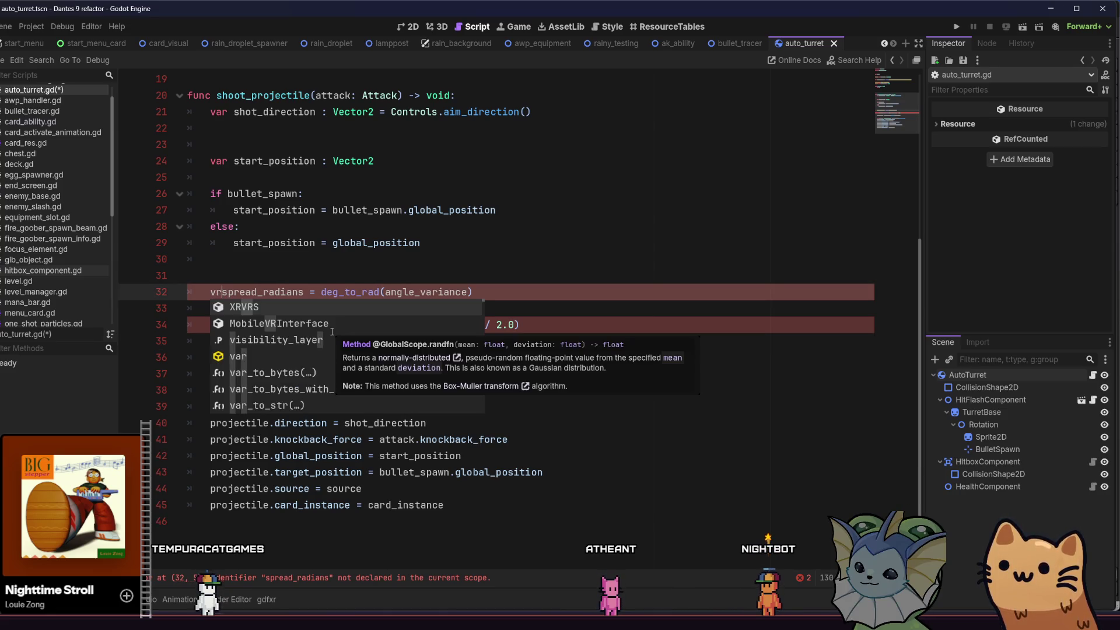
pyautogui.click(368, 293)
pyautogui.press('Down')
pyautogui.press('Down')
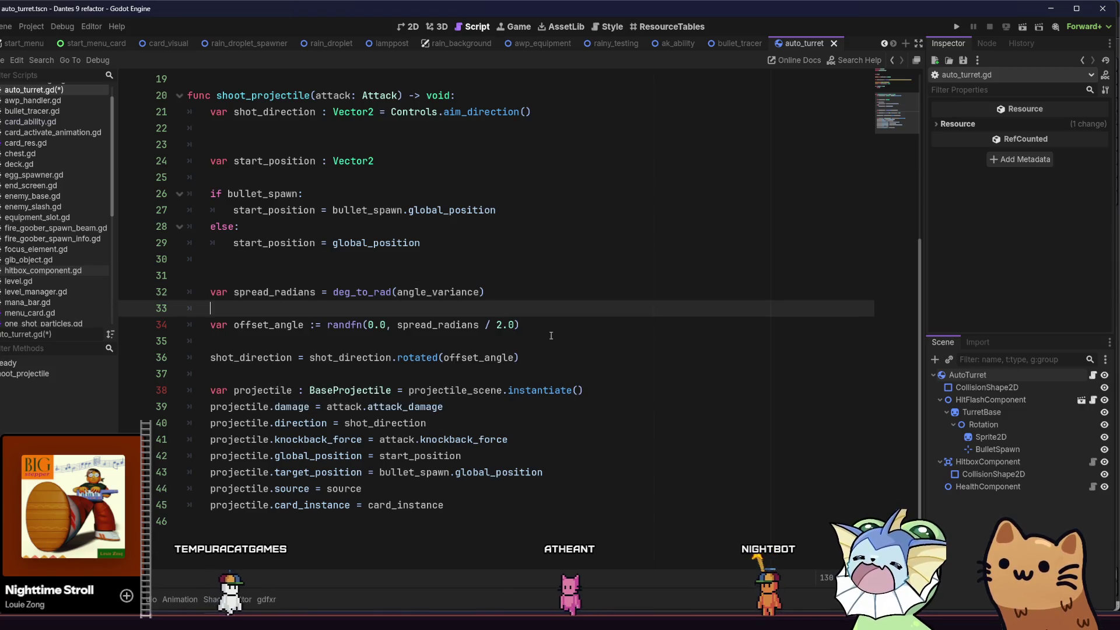
pyautogui.click(260, 267)
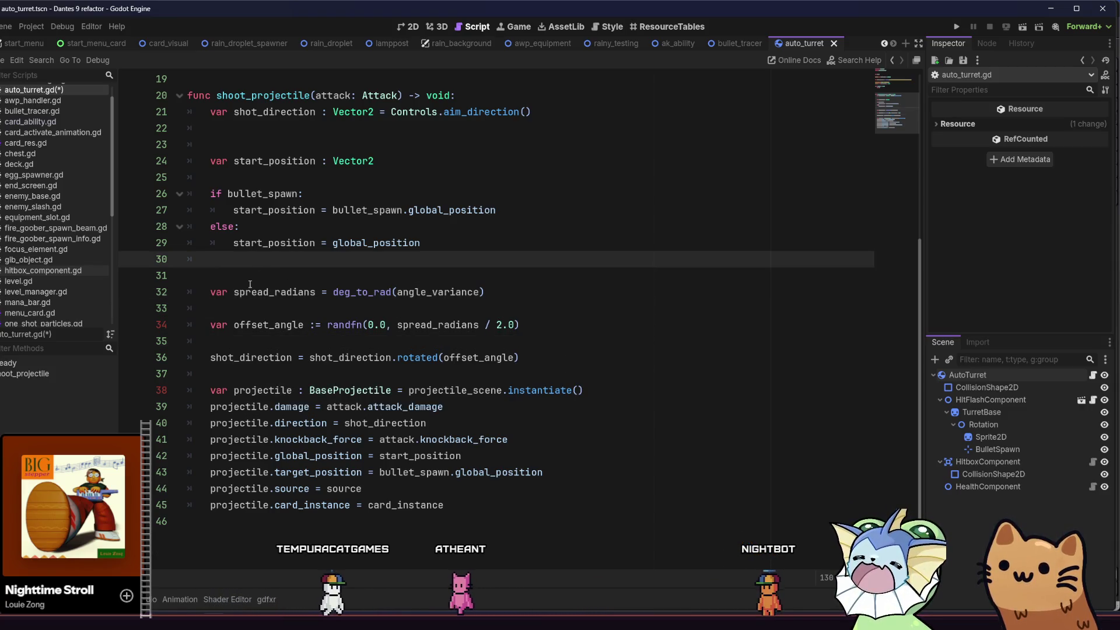
pyautogui.press('Delete')
pyautogui.click(548, 374)
pyautogui.hotkey('ctrl', 's')
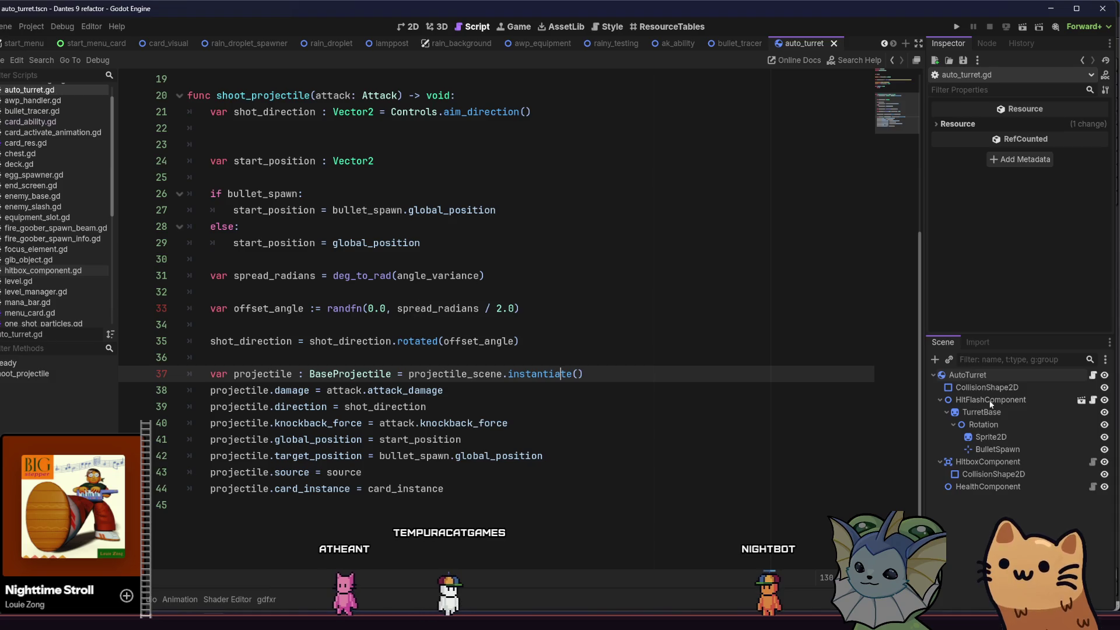
pyautogui.click(986, 388)
pyautogui.click(968, 374)
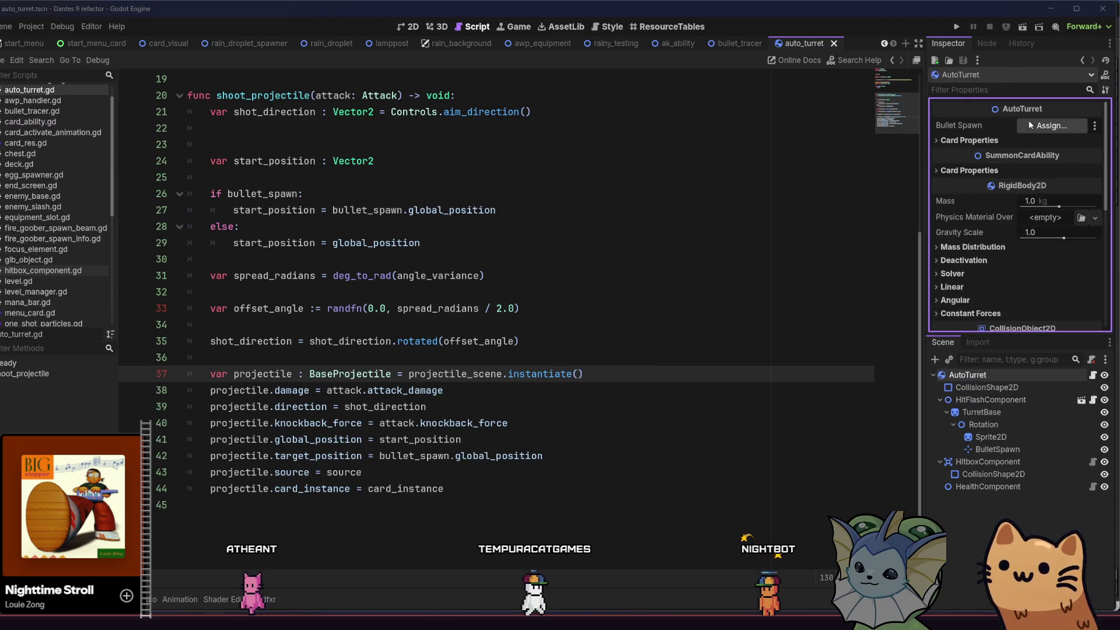
# Assign the BulletSpawn node to AutoTurret's Bullet Spawn property and save the script
pyautogui.click(1028, 125)
pyautogui.doubleClick(368, 220)
pyautogui.click(406, 257)
pyautogui.hotkey('ctrl', 's')
# Review shoot_projectile, checking uses of attack, randfn on line 33, and shot_direction
pyautogui.scroll(4, 283, 259)
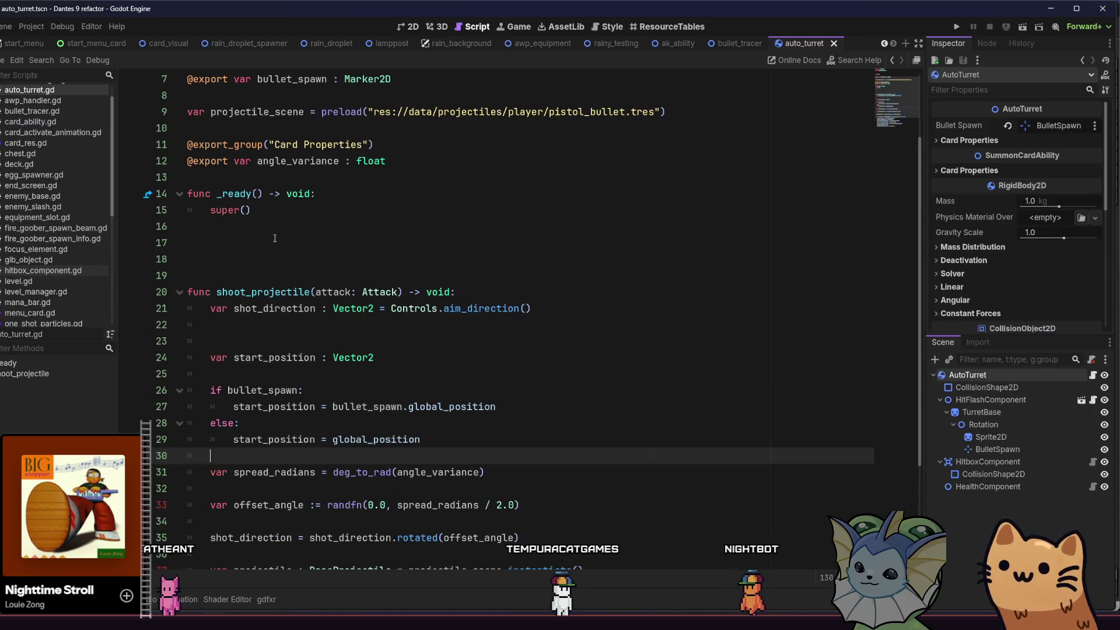
pyautogui.click(280, 245)
pyautogui.scroll(-2, 292, 252)
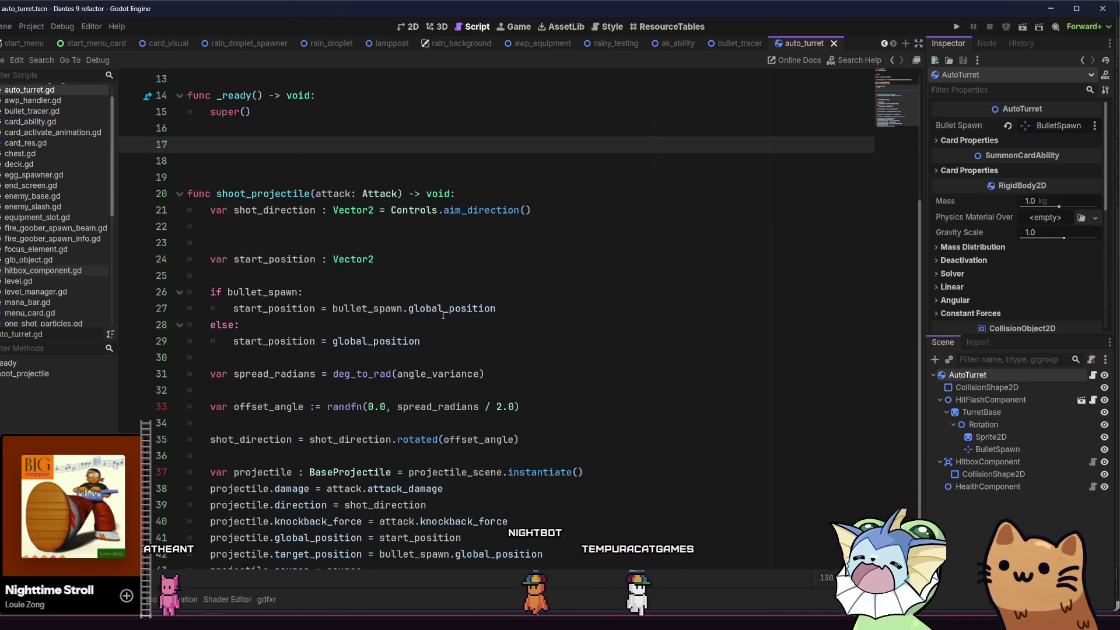
pyautogui.moveTo(443, 315)
pyautogui.scroll(-1, 440, 316)
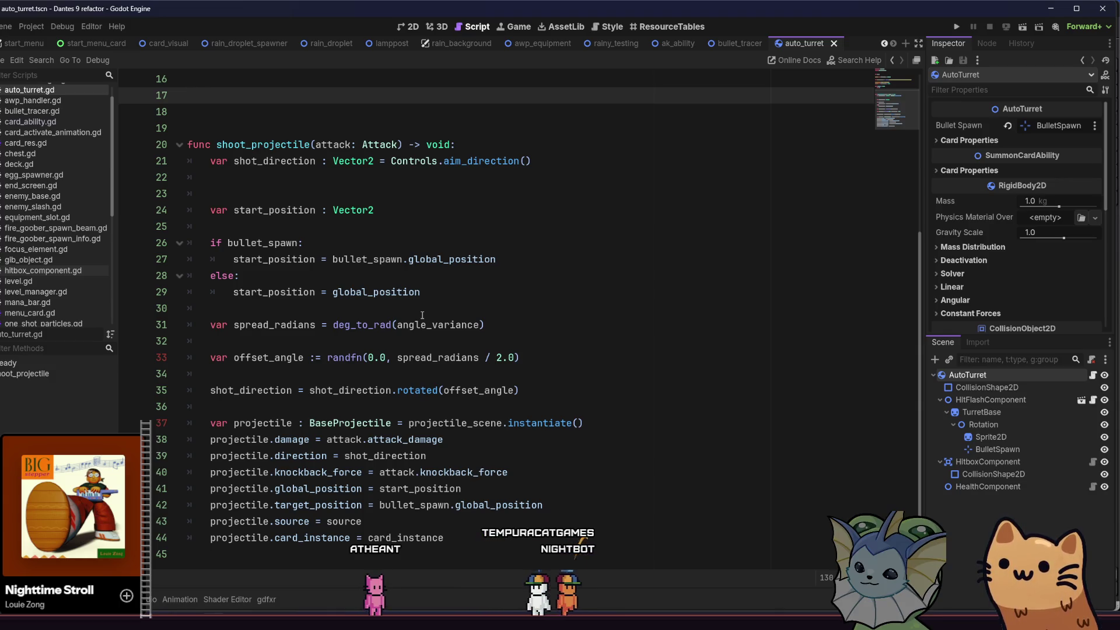
pyautogui.scroll(5, 423, 316)
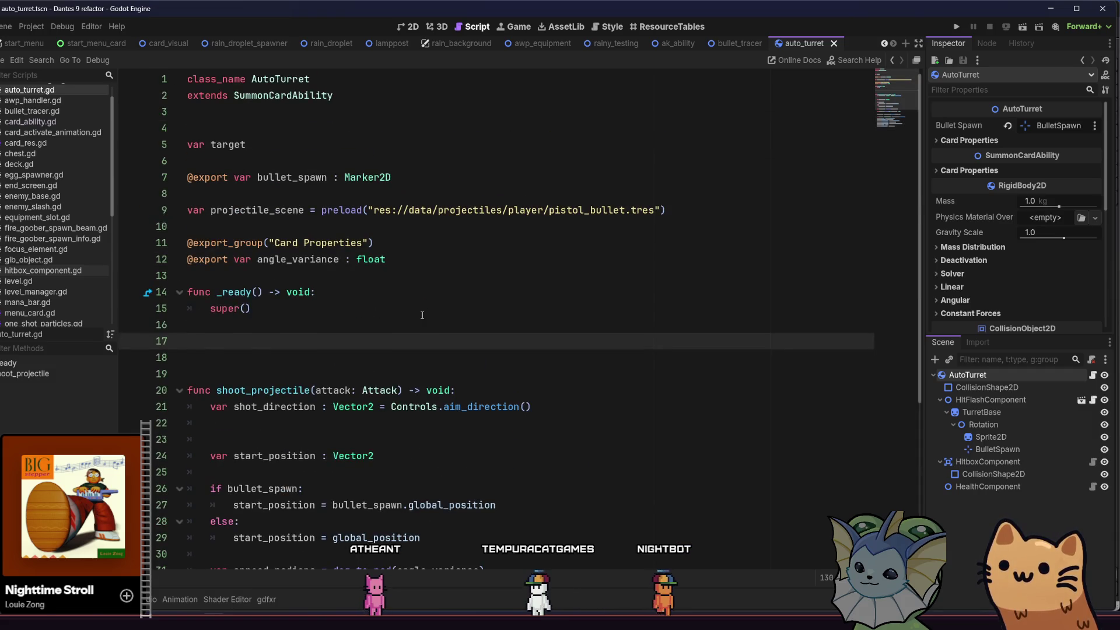
pyautogui.scroll(-5, 410, 318)
pyautogui.doubleClick(350, 439)
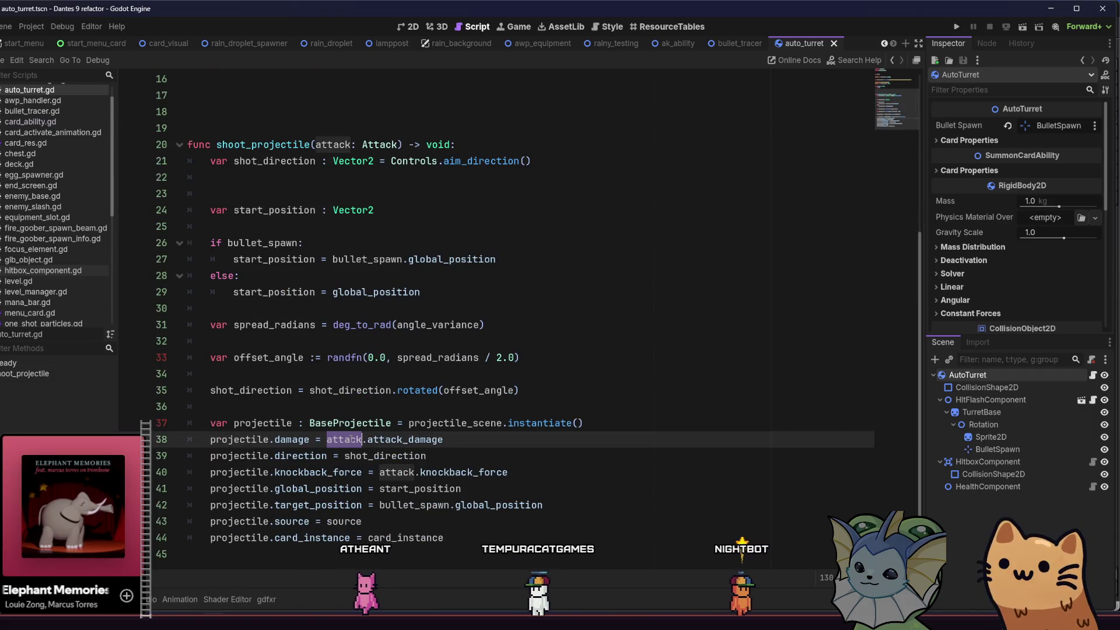
pyautogui.click(344, 358)
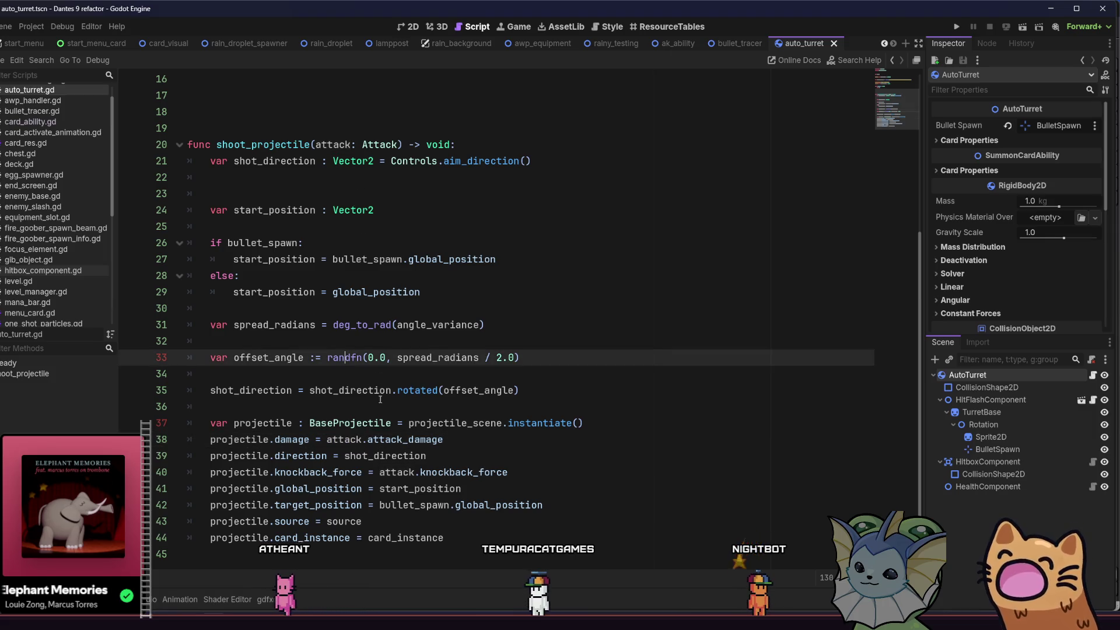
pyautogui.click(383, 460)
pyautogui.doubleClick(390, 473)
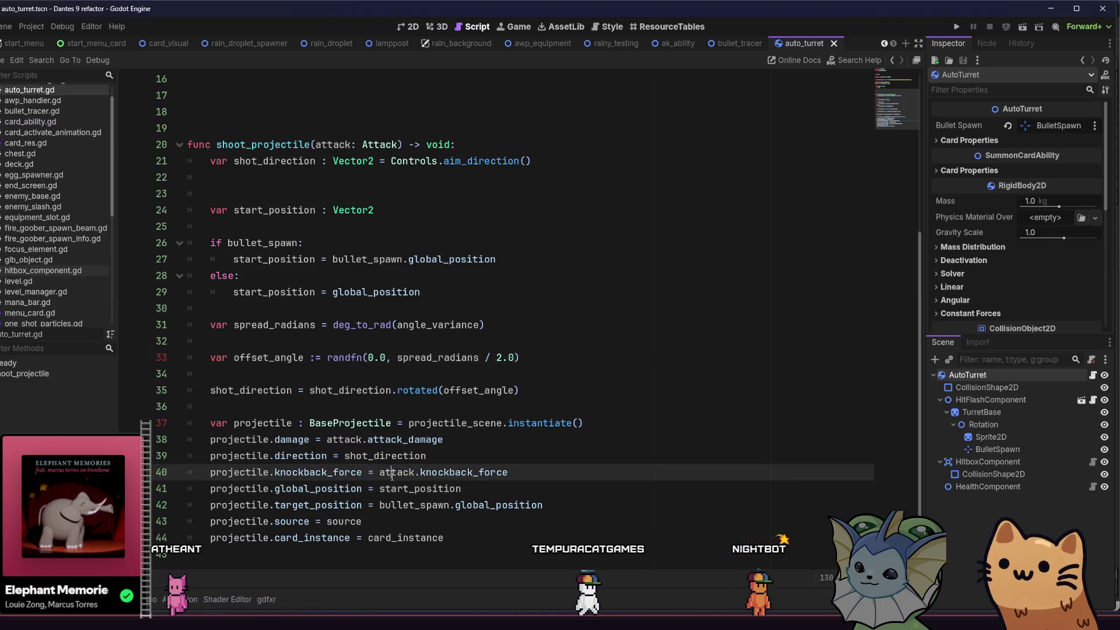
pyautogui.doubleClick(385, 456)
pyautogui.click(385, 473)
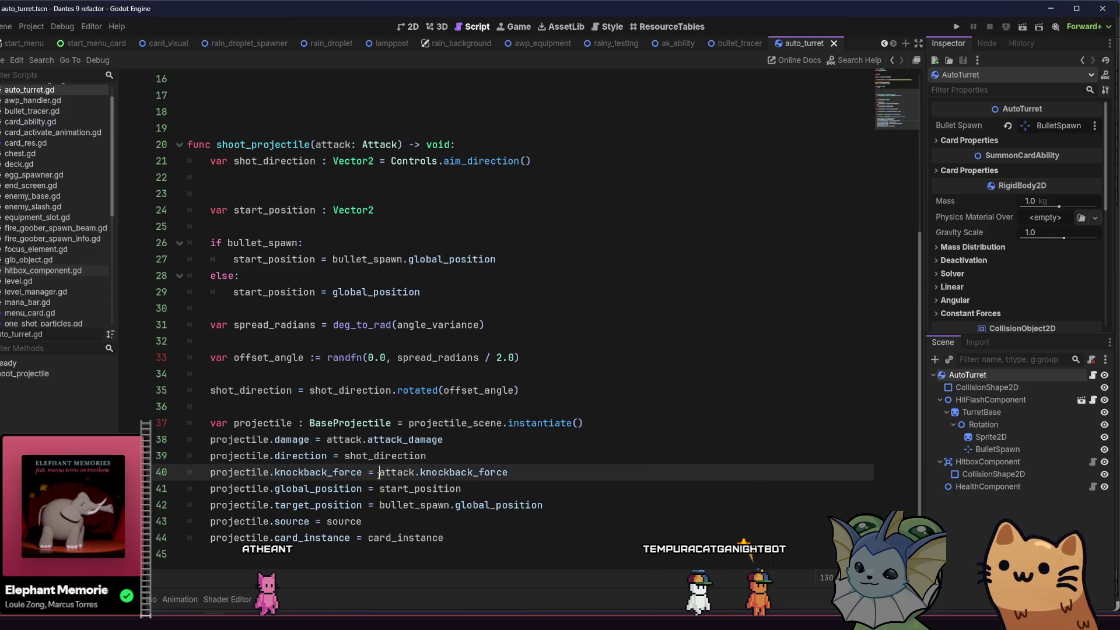
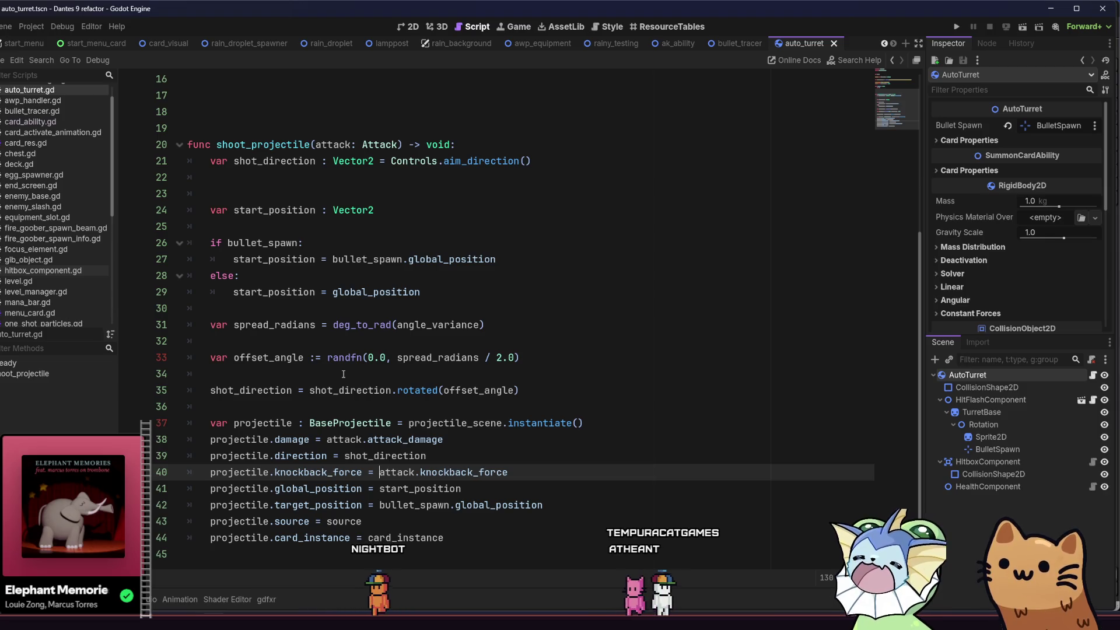
# Delete the two extra blank lines after super() in _ready
pyautogui.scroll(5, 344, 366)
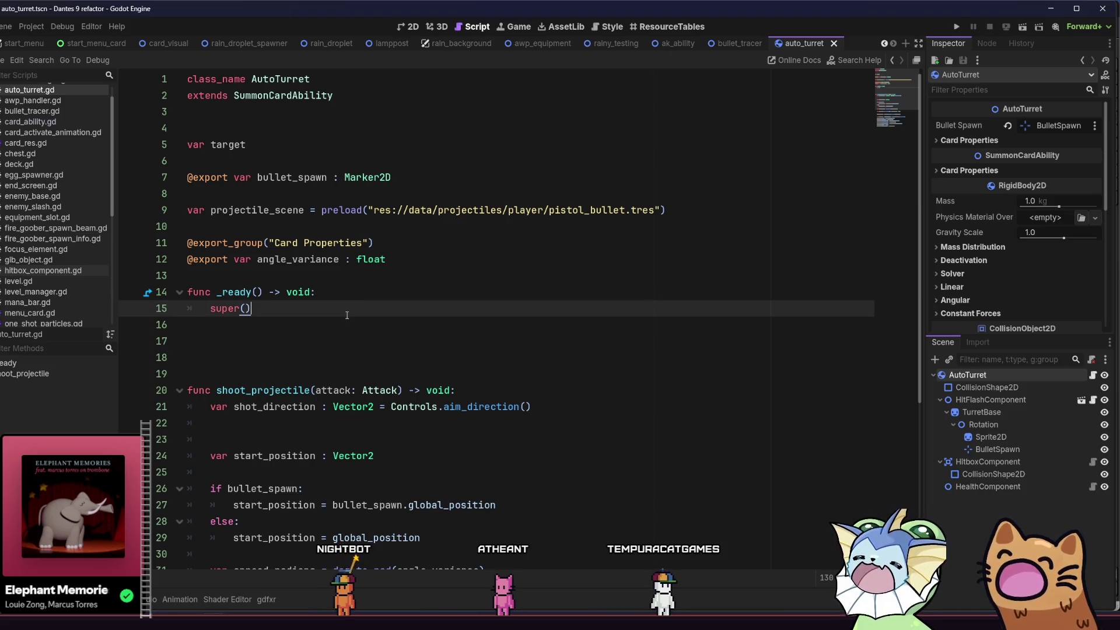
pyautogui.click(342, 324)
pyautogui.click(333, 360)
pyautogui.press('BackSpace')
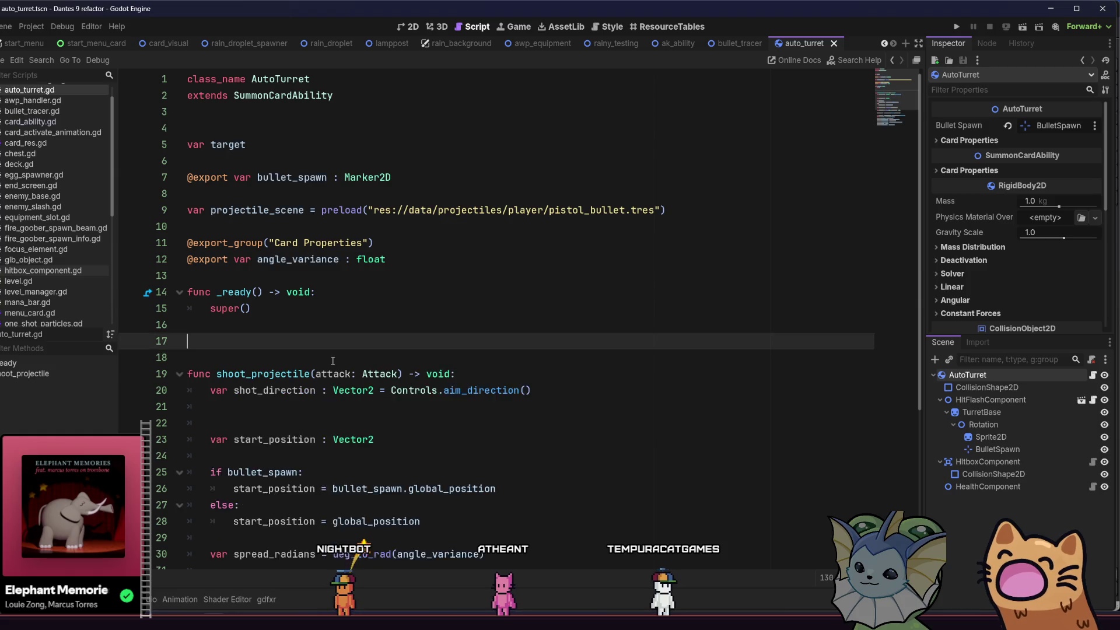
pyautogui.press('BackSpace')
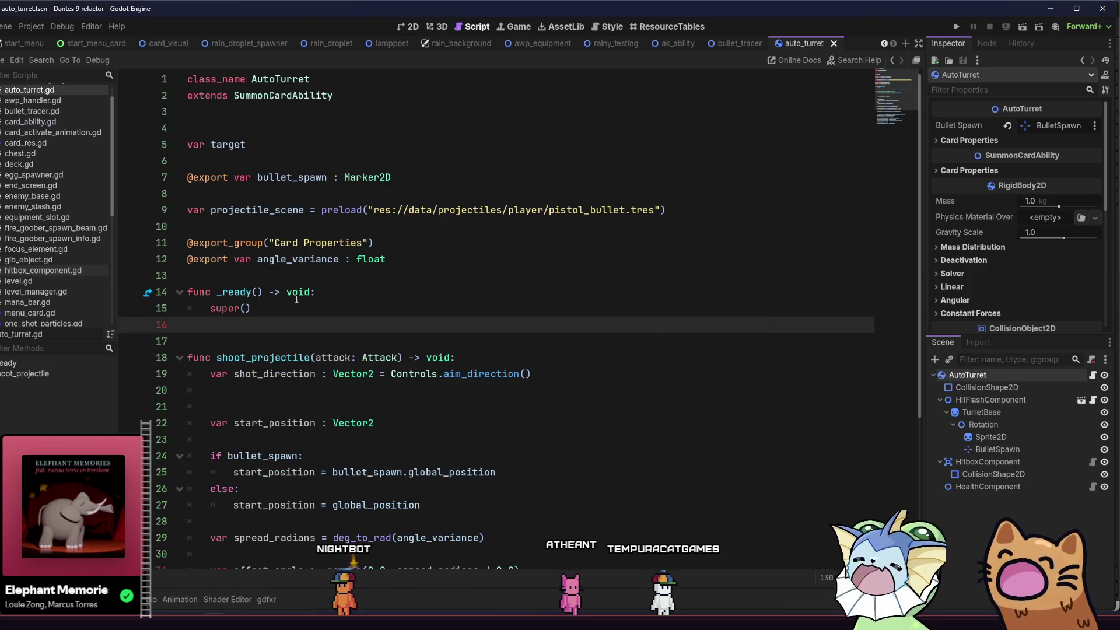
# Add a spacer line above func _ready, save auto_turret.gd, and bring the browser forward
pyautogui.click(210, 271)
pyautogui.press('Return')
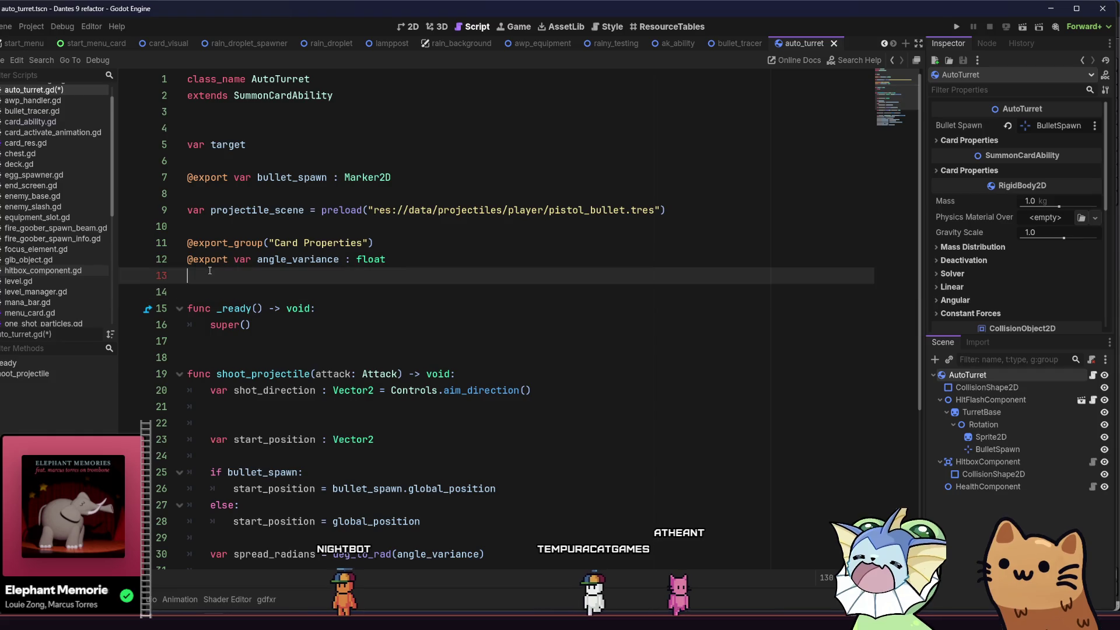
pyautogui.hotkey('ctrl', 's')
pyautogui.click(384, 325)
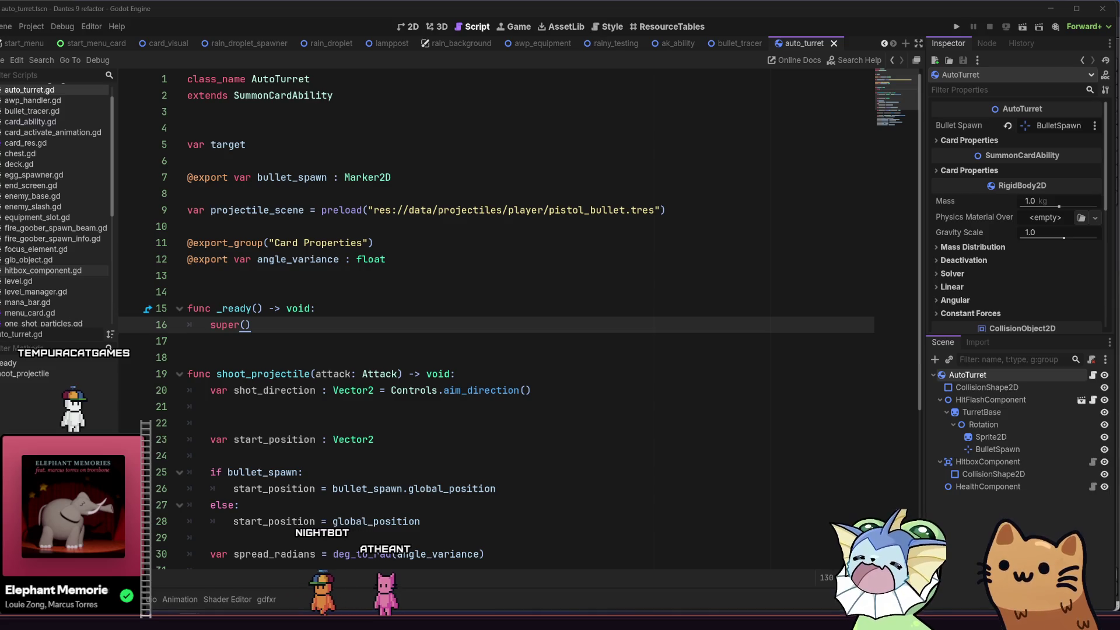
pyautogui.moveTo(0, 76)
pyautogui.mouseDown()
pyautogui.moveTo(236, 36)
pyautogui.moveTo(286, 46)
pyautogui.mouseUp()
# Zoom the gopher header image to 300% in Firefox, then switch back to Godot
pyautogui.hotkey('ctrl', '+')
pyautogui.hotkey('ctrl', '+')
pyautogui.hotkey('ctrl', '+')
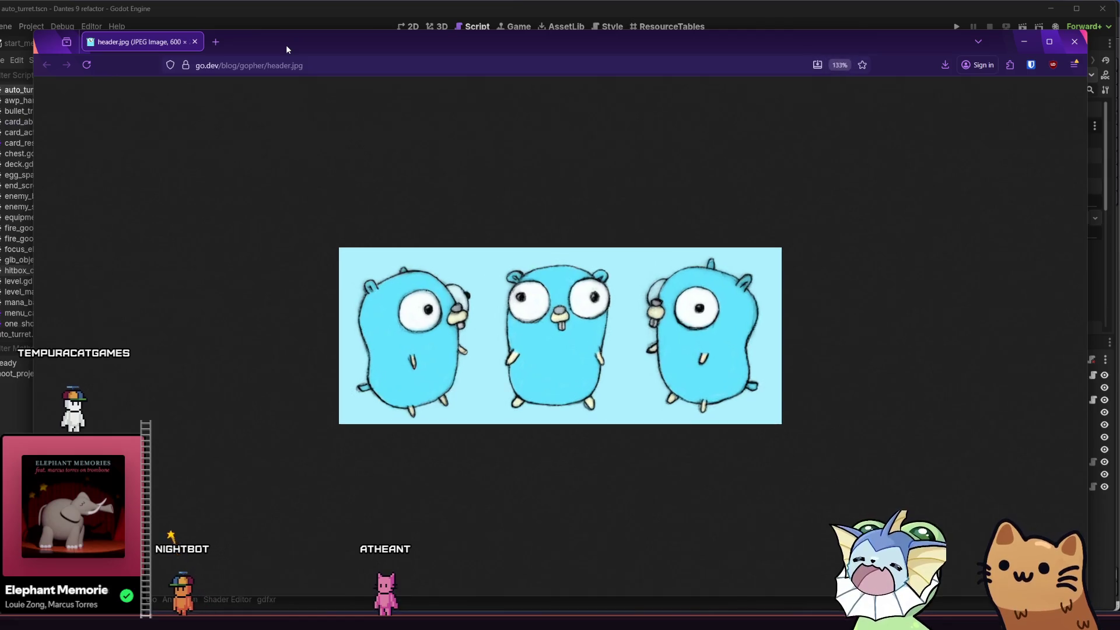
pyautogui.hotkey('ctrl', '+')
pyautogui.hotkey('ctrl', '+')
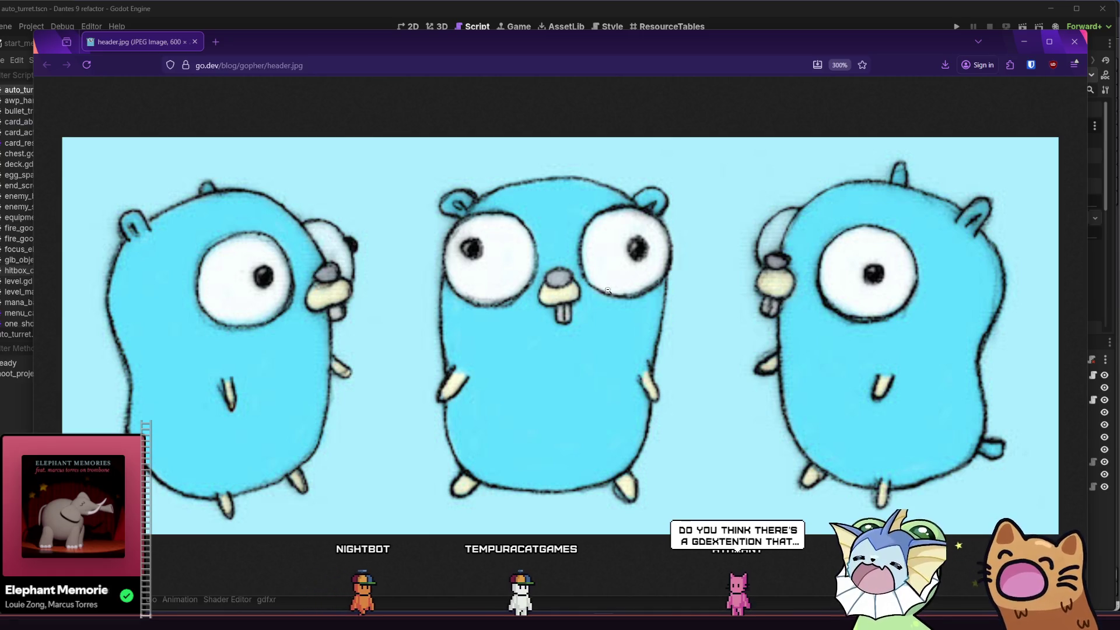
pyautogui.hotkey('alt', 'Tab')
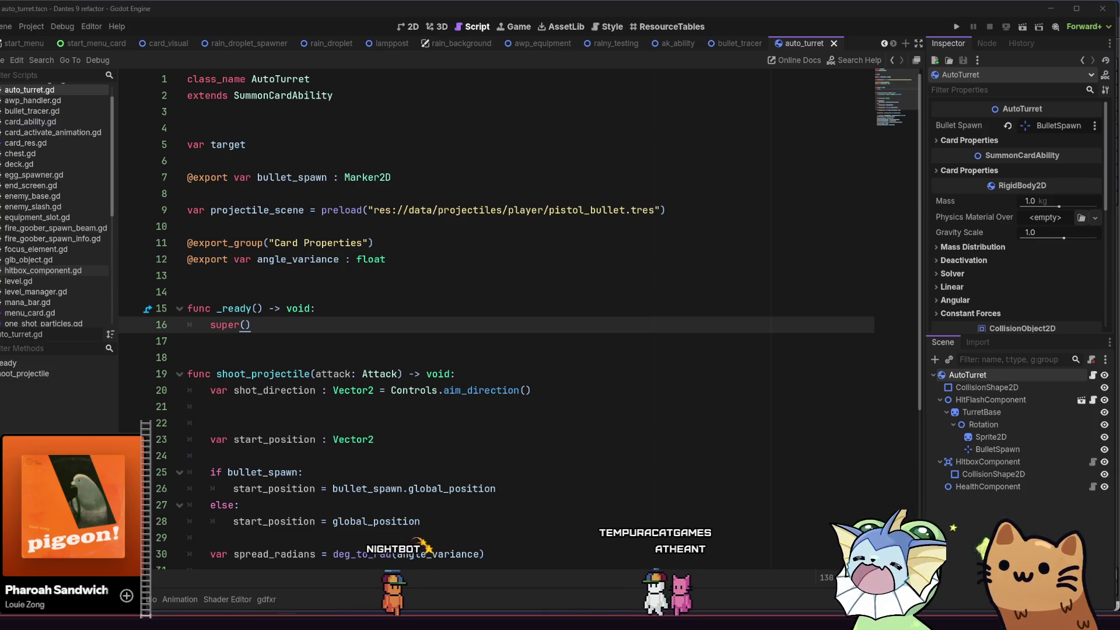
# Start a new line after super() in the _ready function
pyautogui.click(379, 345)
pyautogui.scroll(-3, 378, 354)
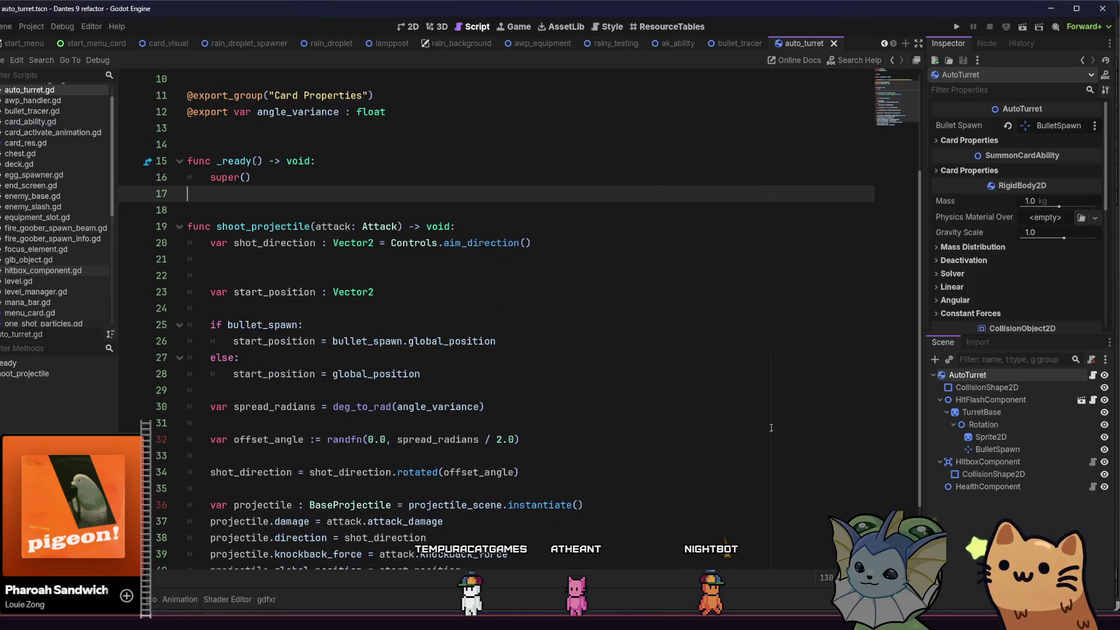
pyautogui.scroll(3, 620, 316)
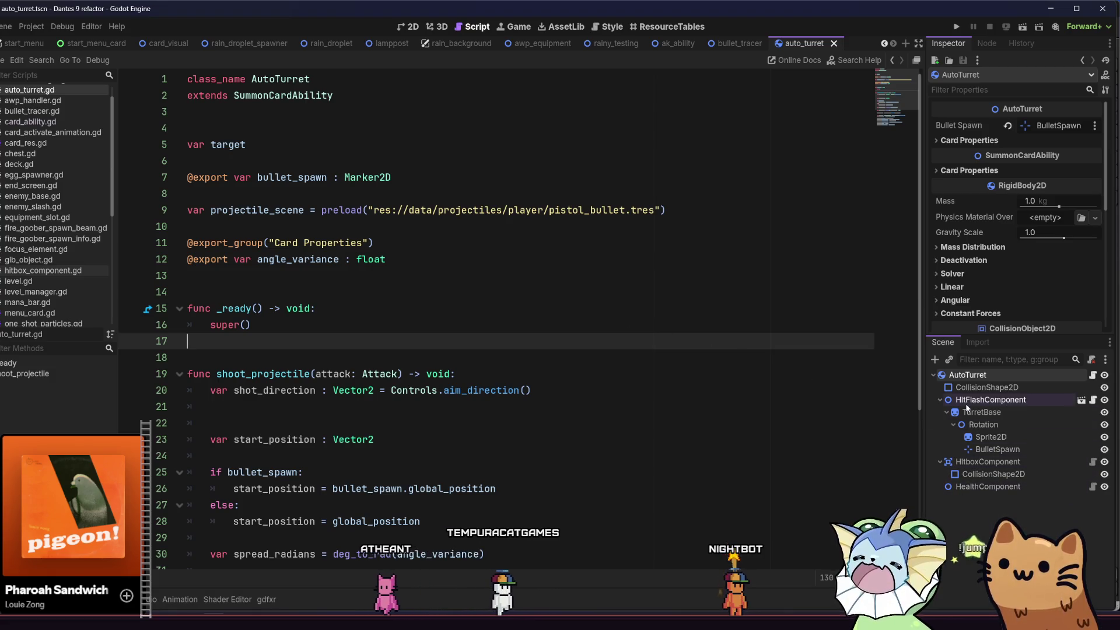
pyautogui.click(968, 376)
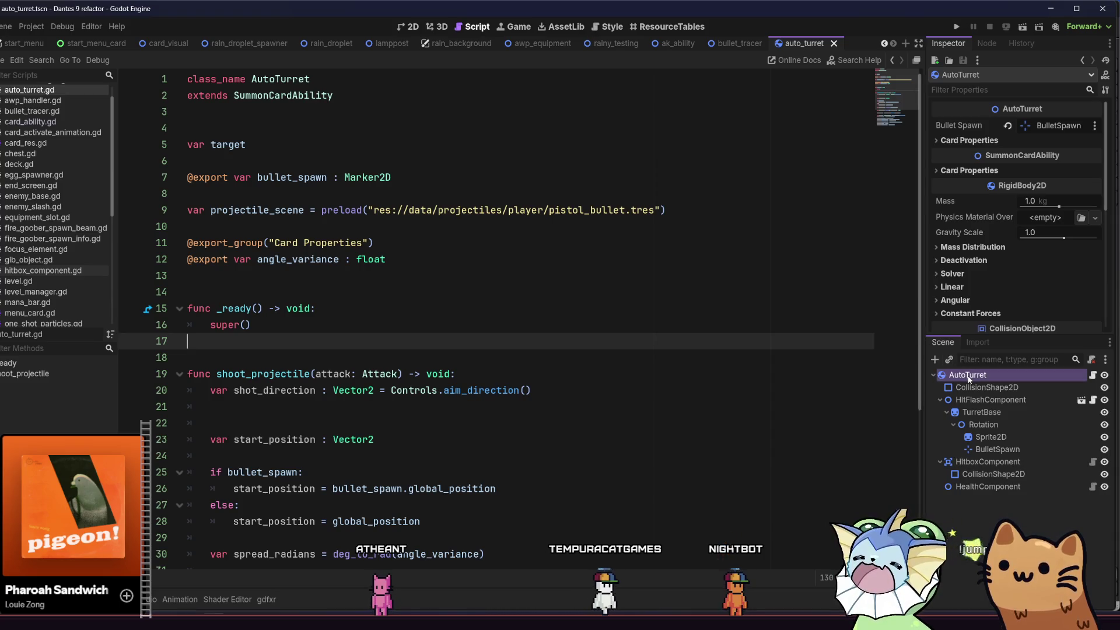
pyautogui.click(428, 326)
pyautogui.press('Return')
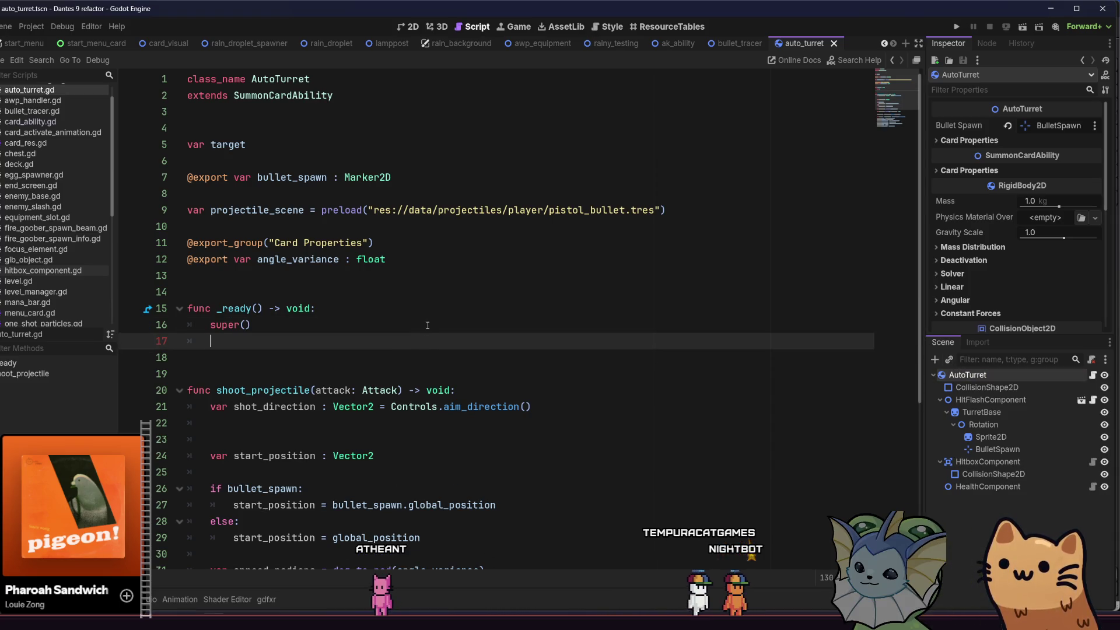
pyautogui.write('all')
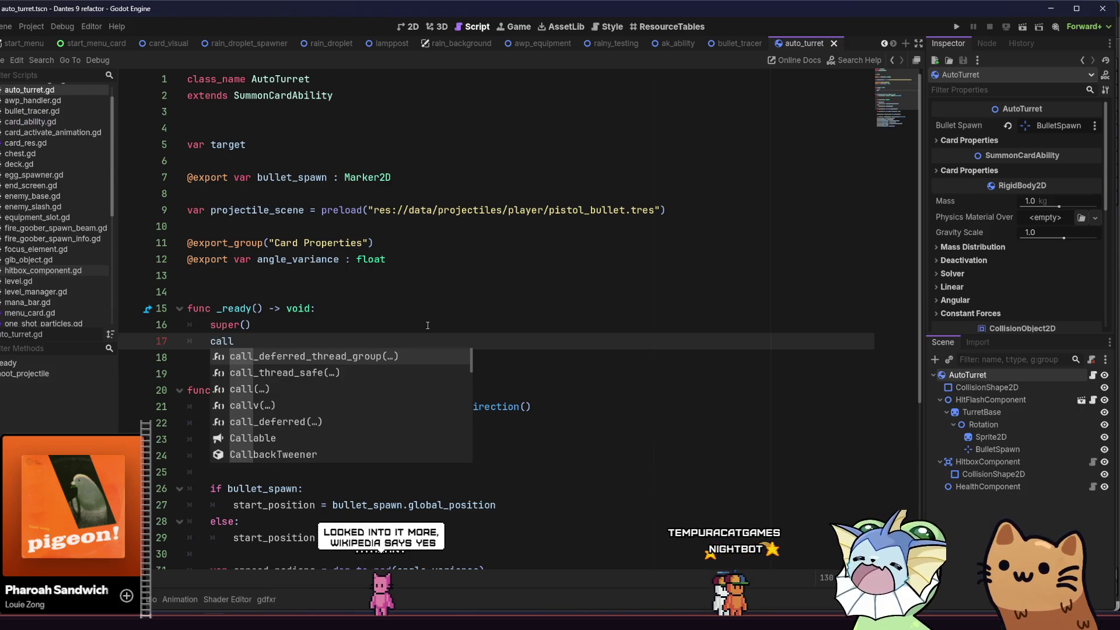
pyautogui.write('_d')
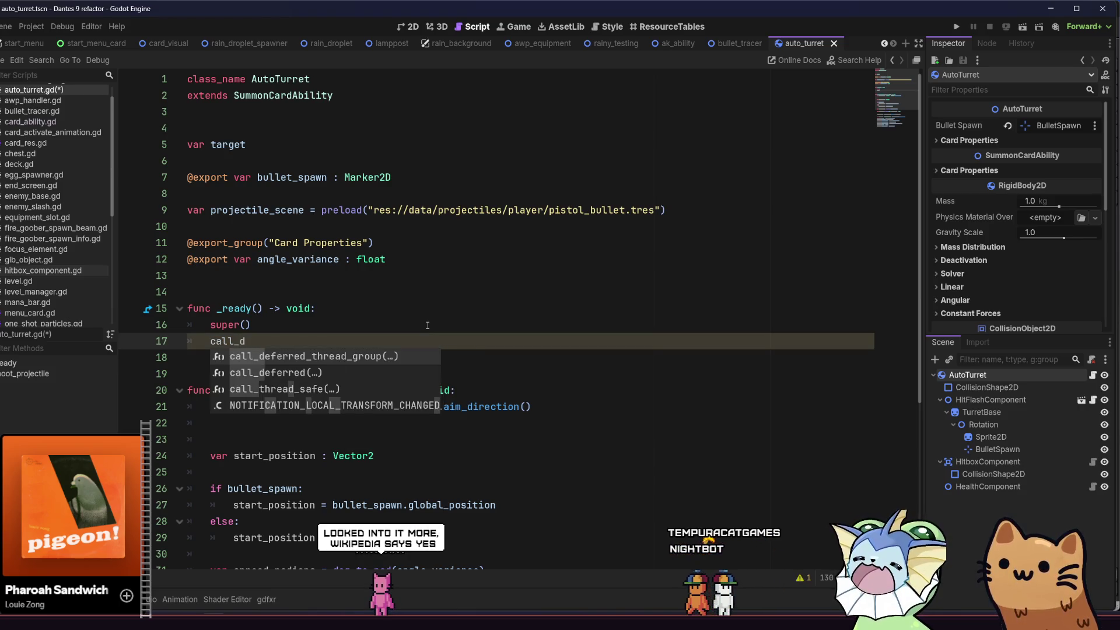
pyautogui.press('BackSpace')
pyautogui.press('BackSpace')
pyautogui.press('BackSpace')
pyautogui.press('BackSpace')
pyautogui.press('BackSpace')
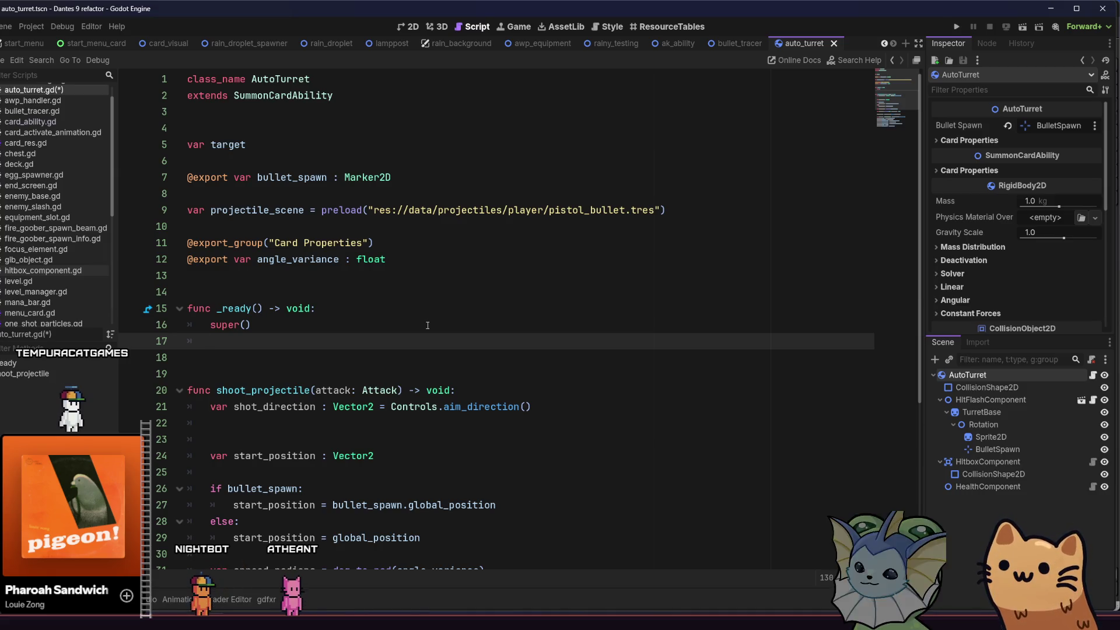
# Enter reparent.call_deferred() via autocomplete, then bring up the quick resource search
pyautogui.write('p')
pyautogui.press('Return')
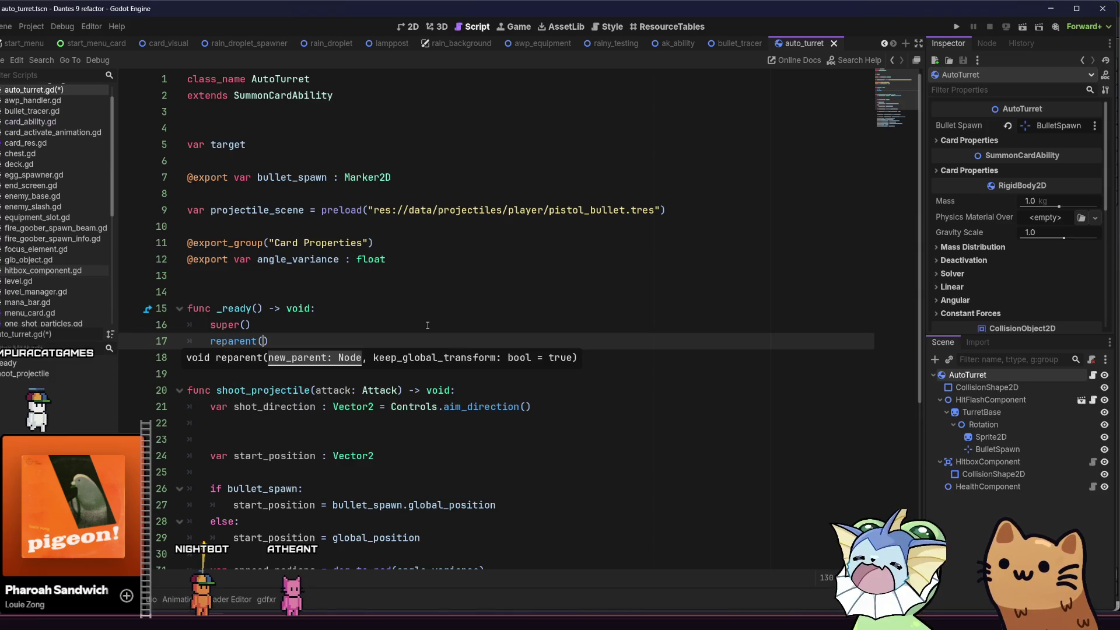
pyautogui.press('BackSpace')
pyautogui.write(',c')
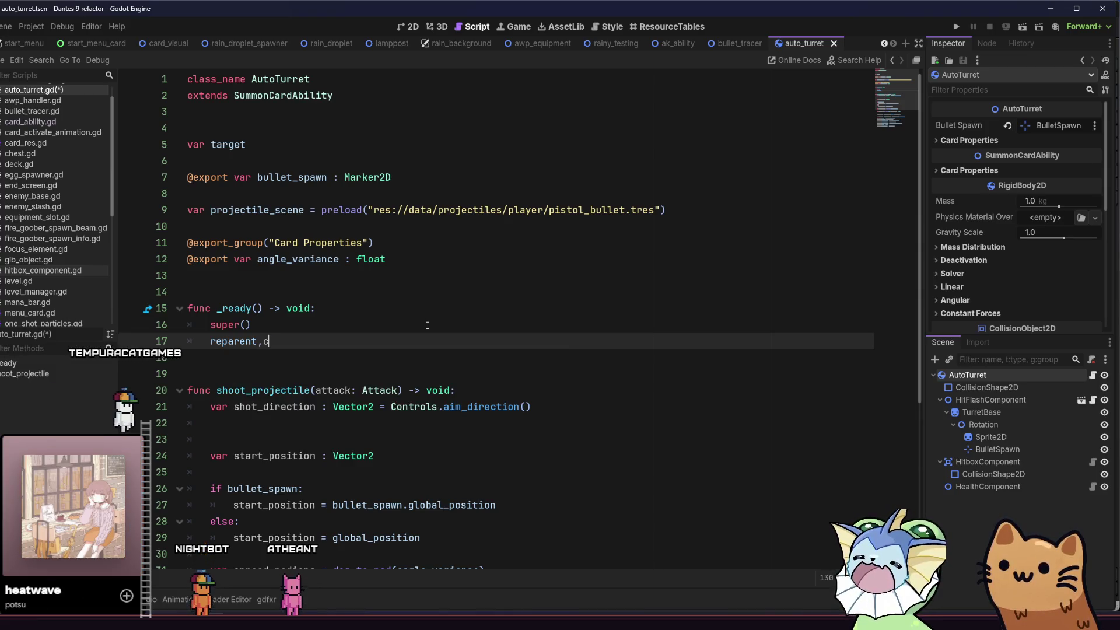
pyautogui.press('BackSpace')
pyautogui.press('BackSpace')
pyautogui.write('.ca')
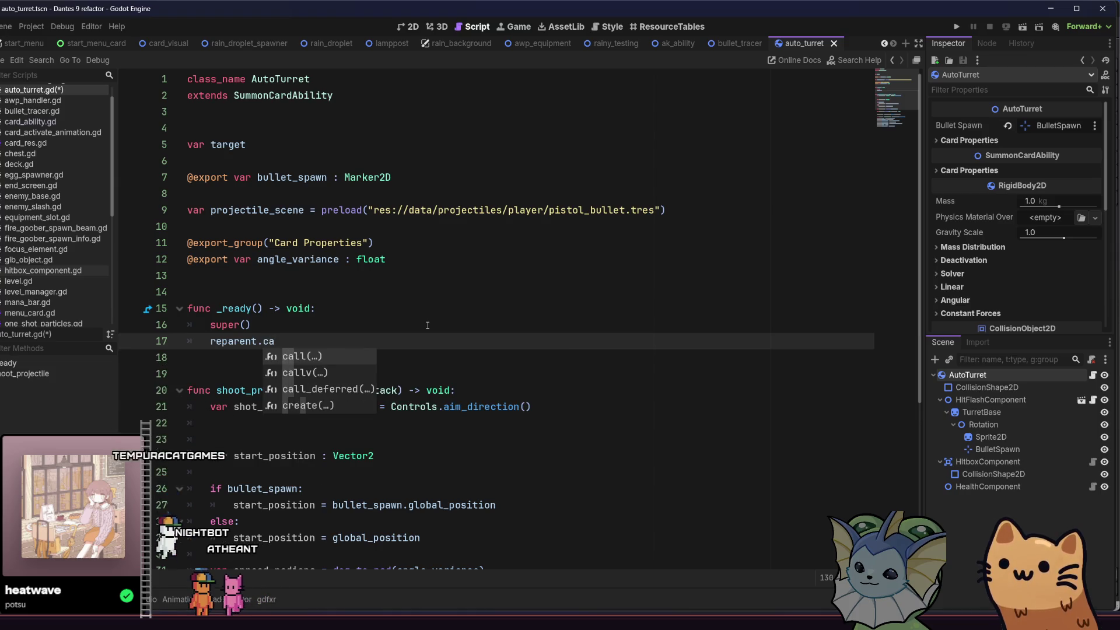
pyautogui.press('Down')
pyautogui.press('Return')
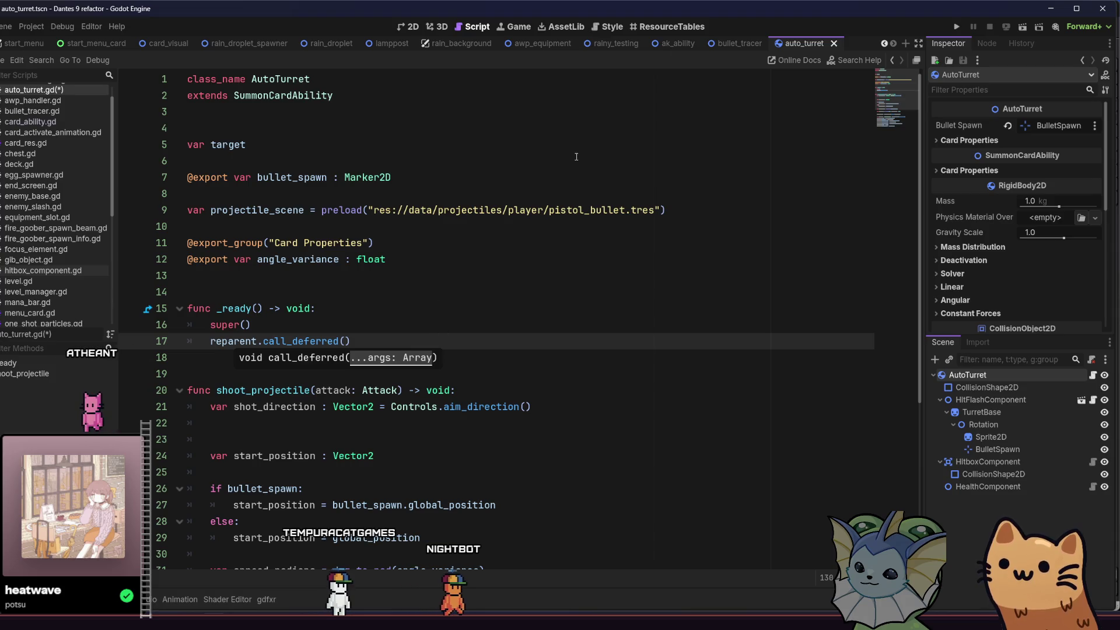
pyautogui.hotkey('alt', 'shift', 'o')
# Search 'soul_projec' and open card_soul_projector.tres in the Inspector
pyautogui.write('souL')
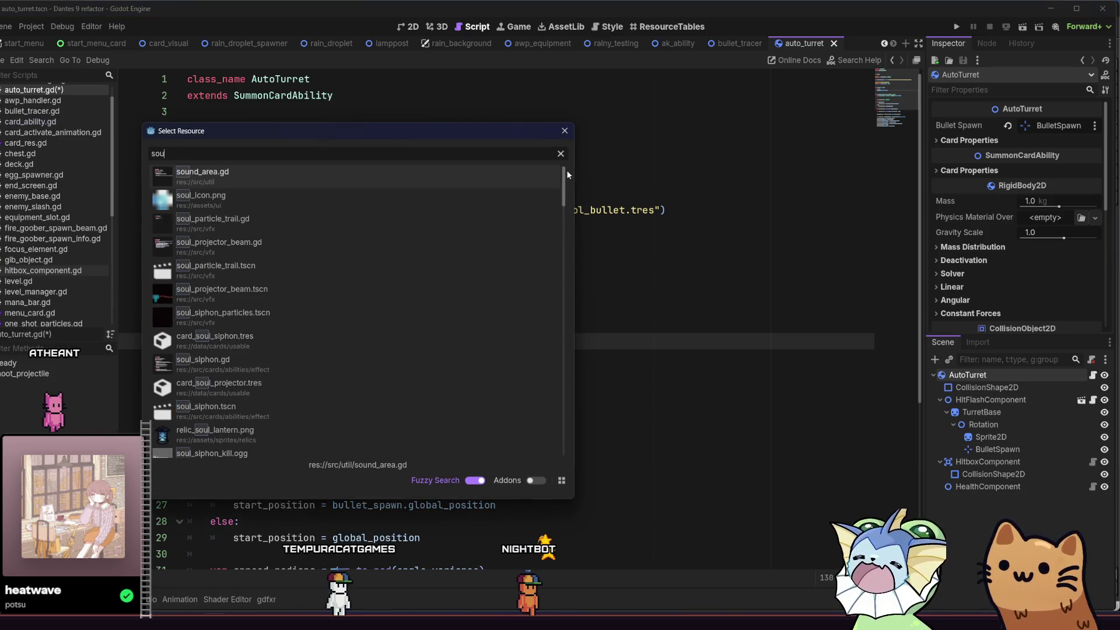
pyautogui.press('BackSpace')
pyautogui.write('l_pre')
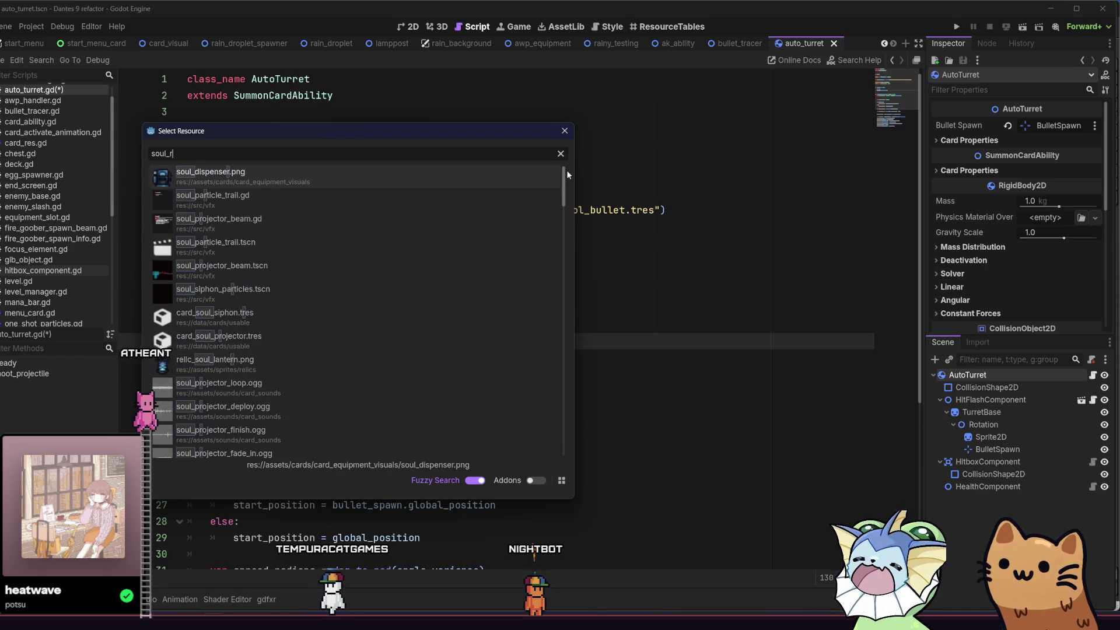
pyautogui.write('ojec')
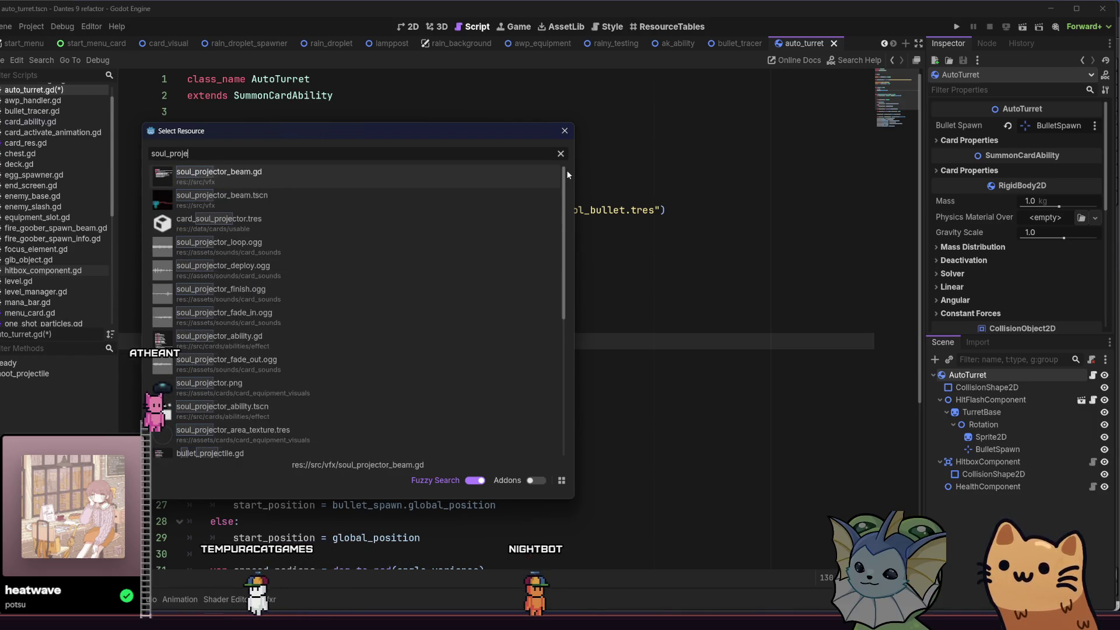
pyautogui.click(271, 224)
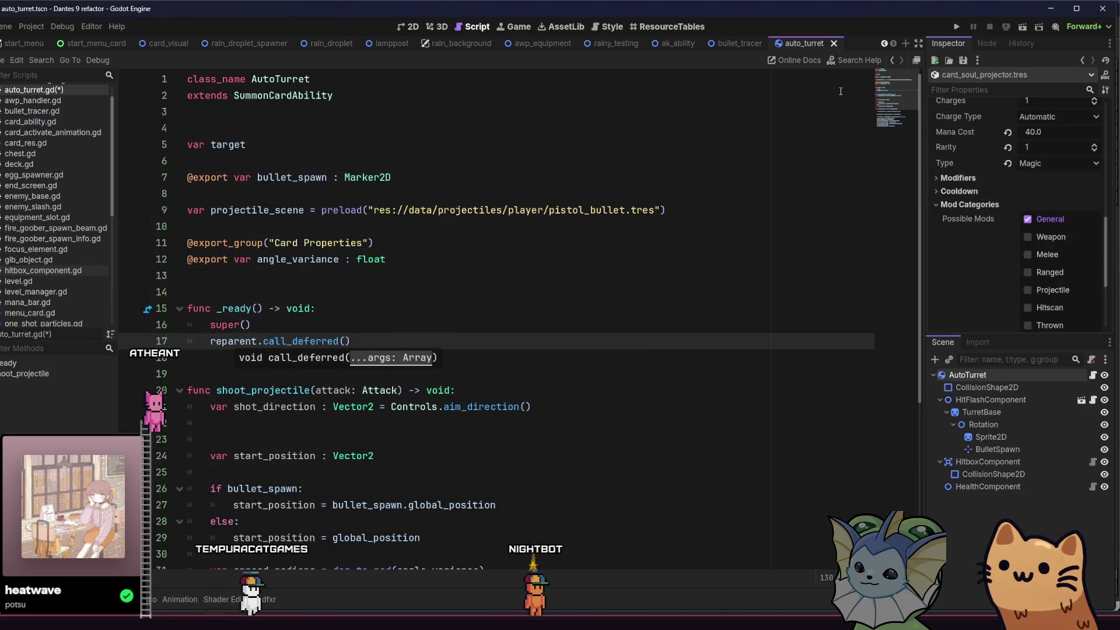
# Open the soul_projector_ability scene and its soul_projector_ability.gd script
pyautogui.hotkey('alt', 'shift', 'o')
pyautogui.write('soul_')
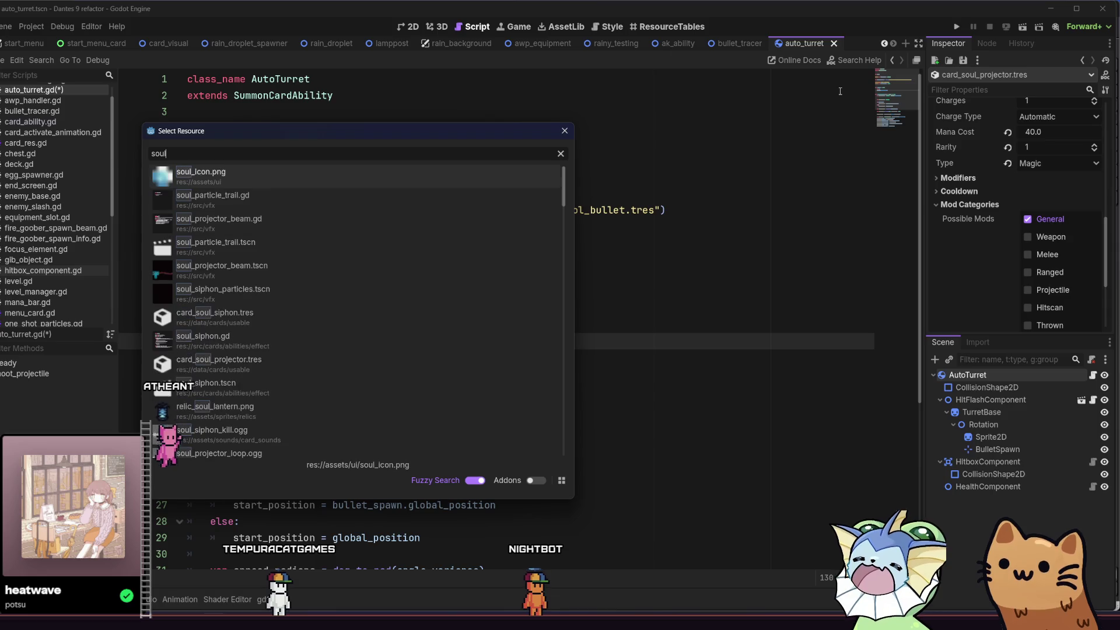
pyautogui.write('proj')
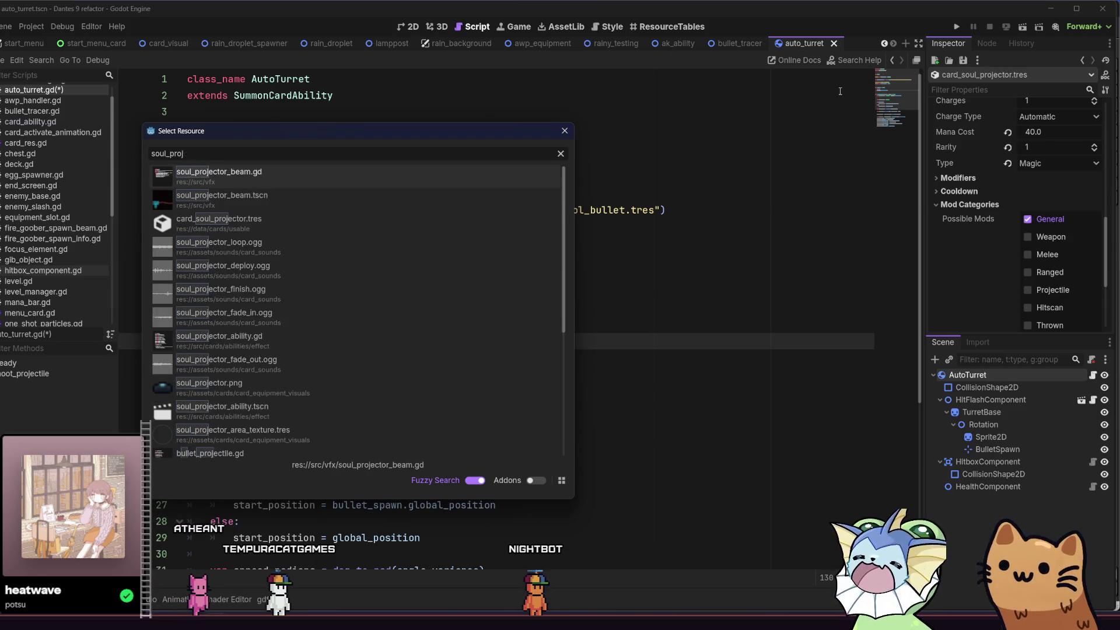
pyautogui.press('BackSpace')
pyautogui.press('BackSpace')
pyautogui.press('BackSpace')
pyautogui.write('d')
pyautogui.press('BackSpace')
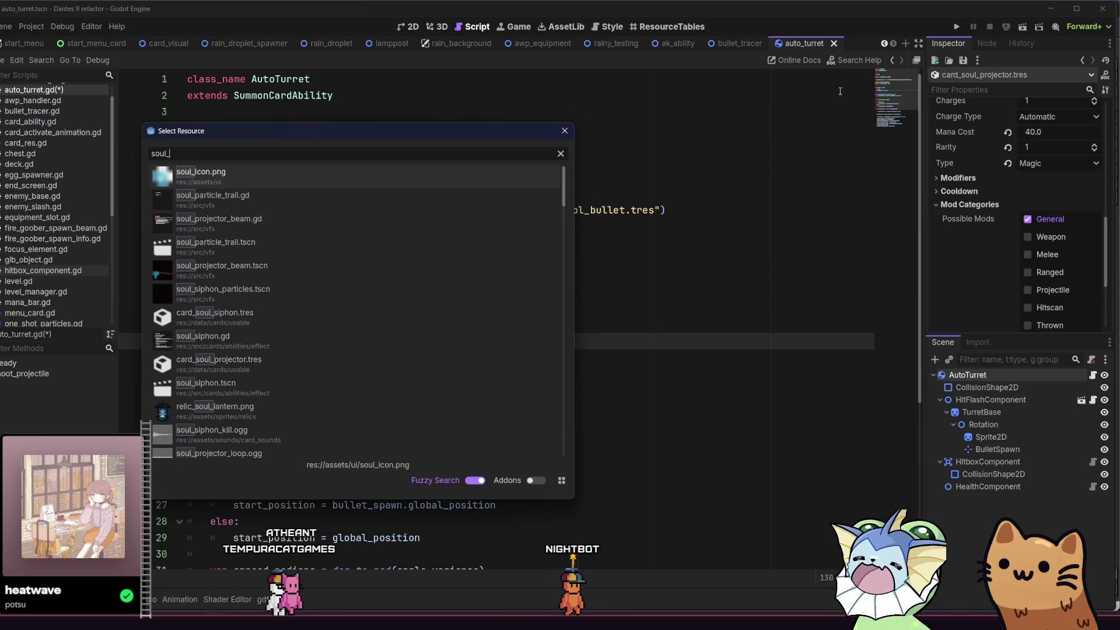
pyautogui.write('projec')
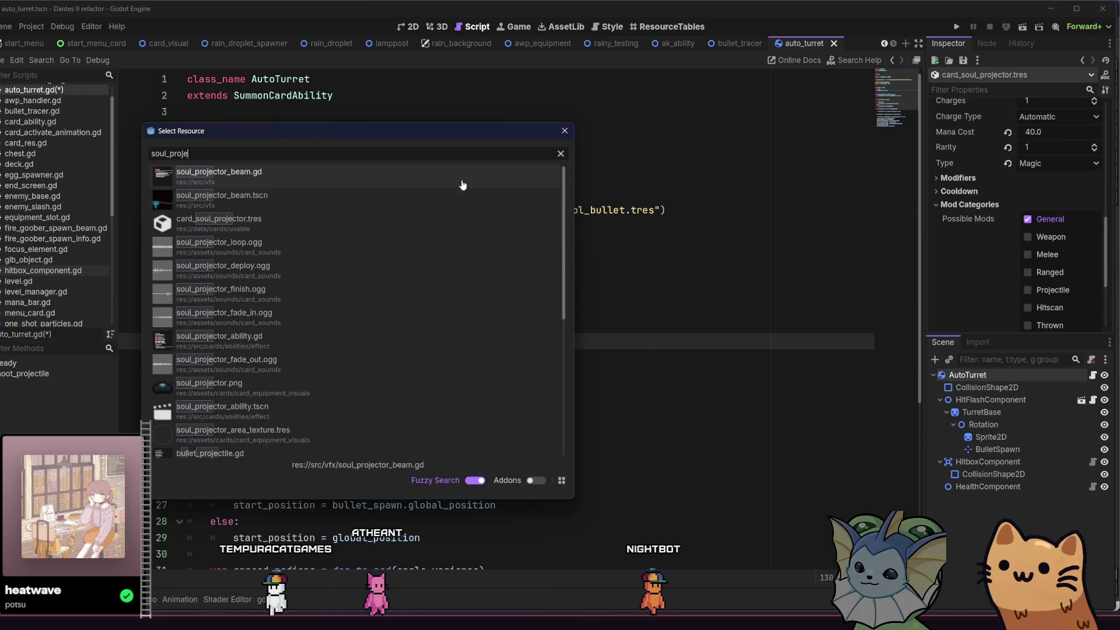
pyautogui.doubleClick(323, 407)
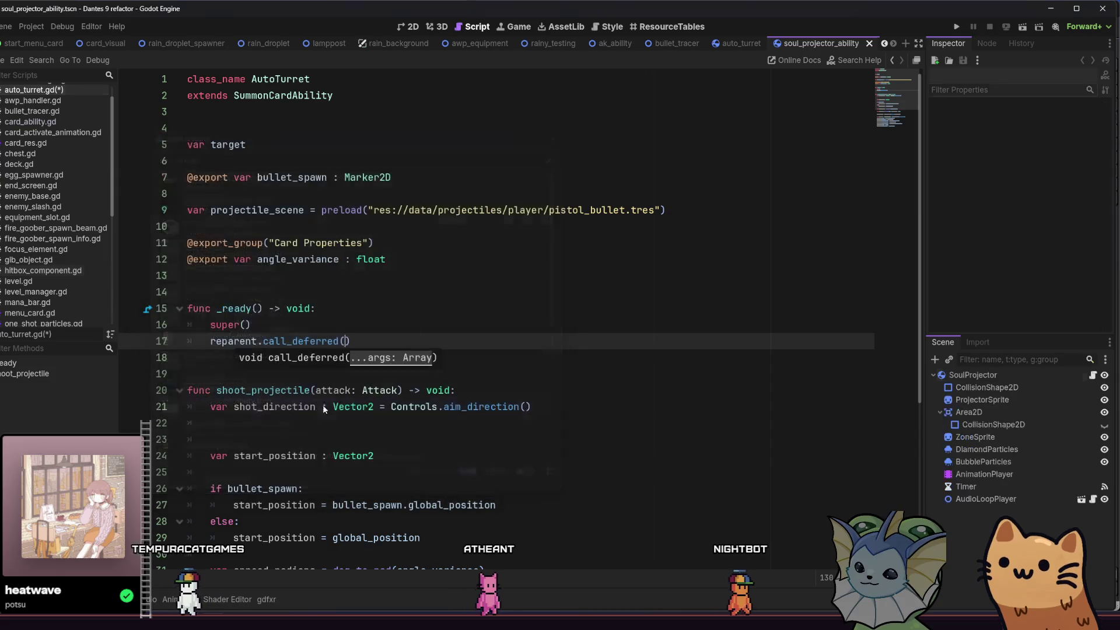
pyautogui.click(1092, 376)
# Paste reparent.call_deferred(LevelManager.current_room) into auto_turret.gd's _ready and save
pyautogui.scroll(5, 578, 281)
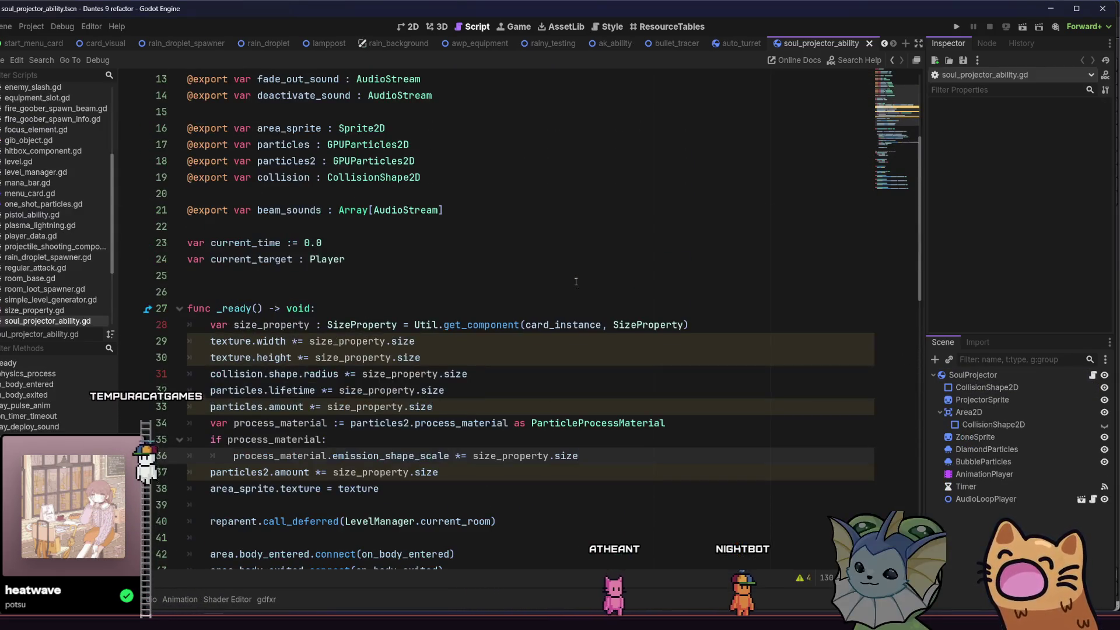
pyautogui.scroll(-1, 523, 480)
pyautogui.moveTo(523, 474); pyautogui.dragTo(211, 473)
pyautogui.hotkey('ctrl', 'c')
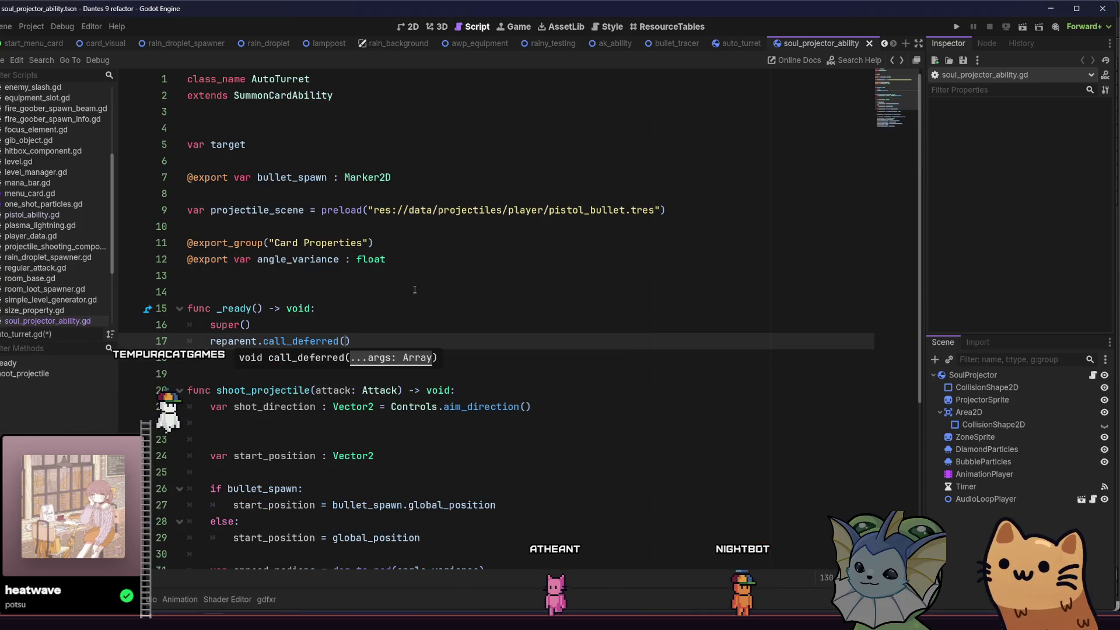
pyautogui.press('End')
pyautogui.hotkey('ctrl', 'shift', 'Left')
pyautogui.hotkey('ctrl', 'shift', 'Left')
pyautogui.hotkey('ctrl', 'shift', 'Left')
pyautogui.hotkey('ctrl', 'v')
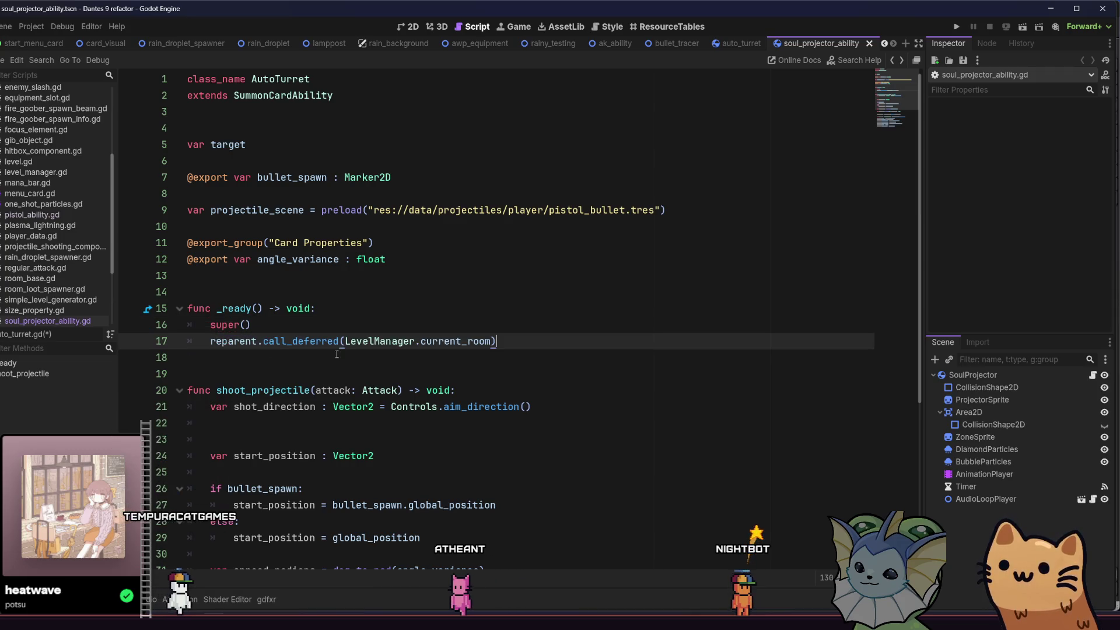
pyautogui.click(462, 350)
pyautogui.hotkey('ctrl', 's')
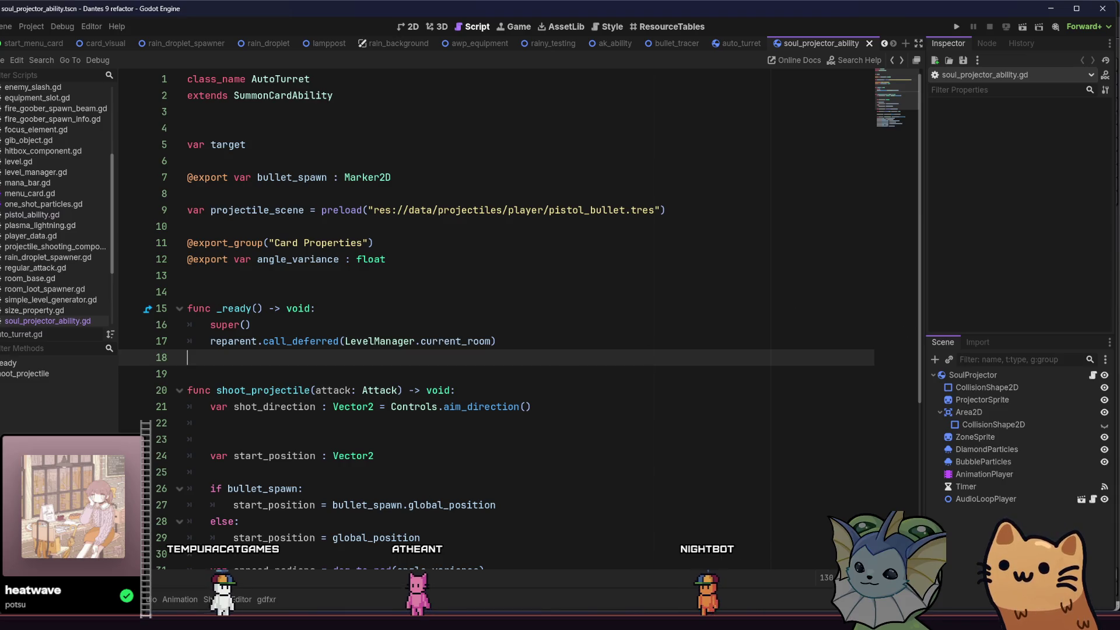
pyautogui.hotkey('alt', 'f')
# Create a new Card resource named card_auto_turret.tres in data/cards/usable
pyautogui.scroll(5, 59, 408)
pyautogui.click(76, 406)
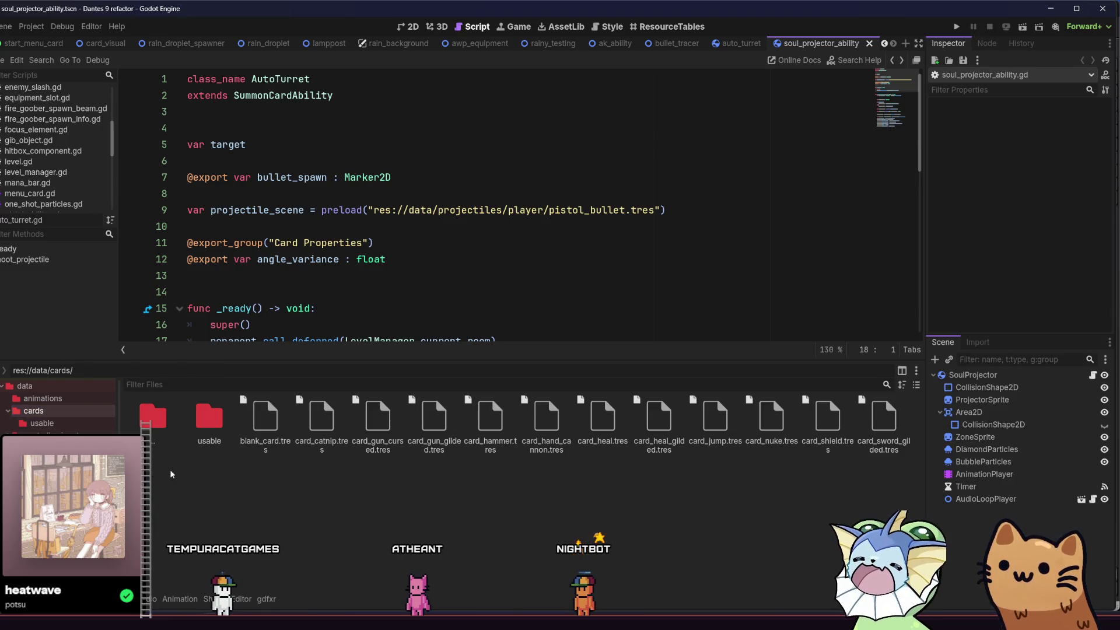
pyautogui.doubleClick(208, 417)
pyautogui.rightClick(744, 526)
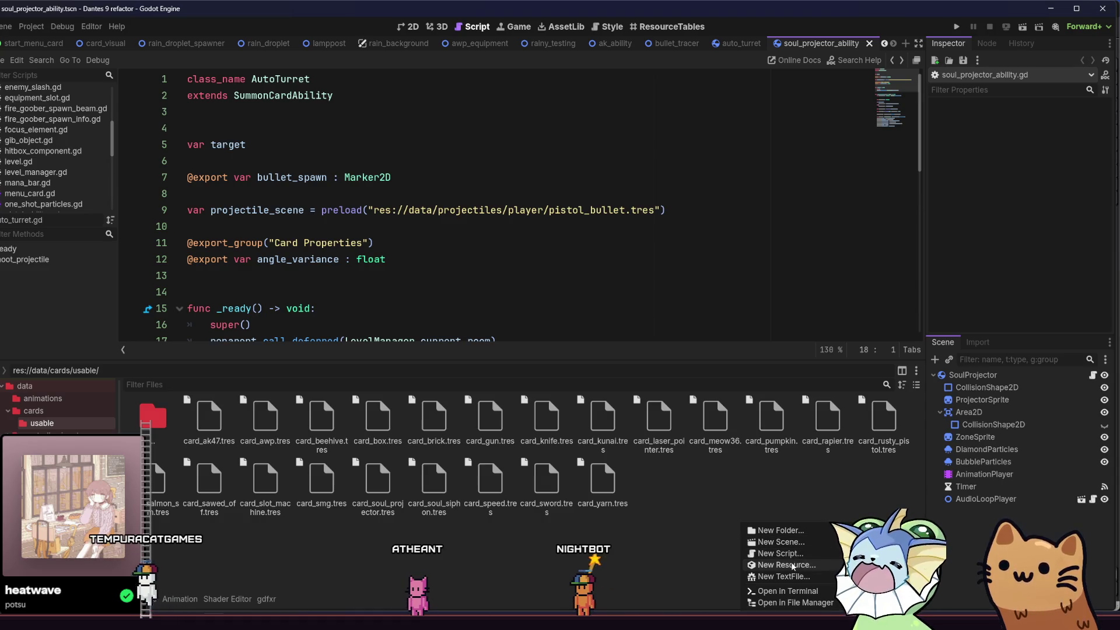
pyautogui.click(792, 566)
pyautogui.write('card')
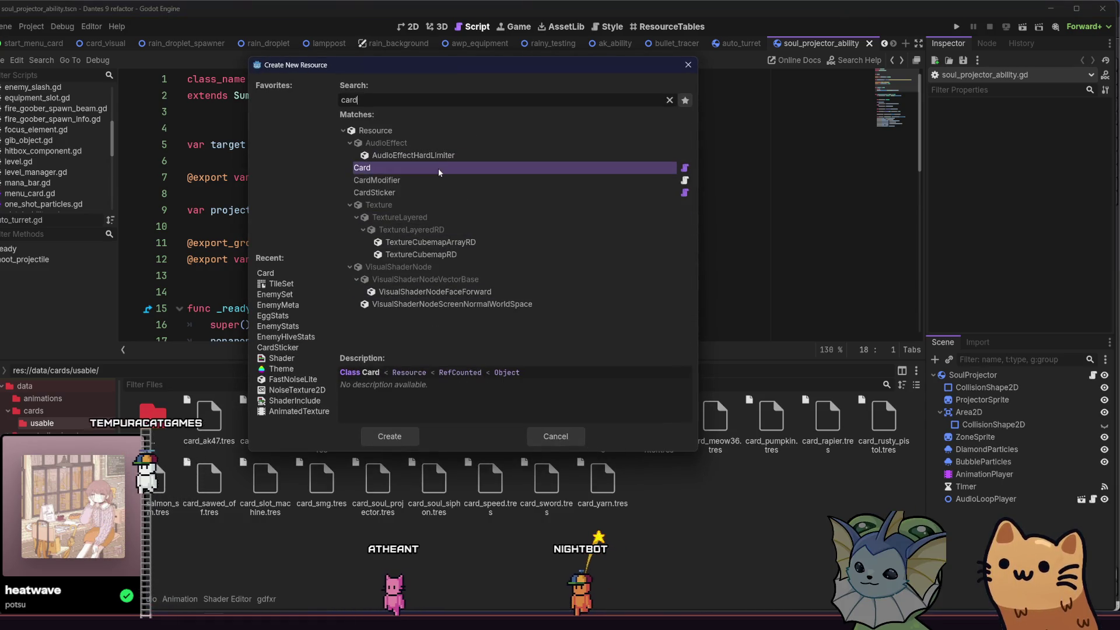
pyautogui.doubleClick(438, 168)
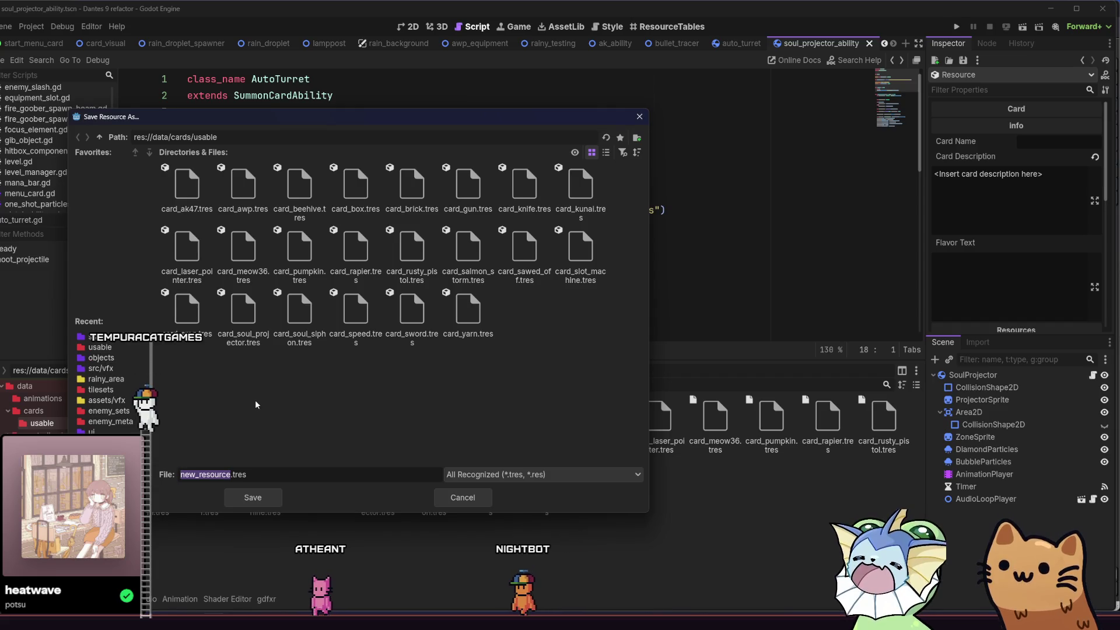
pyautogui.write('card_')
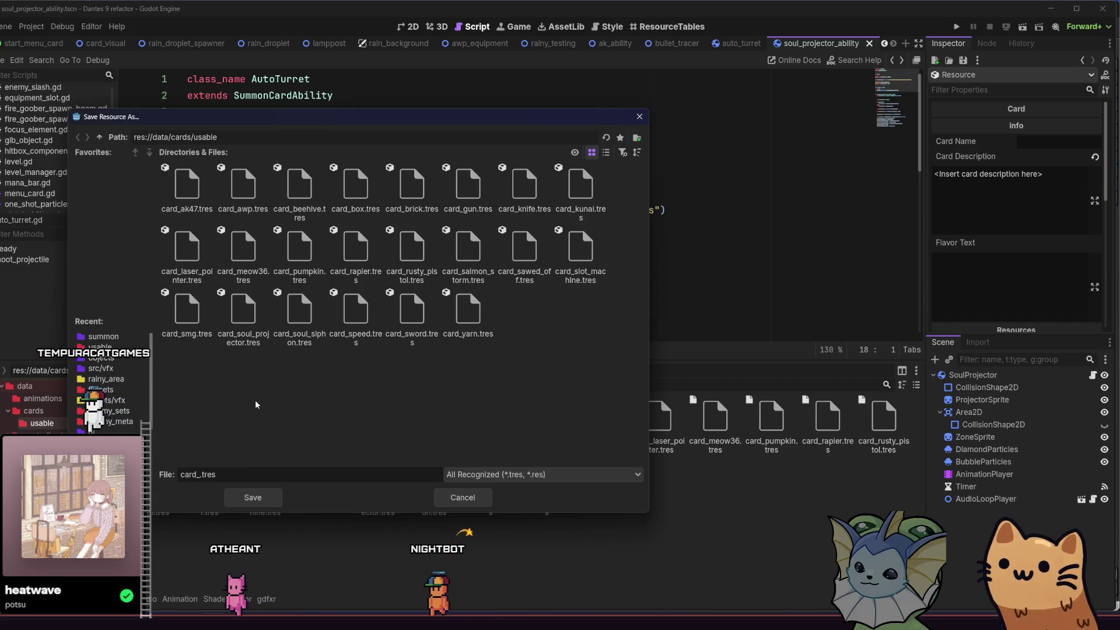
pyautogui.write('auto_turret')
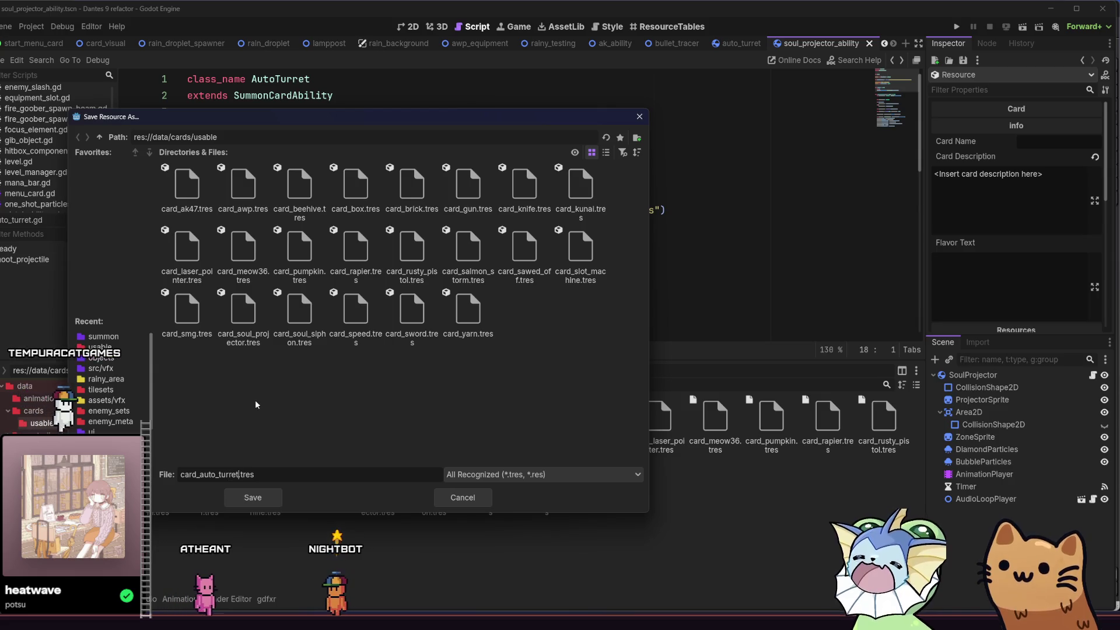
pyautogui.press('Return')
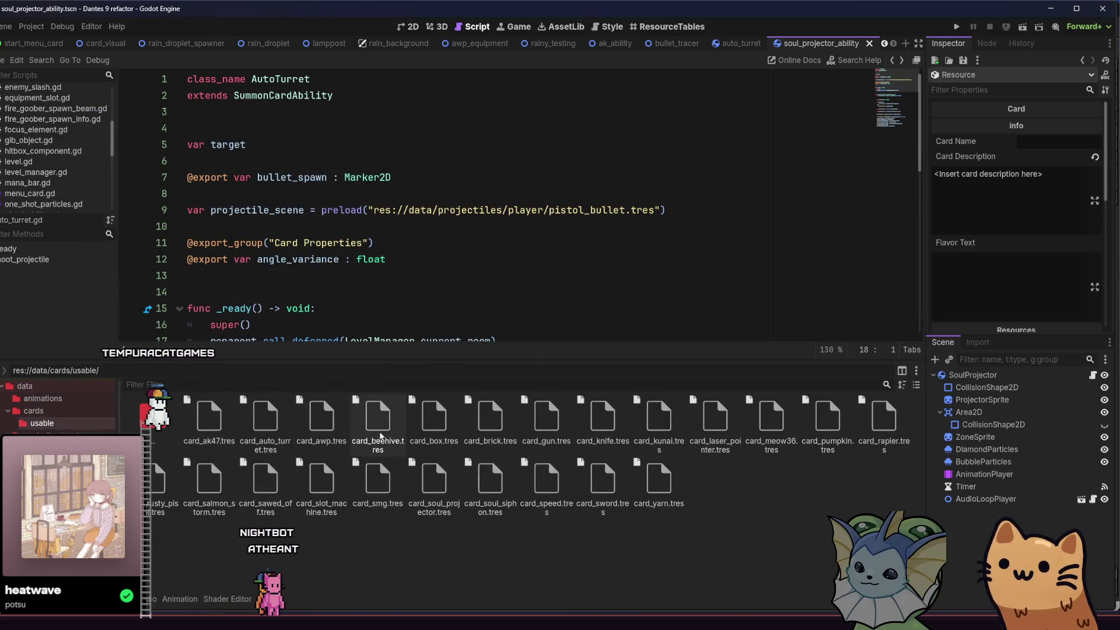
# Set the card's Card Name to 'Auto Turret' in the Inspector
pyautogui.click(265, 419)
pyautogui.click(1045, 144)
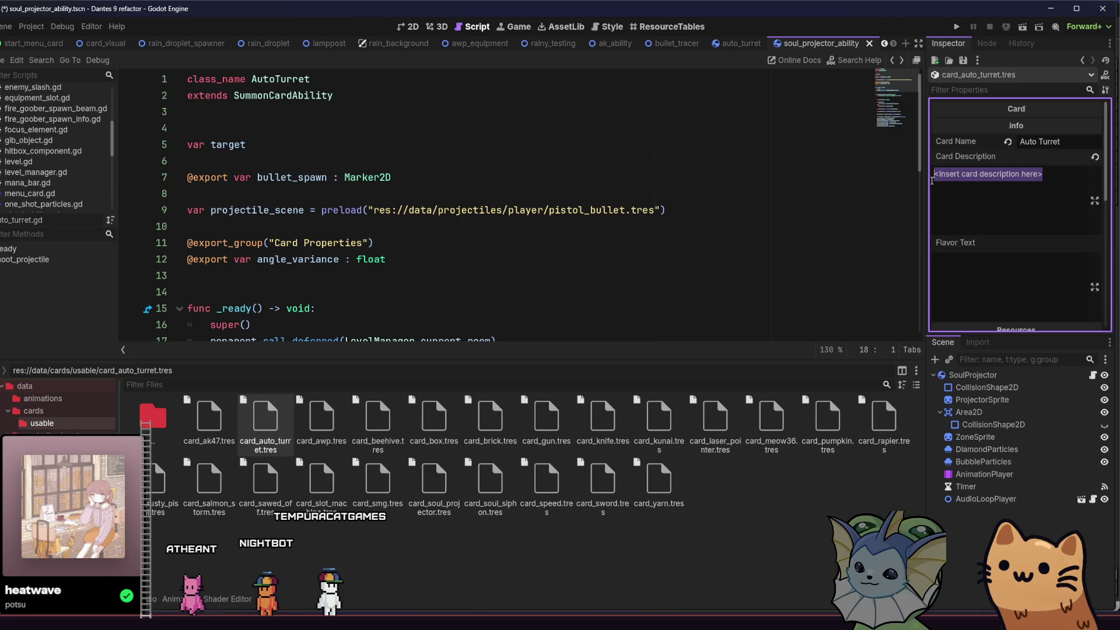
pyautogui.write('Shoots for yo')
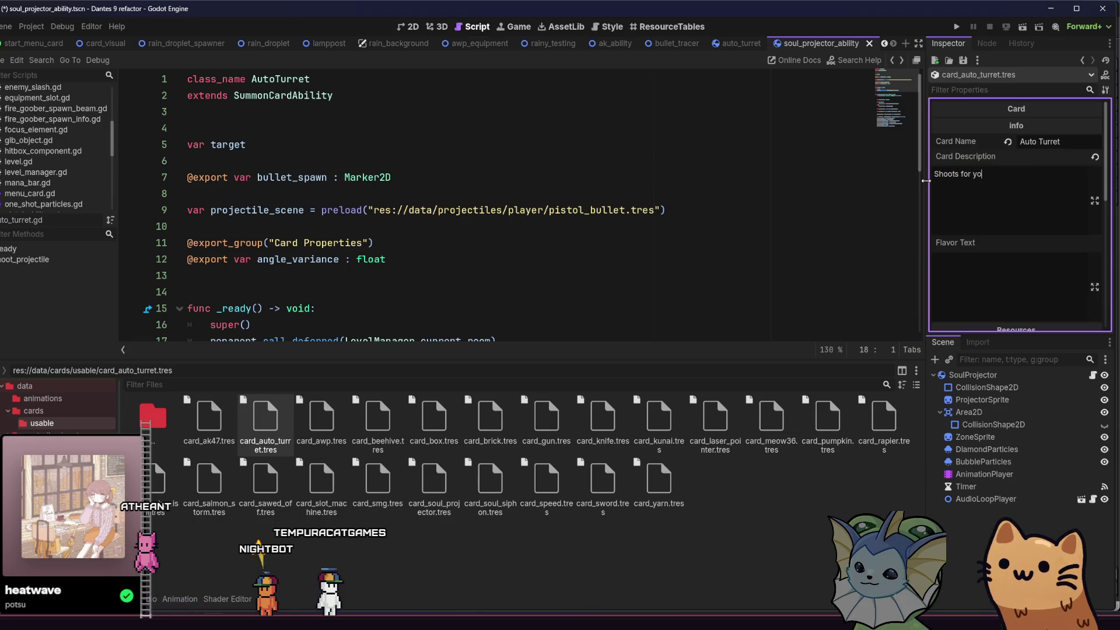
# Save the card and assign the red card background texture
pyautogui.click(1012, 275)
pyautogui.scroll(-2, 1051, 245)
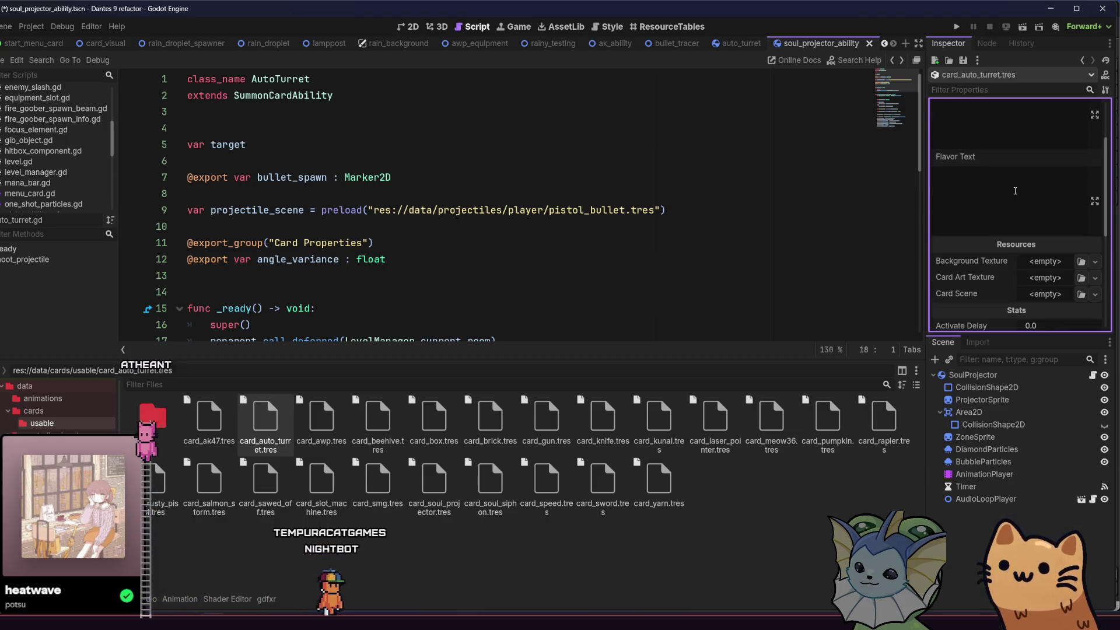
pyautogui.hotkey('ctrl', 's')
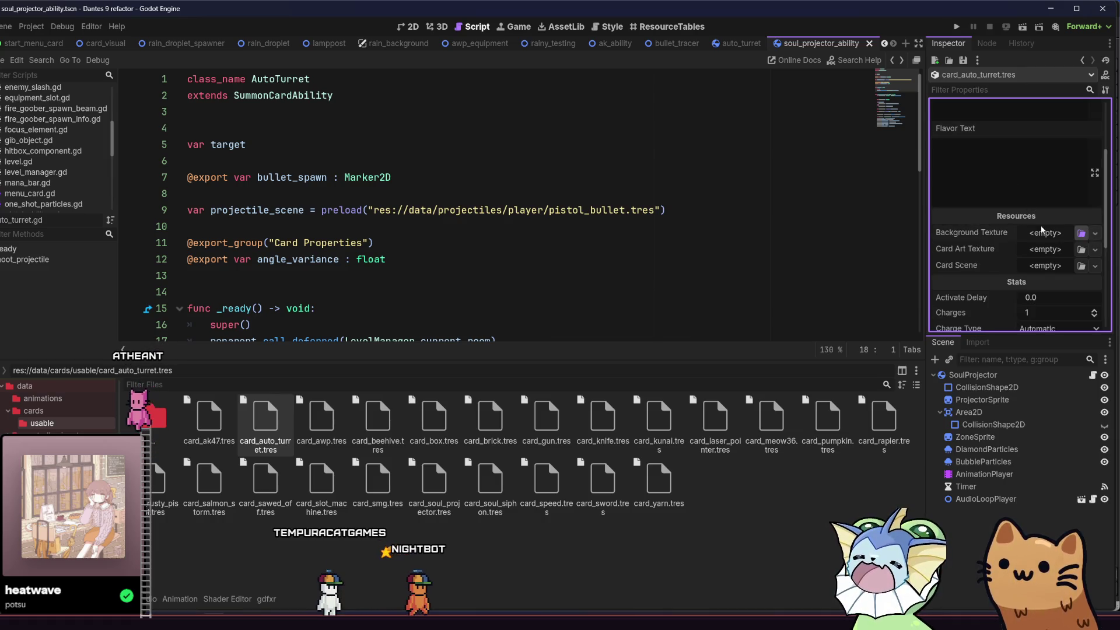
pyautogui.click(1042, 232)
pyautogui.write('pur')
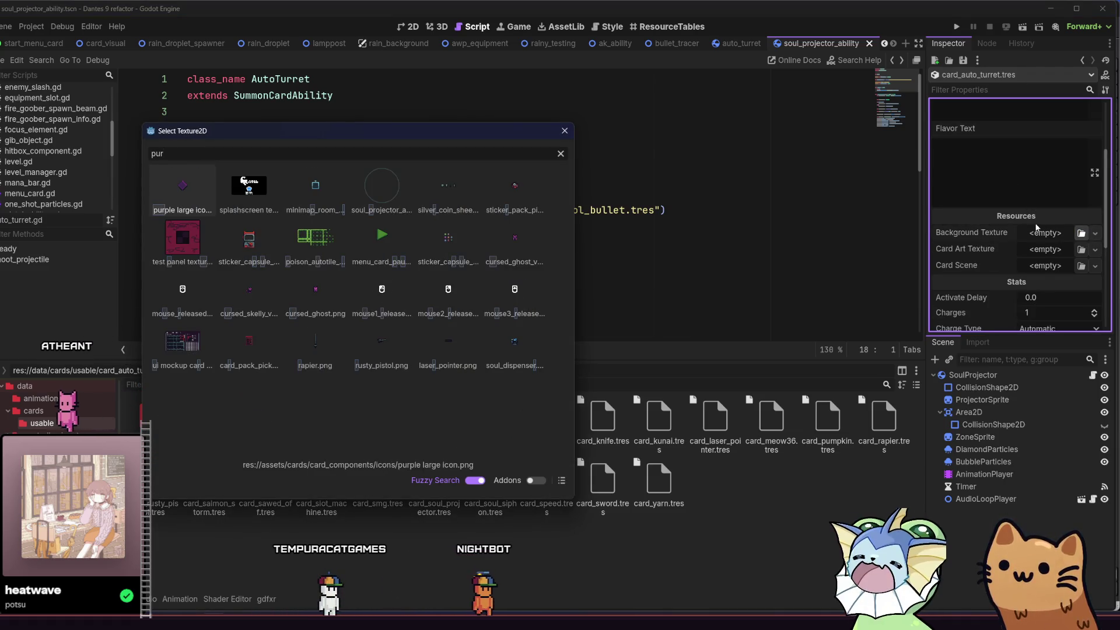
pyautogui.press('BackSpace')
pyautogui.press('BackSpace')
pyautogui.press('BackSpace')
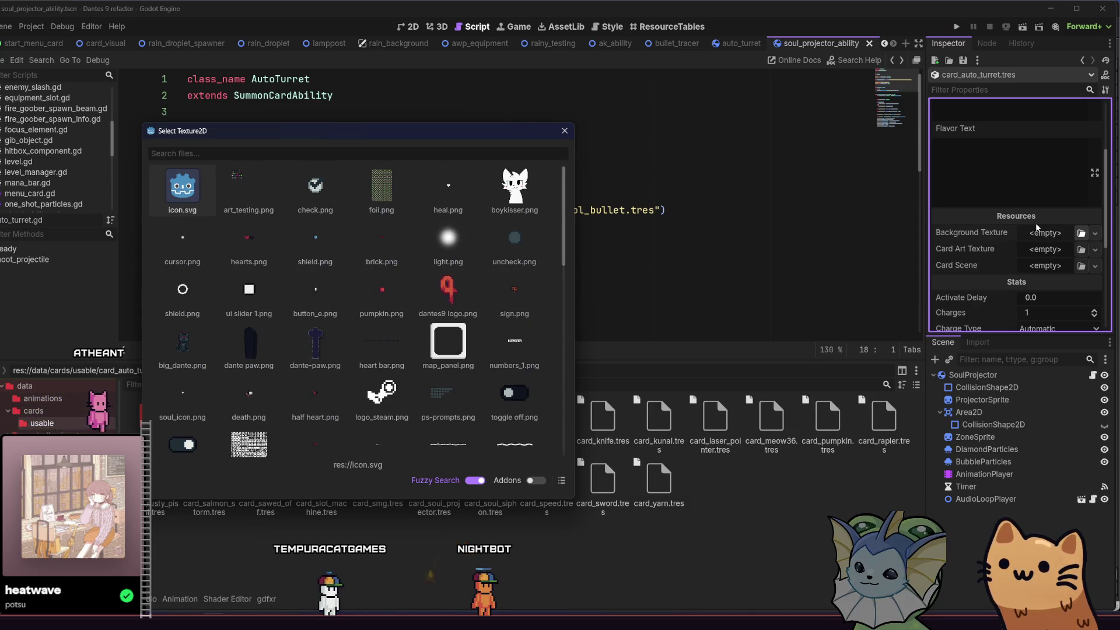
pyautogui.write('card')
pyautogui.click(449, 239)
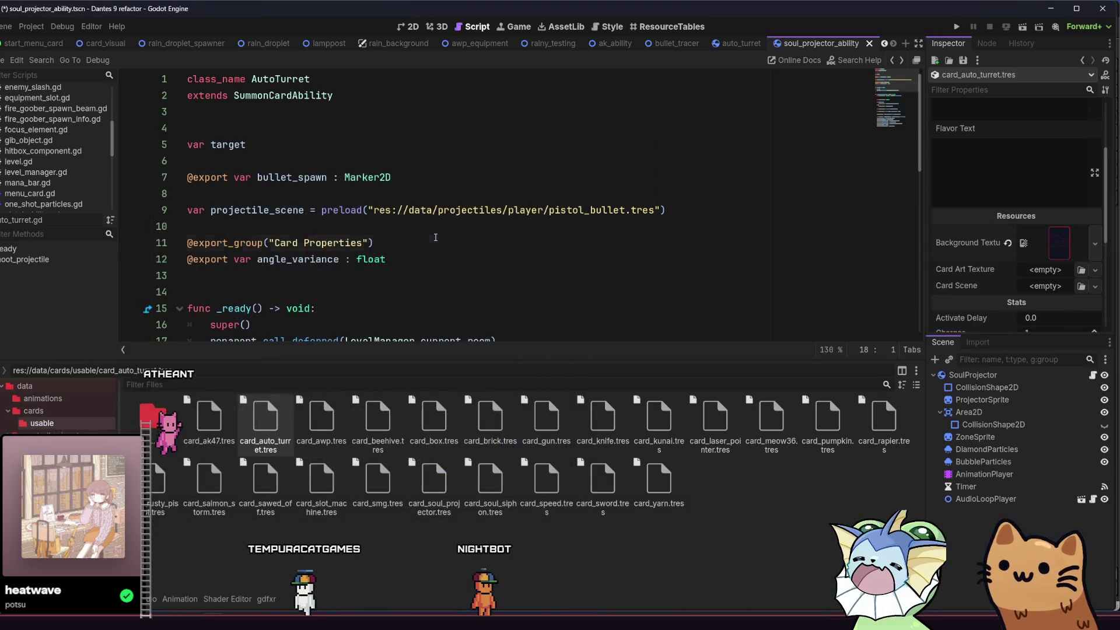
# Set the card art to the turret gun sprite and the card scene to auto_turret.tscn
pyautogui.click(985, 269)
pyautogui.write('turr')
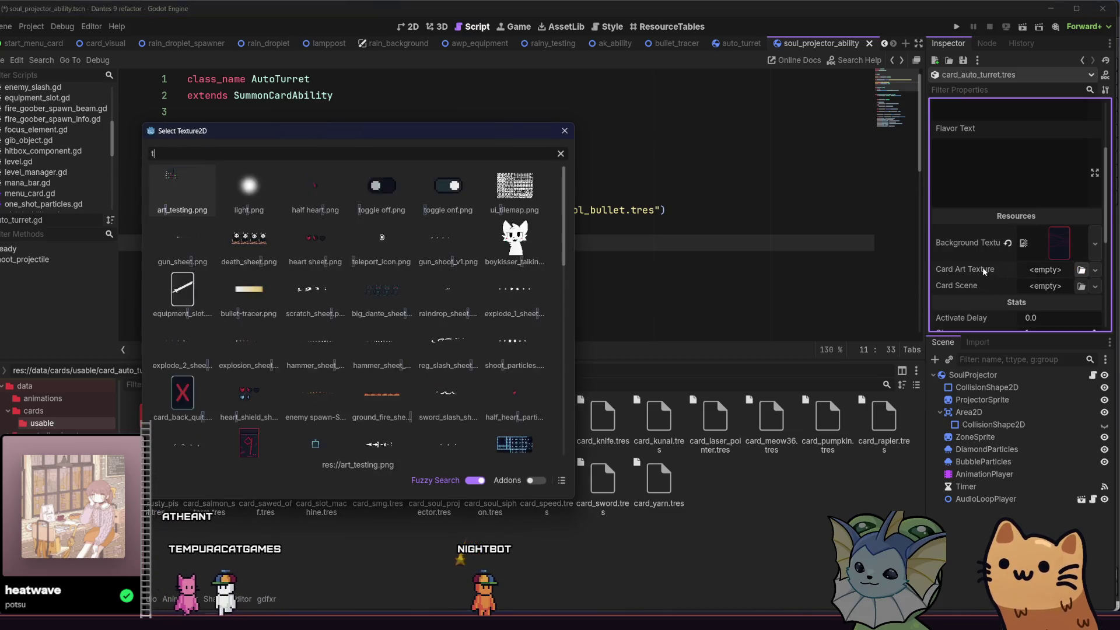
pyautogui.doubleClick(182, 187)
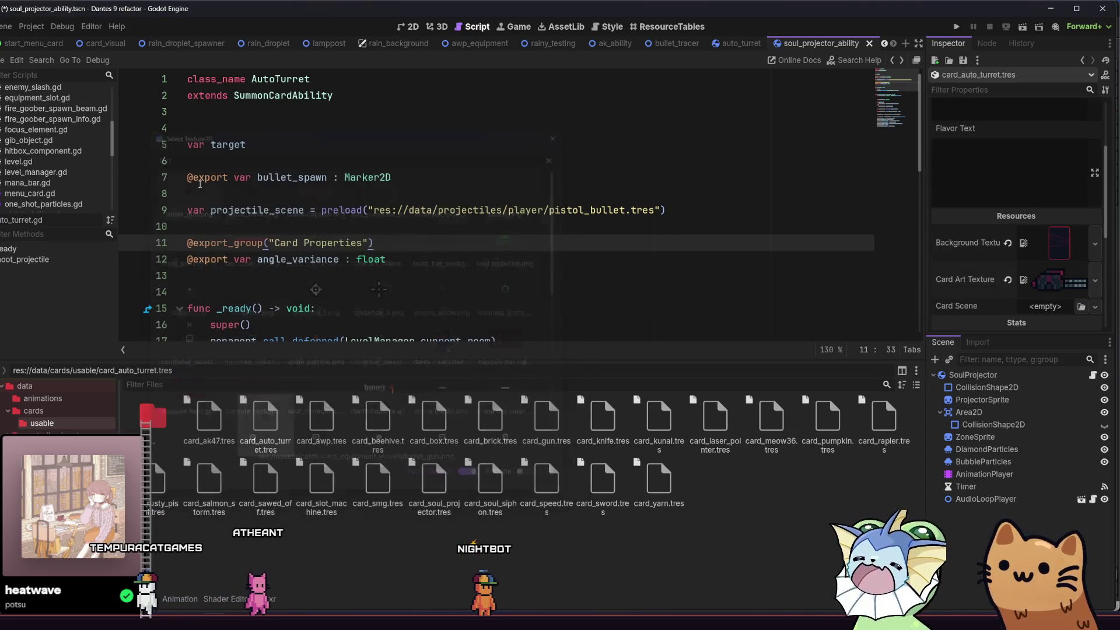
pyautogui.scroll(-2, 1042, 316)
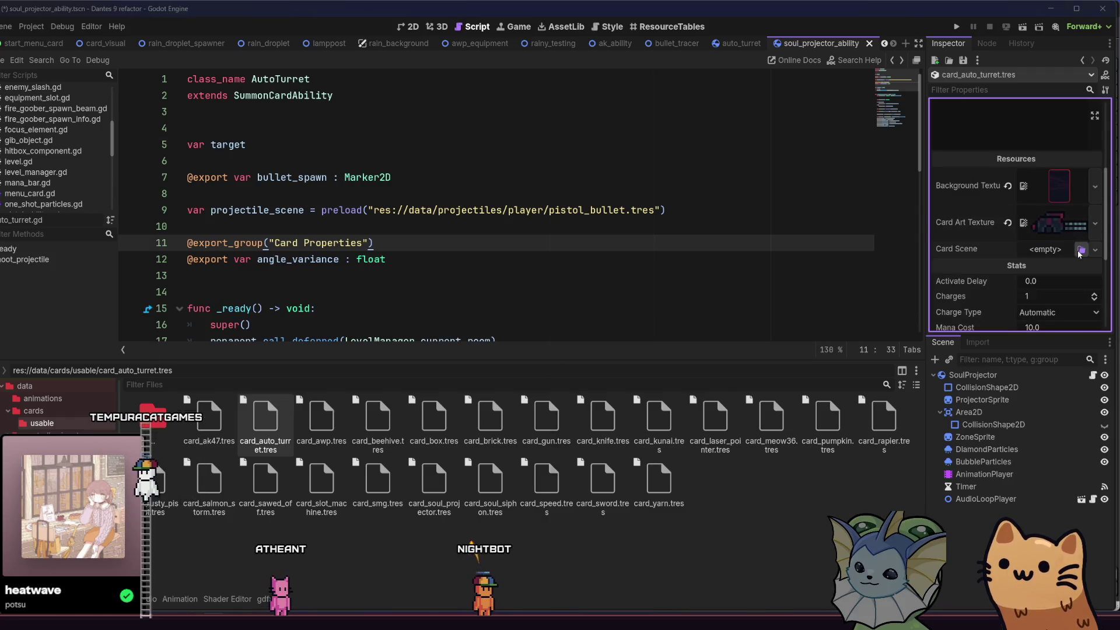
pyautogui.click(1077, 250)
pyautogui.write('turre')
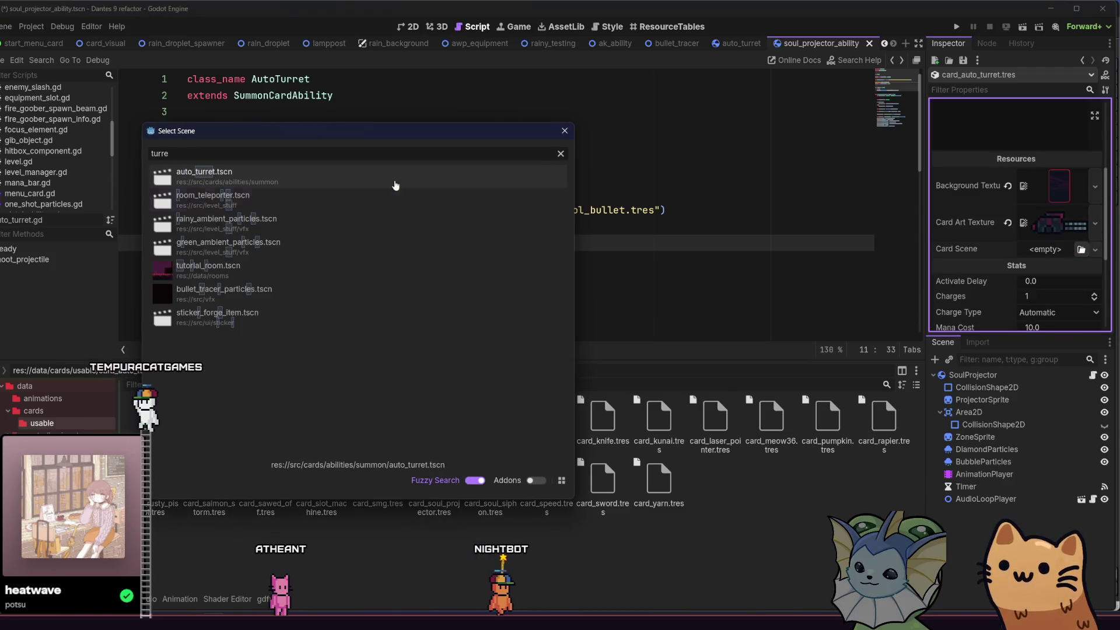
pyautogui.doubleClick(413, 179)
pyautogui.scroll(-4, 1053, 266)
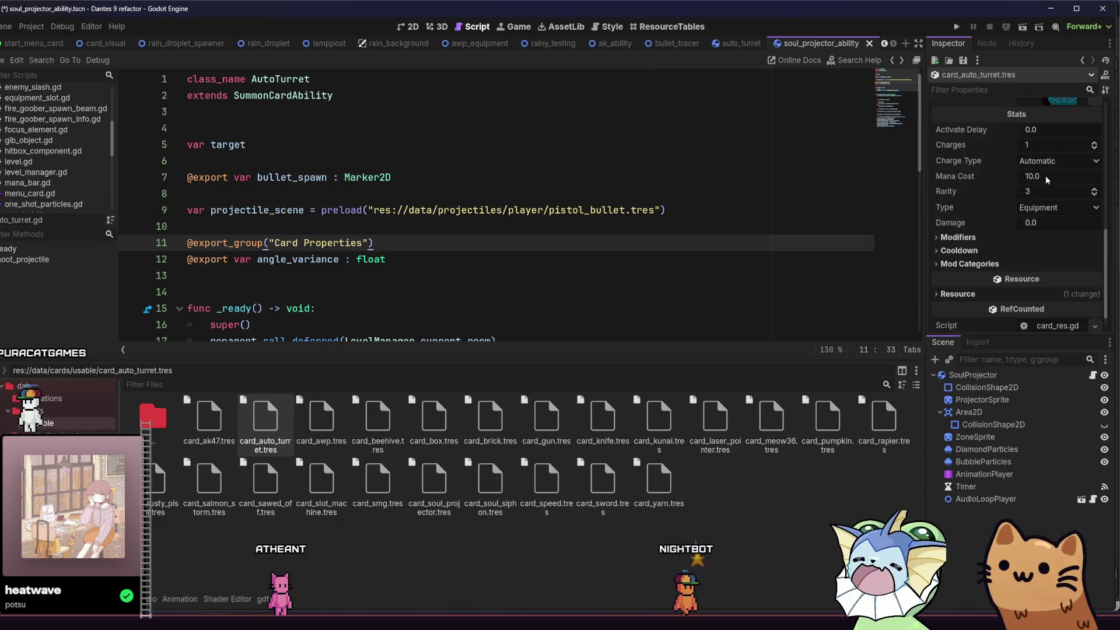
pyautogui.click(992, 264)
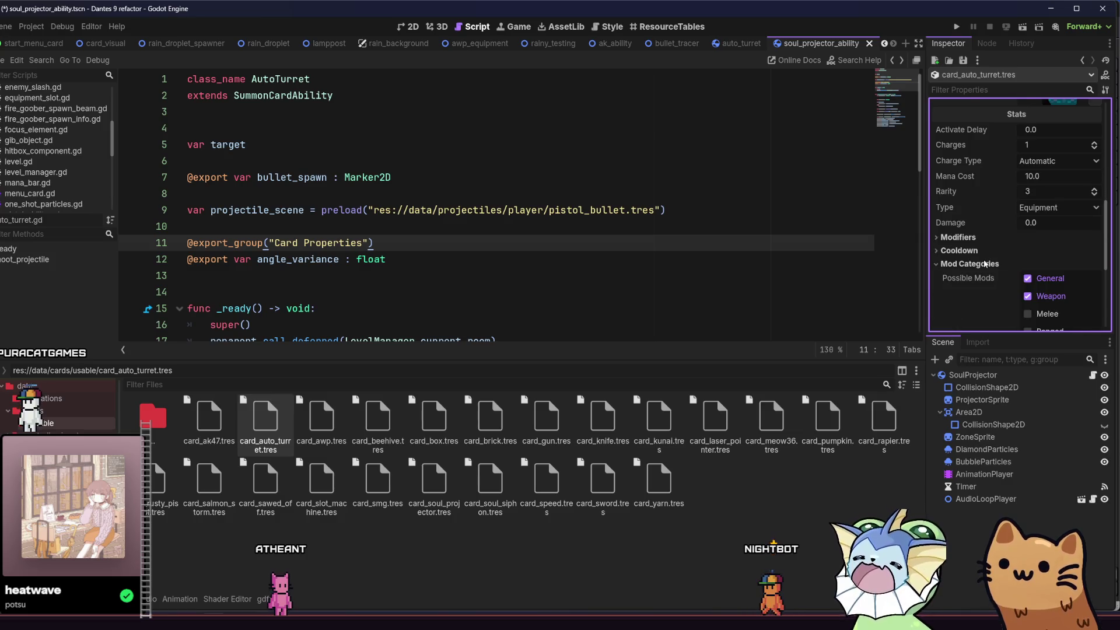
pyautogui.scroll(-1, 990, 235)
pyautogui.click(990, 235)
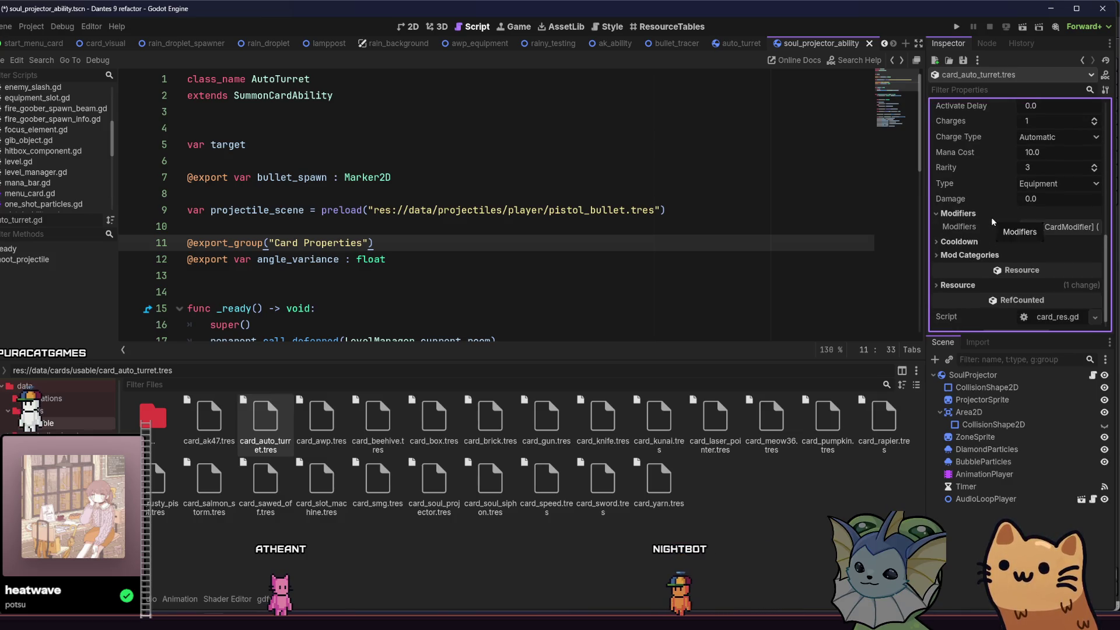
pyautogui.scroll(4, 980, 258)
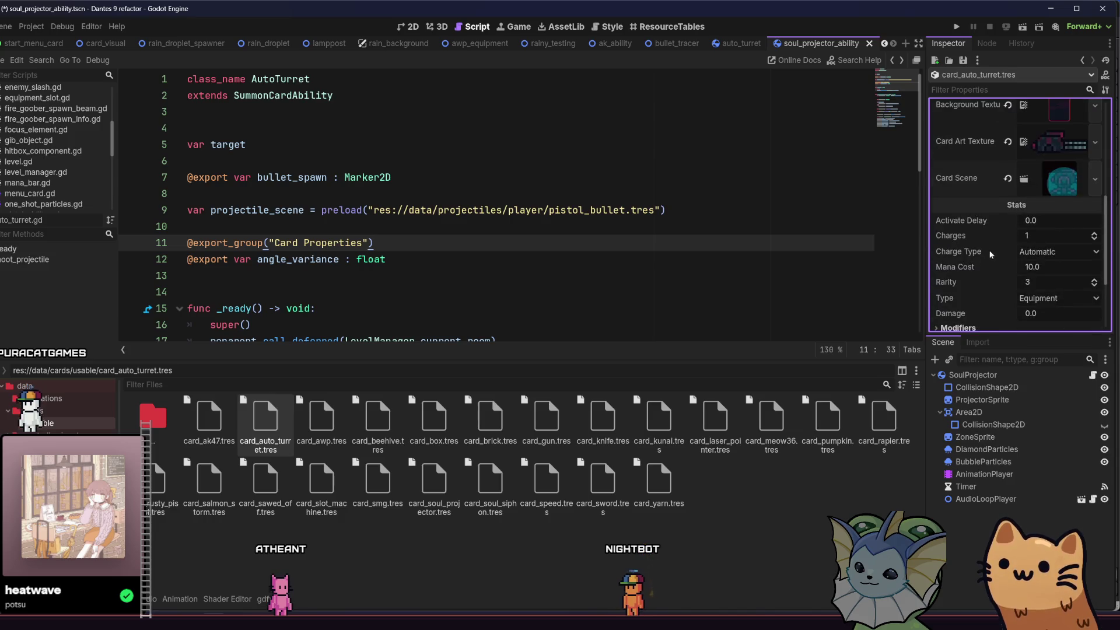
pyautogui.scroll(-2, 993, 240)
pyautogui.hotkey('ctrl', 's')
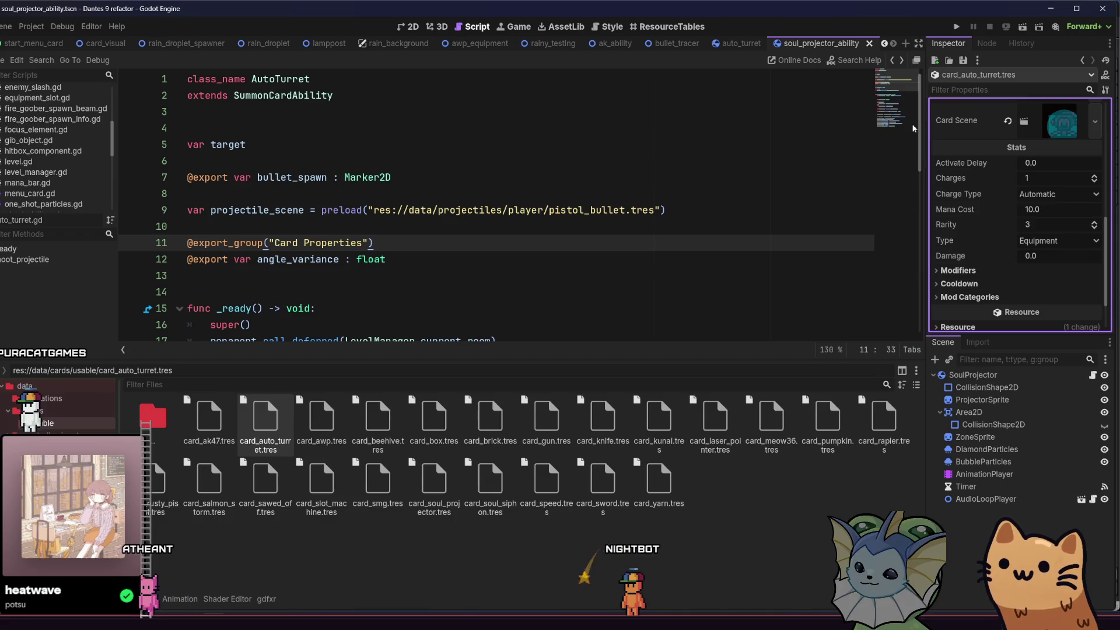
pyautogui.hotkey('alt', 'shift', 'o')
pyautogui.write('card_aut')
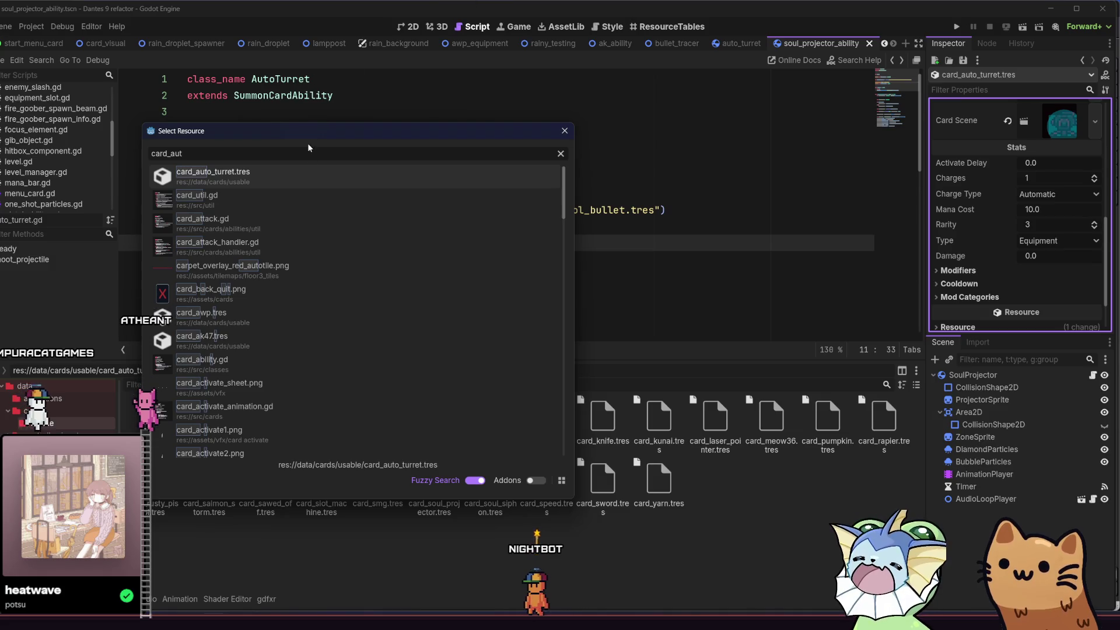
pyautogui.press('Return')
pyautogui.scroll(6, 965, 227)
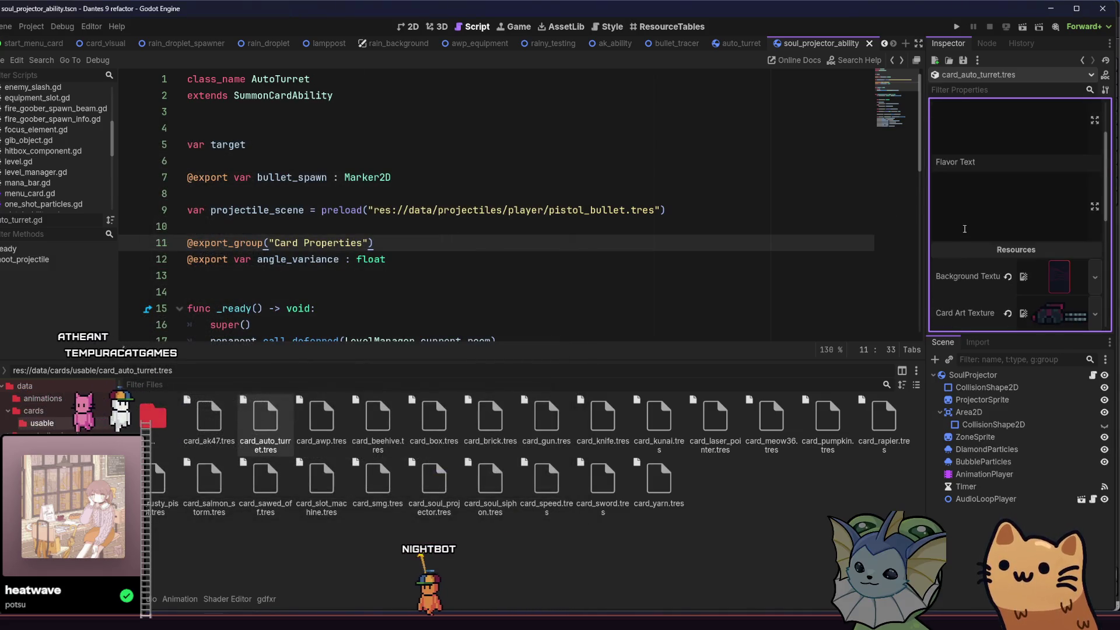
pyautogui.scroll(-2, 964, 227)
pyautogui.scroll(-5, 965, 227)
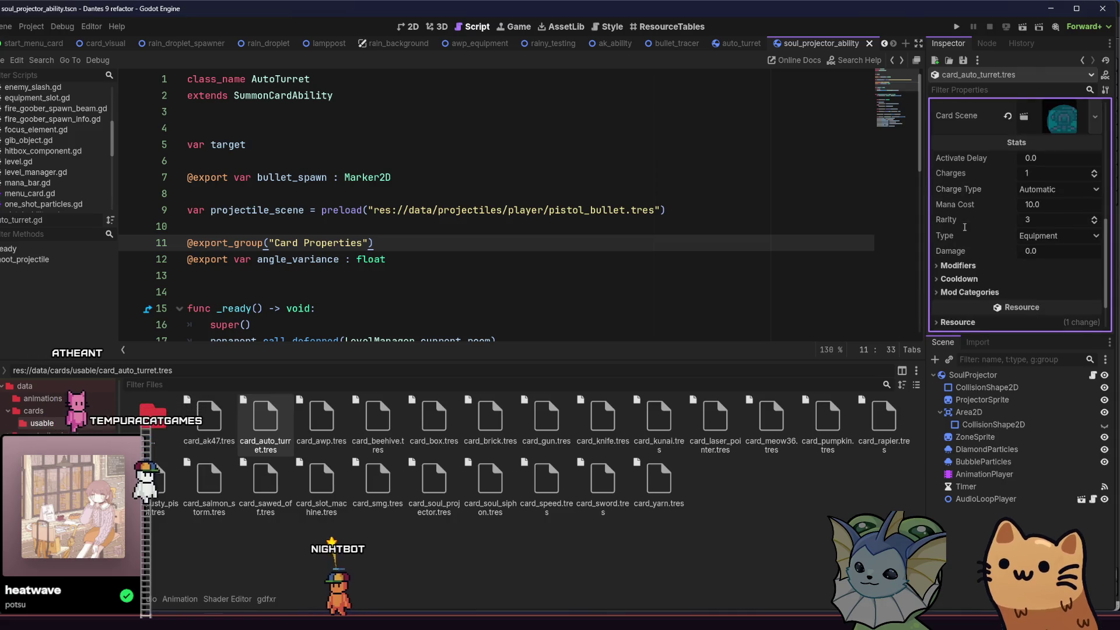
pyautogui.click(958, 266)
pyautogui.click(958, 265)
pyautogui.click(959, 279)
pyautogui.click(967, 292)
pyautogui.scroll(-3, 966, 289)
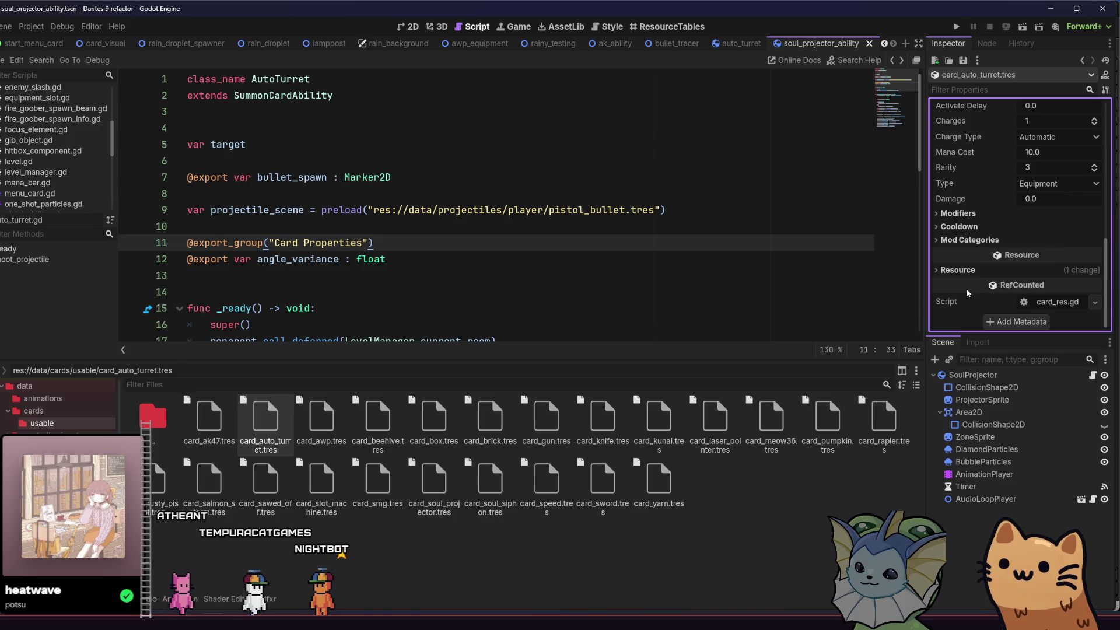
pyautogui.click(969, 412)
pyautogui.click(1083, 61)
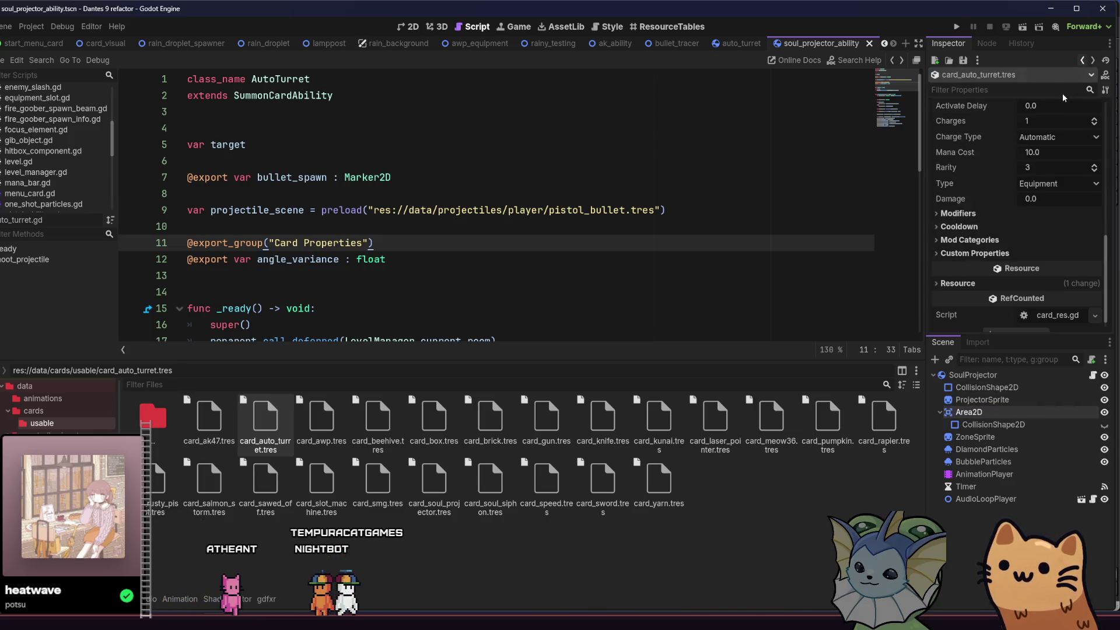
# Review Custom Properties, edit Summon Duration, and unhide Area2D's CollisionShape2D
pyautogui.click(982, 239)
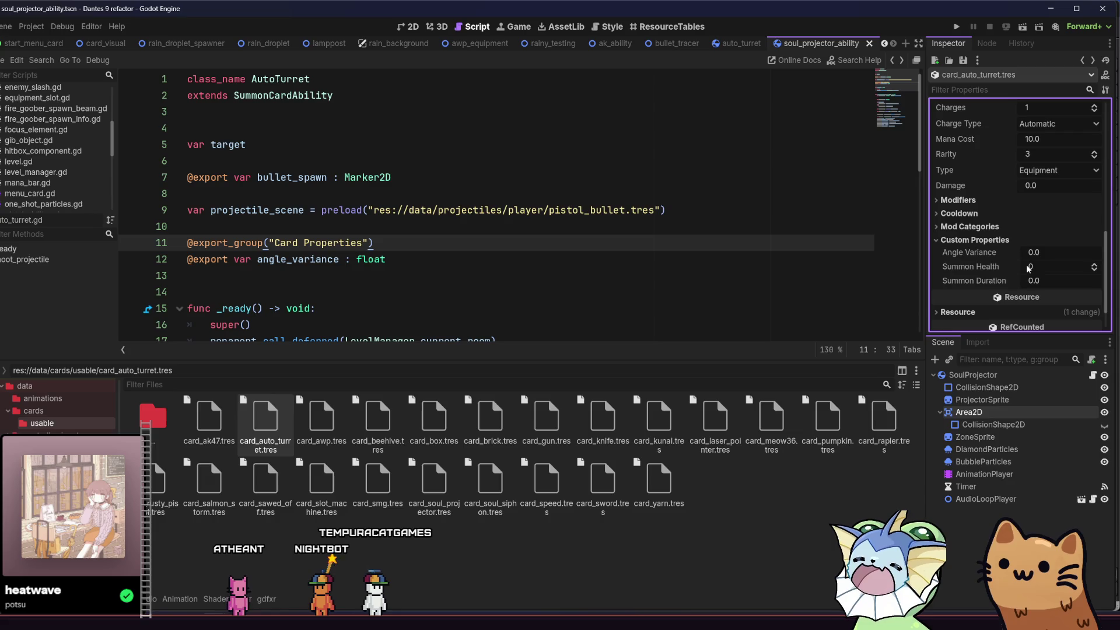
pyautogui.click(982, 243)
pyautogui.click(981, 244)
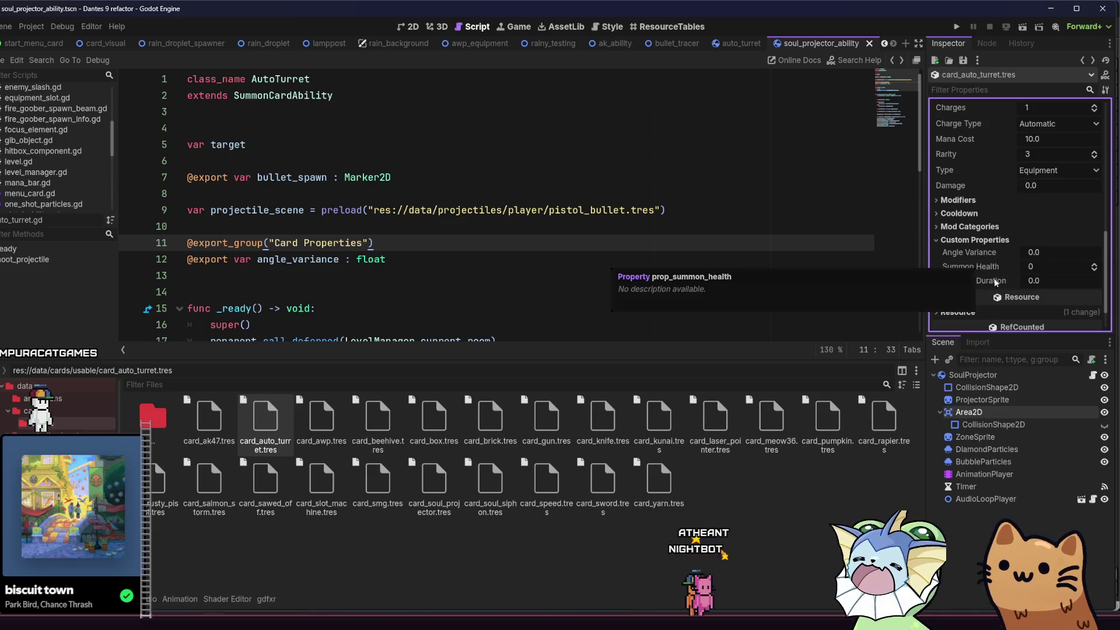
pyautogui.scroll(2, 963, 254)
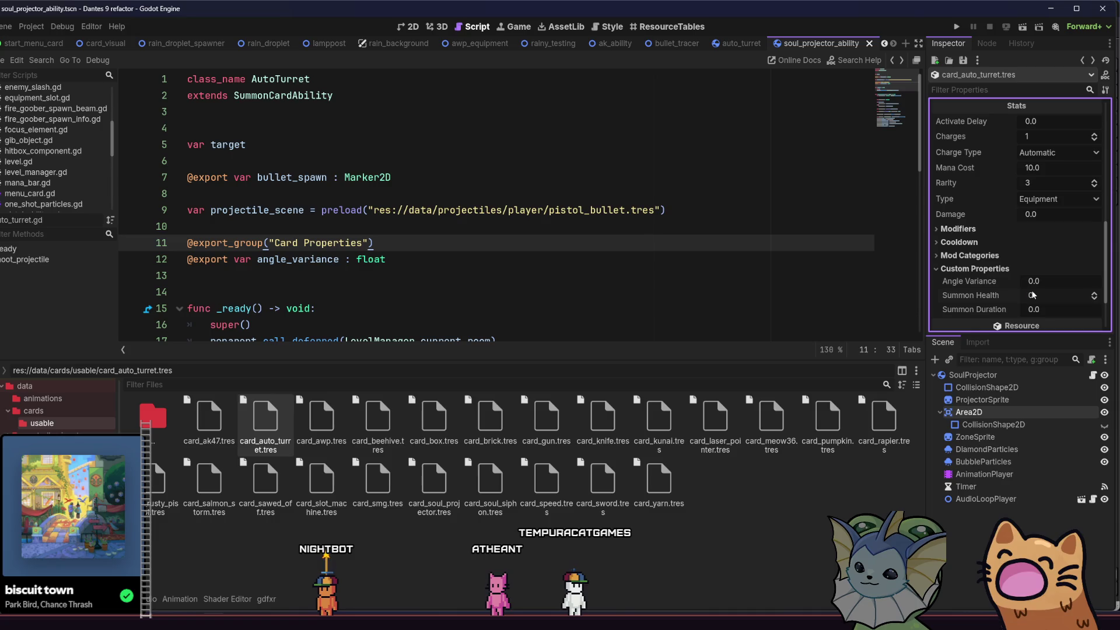
pyautogui.click(1053, 310)
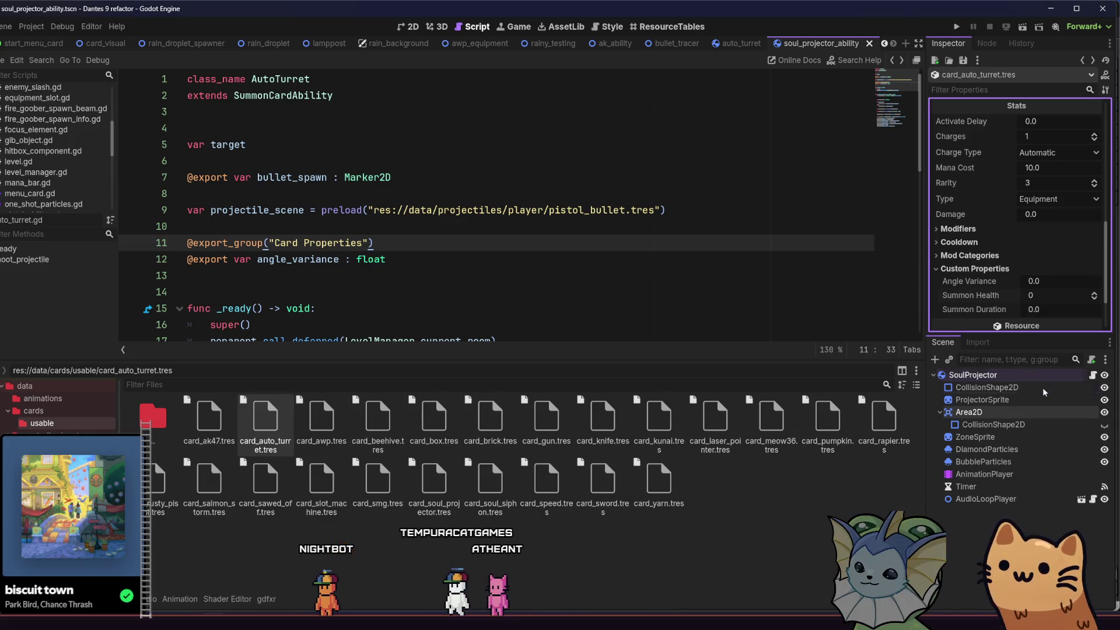
pyautogui.click(1104, 425)
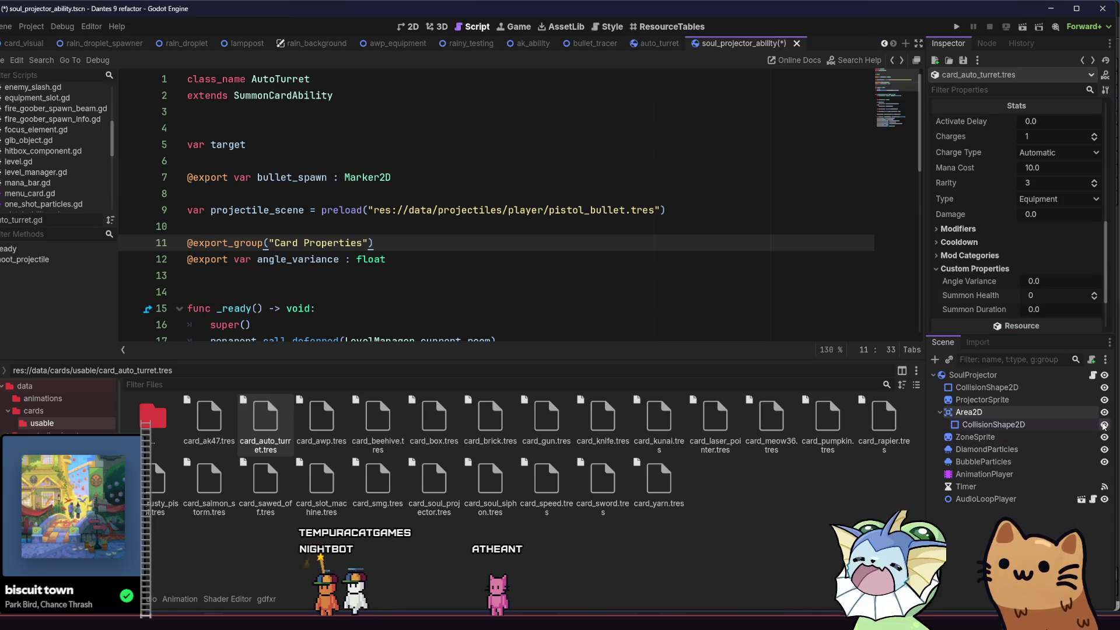
# Save and close soul_projector_ability, then select AutoTurret and return to auto_turret.gd
pyautogui.hotkey('ctrl', 's')
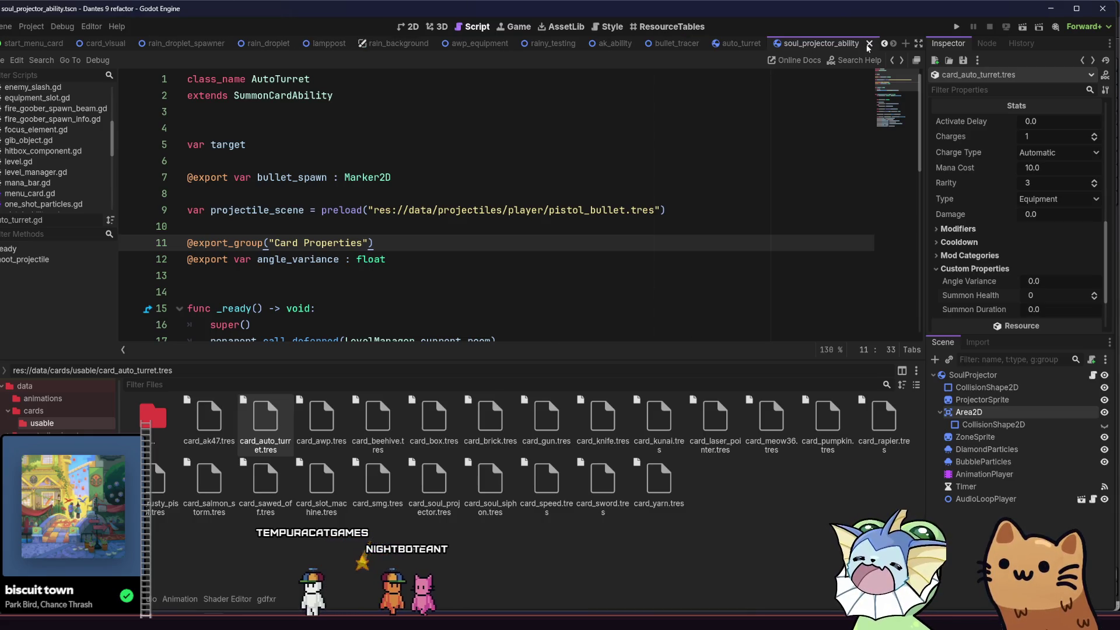
pyautogui.click(868, 43)
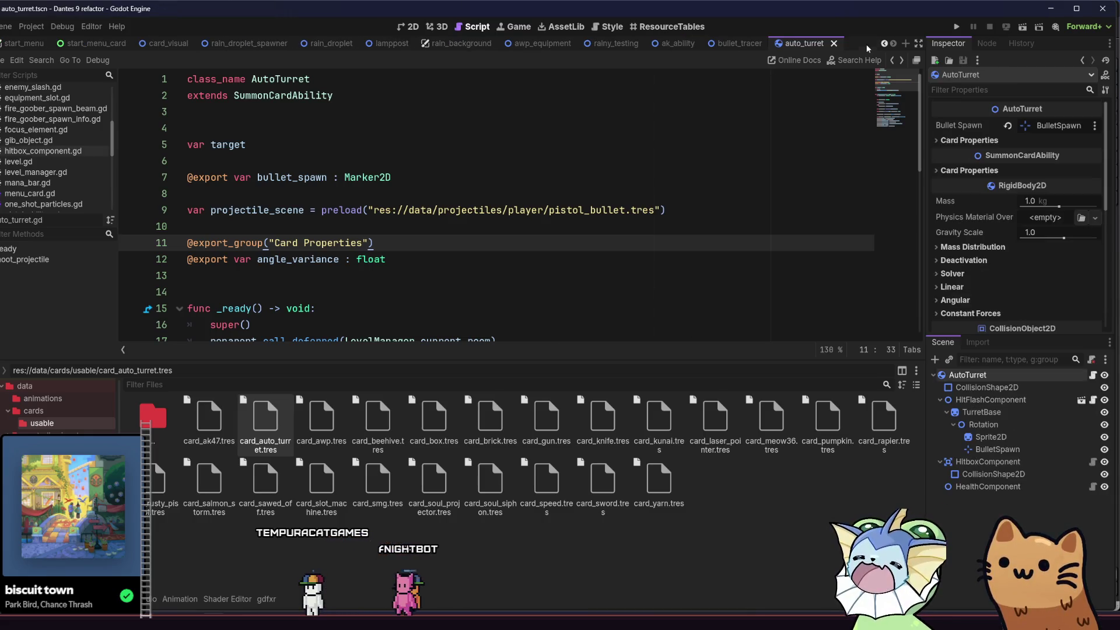
pyautogui.click(986, 377)
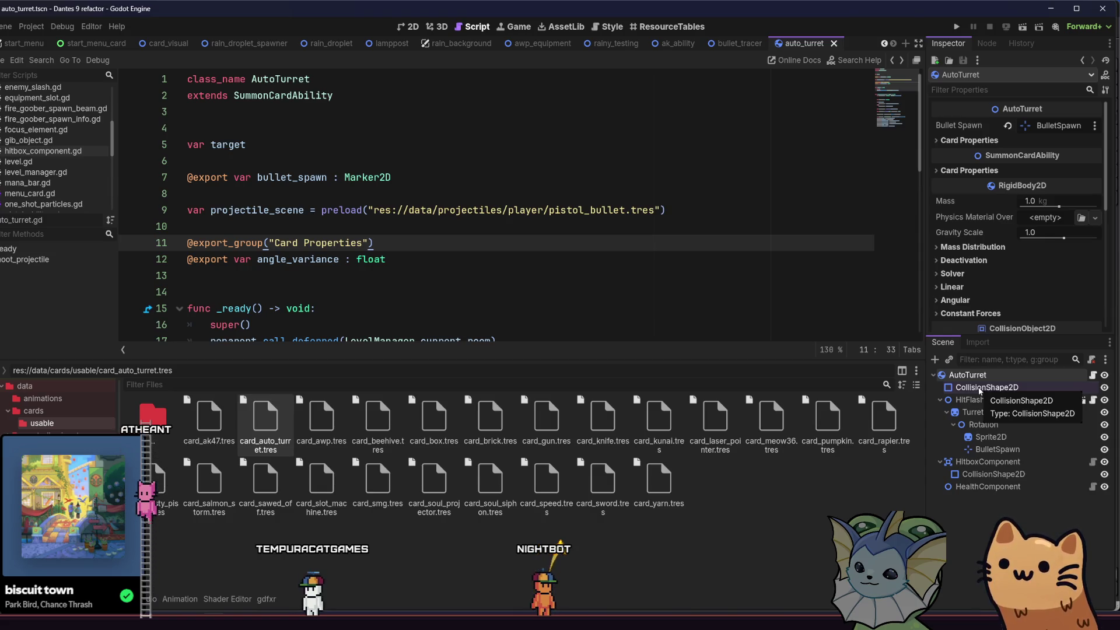
pyautogui.scroll(-2, 779, 205)
pyautogui.scroll(2, 779, 206)
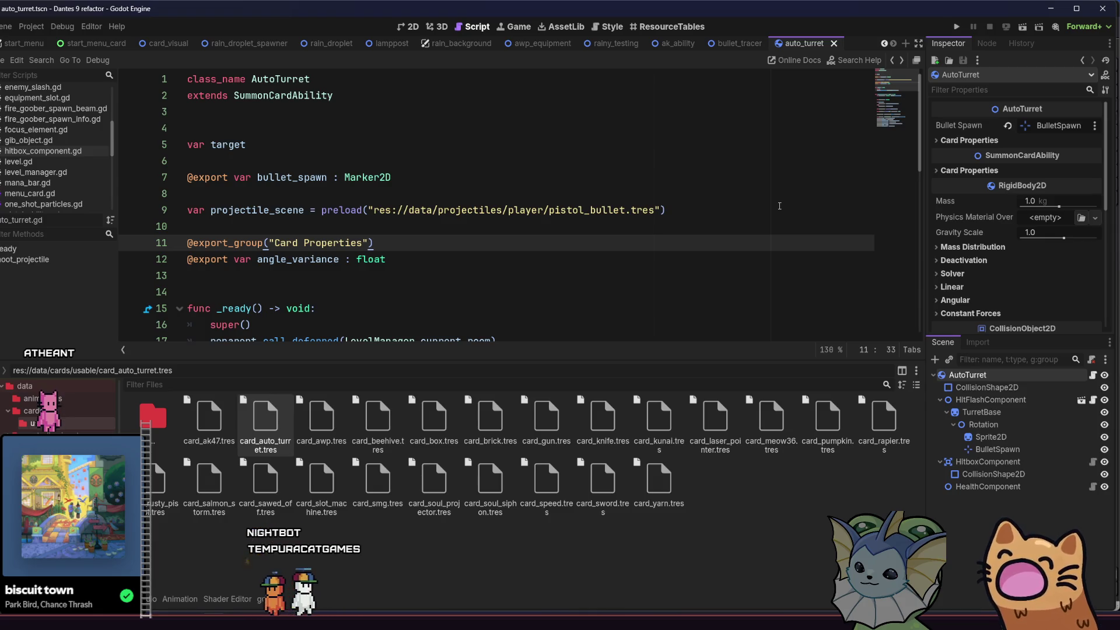
pyautogui.click(780, 206)
# Declare the target variable on line 5 as Node2D and save auto_turret.gd
pyautogui.press('Down')
pyautogui.press('Down')
pyautogui.press('Down')
pyautogui.scroll(-10, 755, 261)
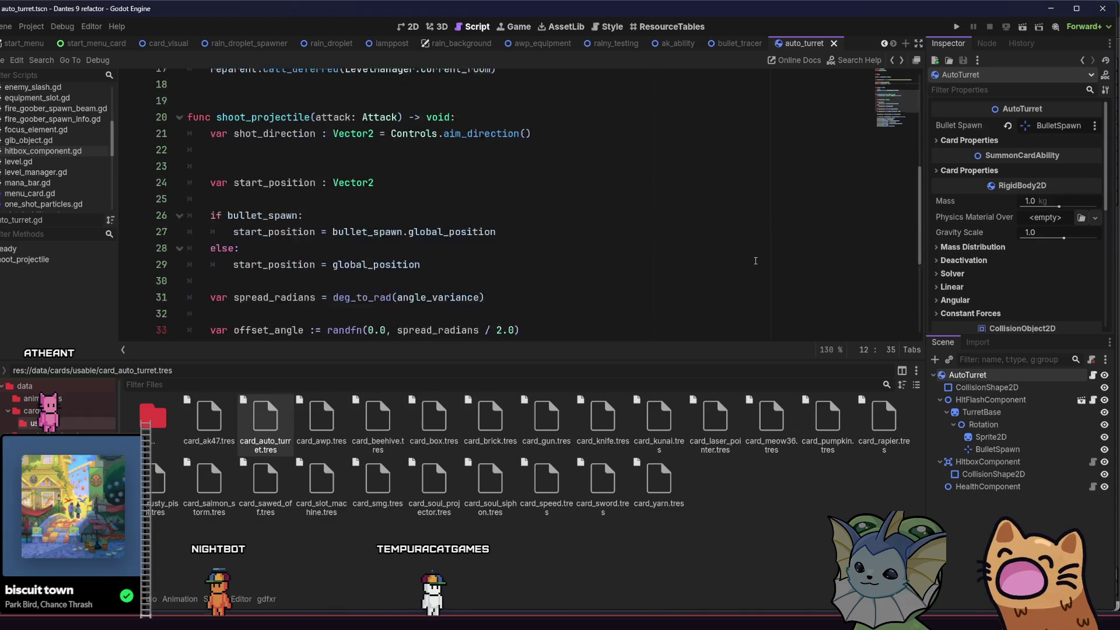
pyautogui.scroll(10, 759, 259)
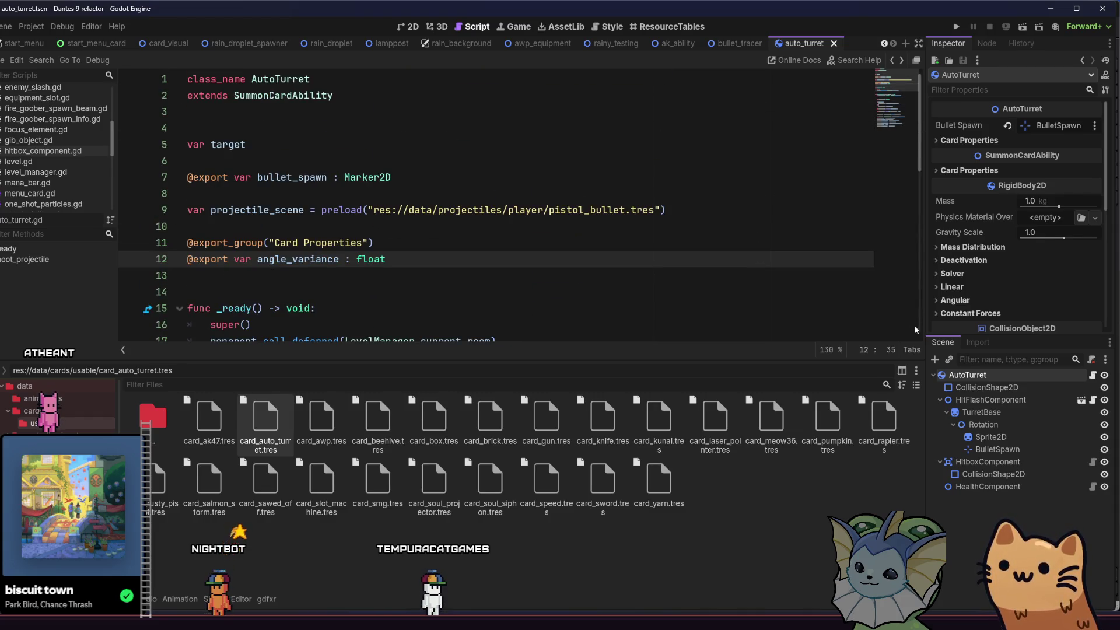
pyautogui.click(583, 161)
pyautogui.click(486, 145)
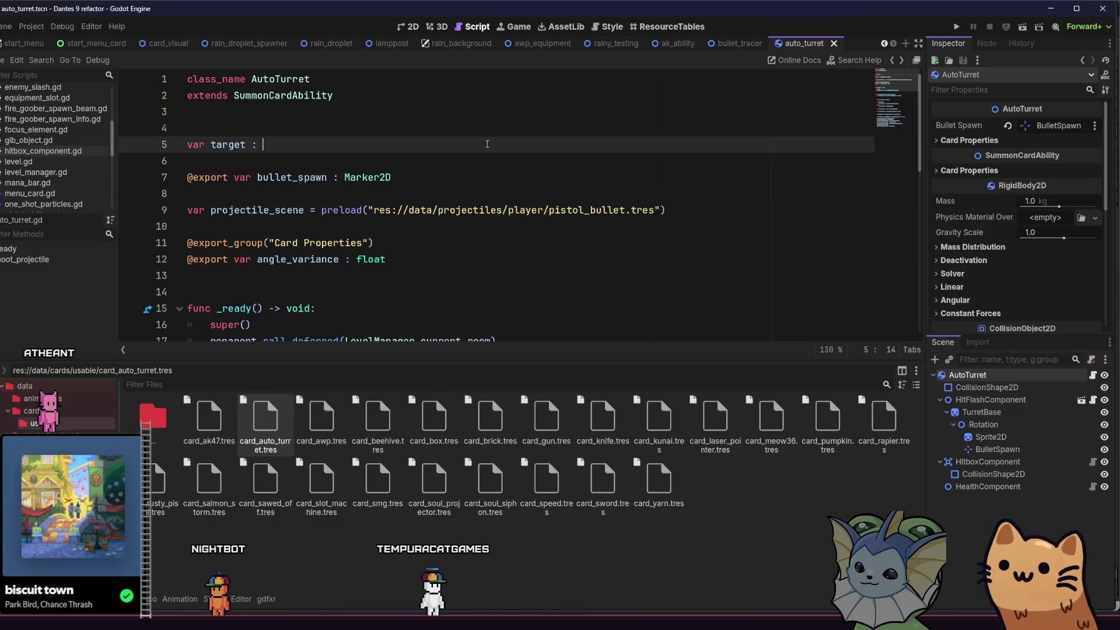
pyautogui.write('ode')
pyautogui.press('Down')
pyautogui.press('Return')
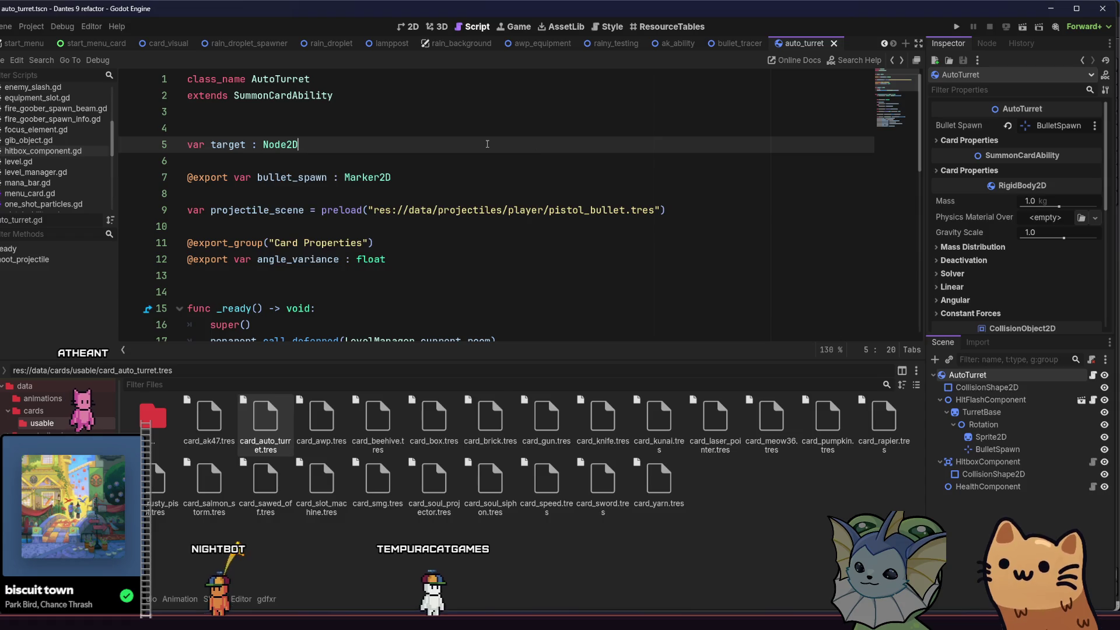
pyautogui.hotkey('ctrl', 's')
pyautogui.click(670, 237)
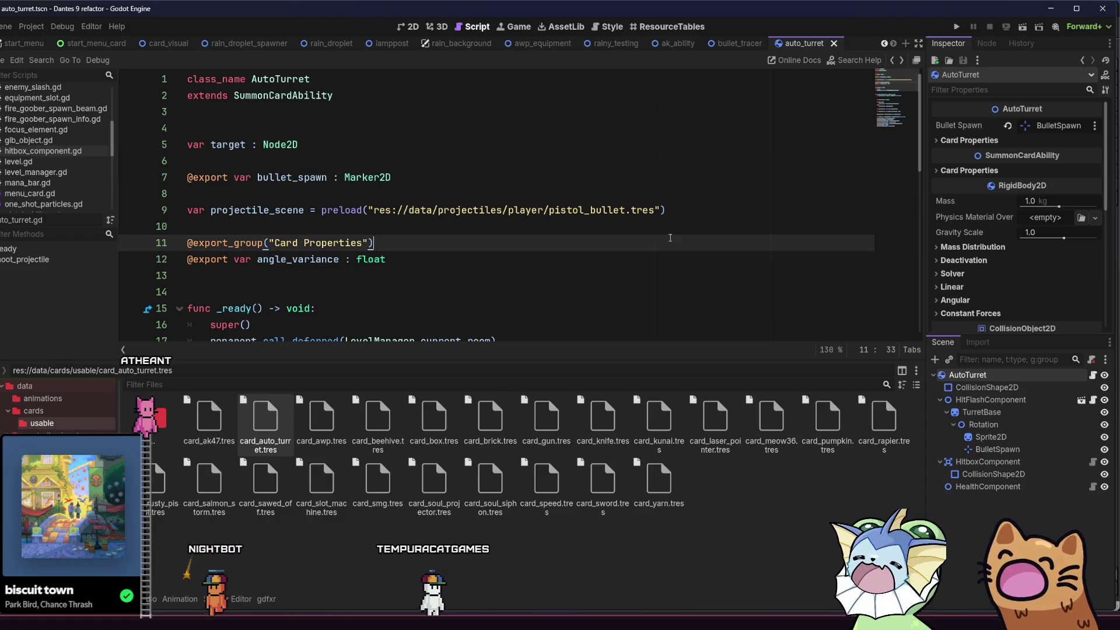
pyautogui.scroll(-1, 662, 231)
pyautogui.scroll(1, 655, 222)
pyautogui.scroll(-3, 636, 223)
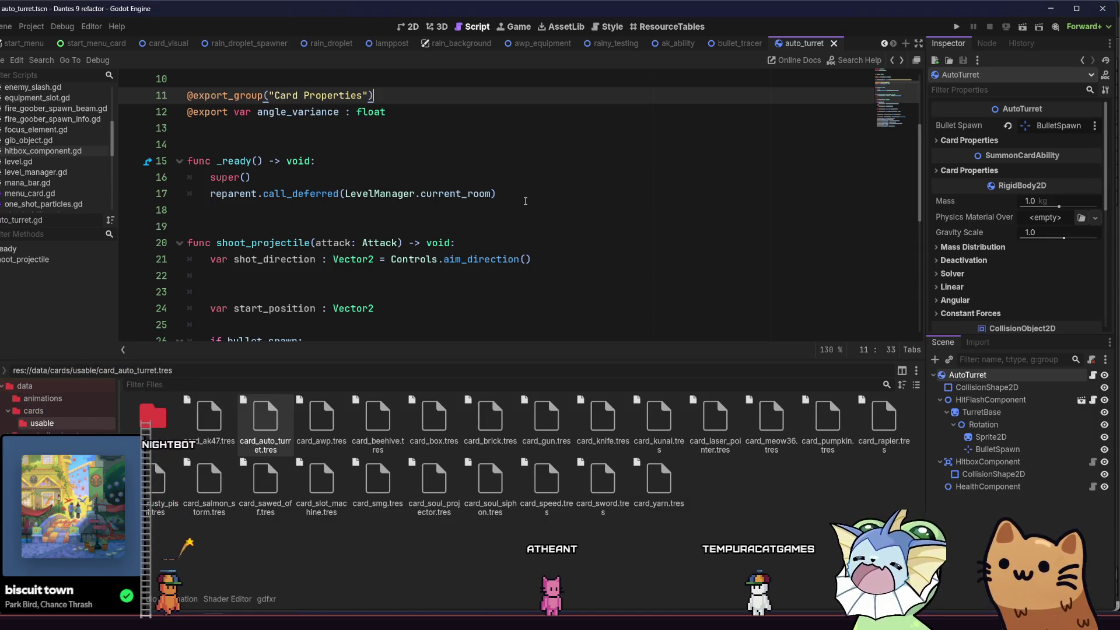
# Open flying_fire_projectile_enemy.tscn, select its AnimationPlayer, and enlarge the track panel
pyautogui.hotkey('alt', 'shift', 'o')
pyautogui.write('flying_')
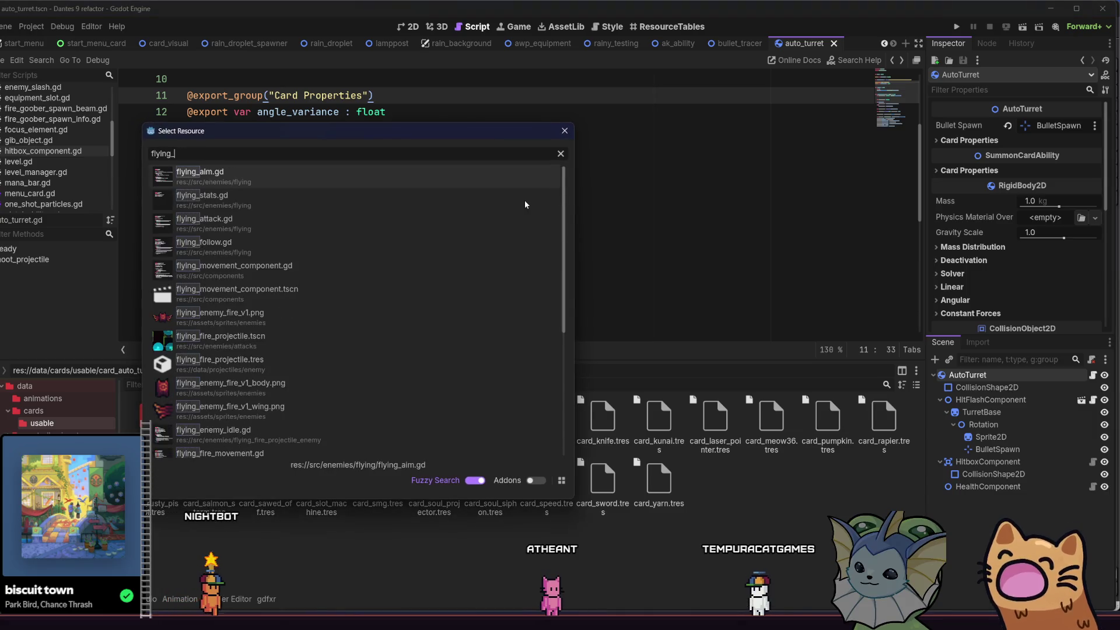
pyautogui.write('fire_proje')
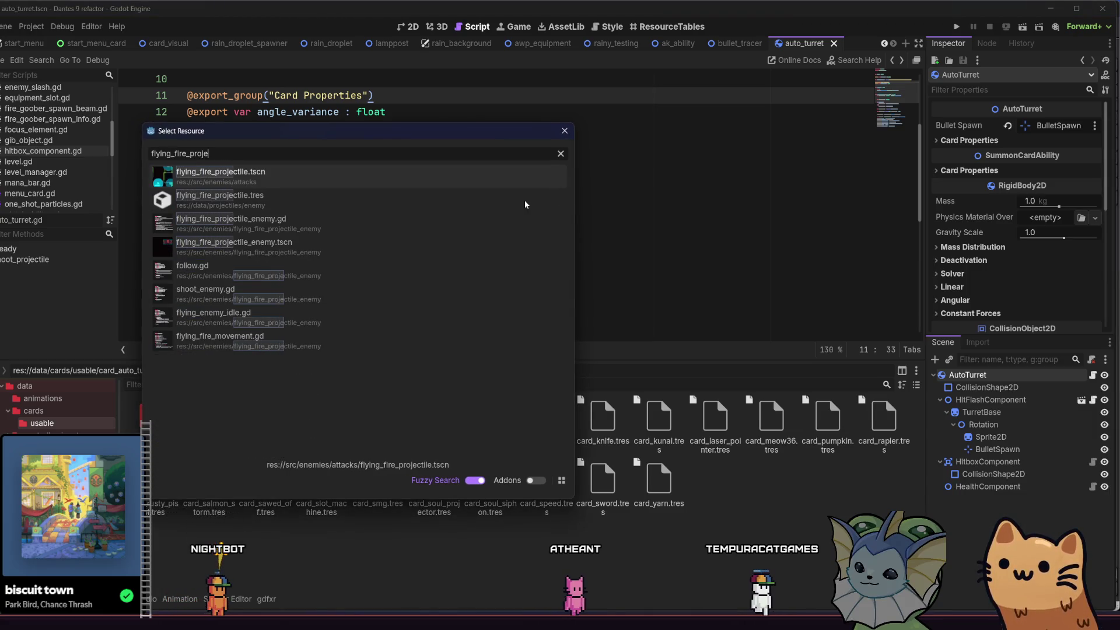
pyautogui.doubleClick(350, 246)
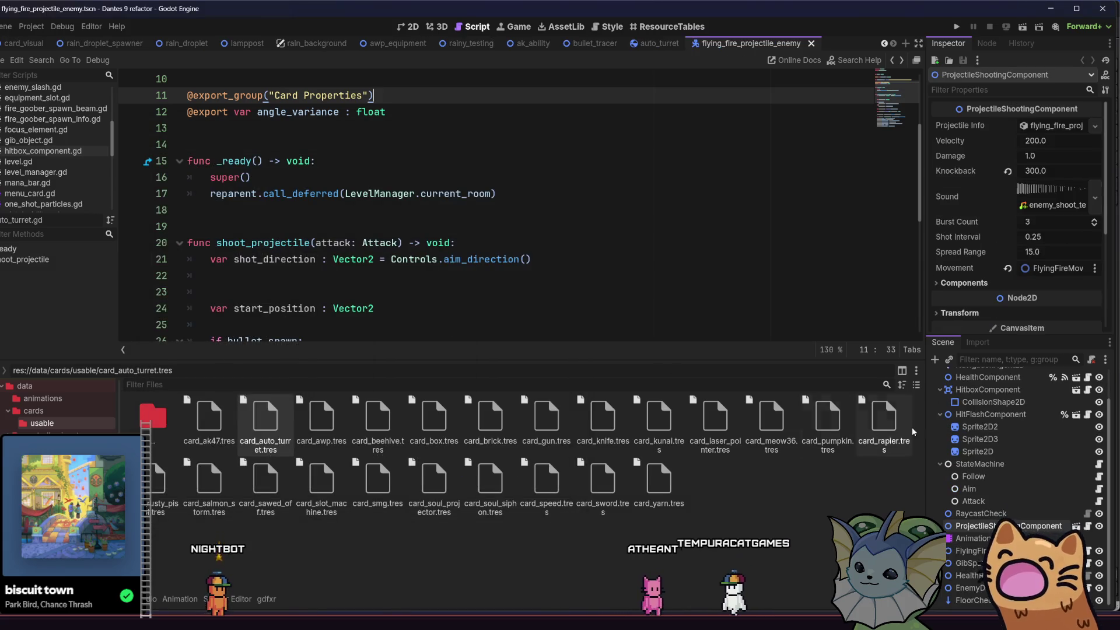
pyautogui.scroll(2, 1001, 412)
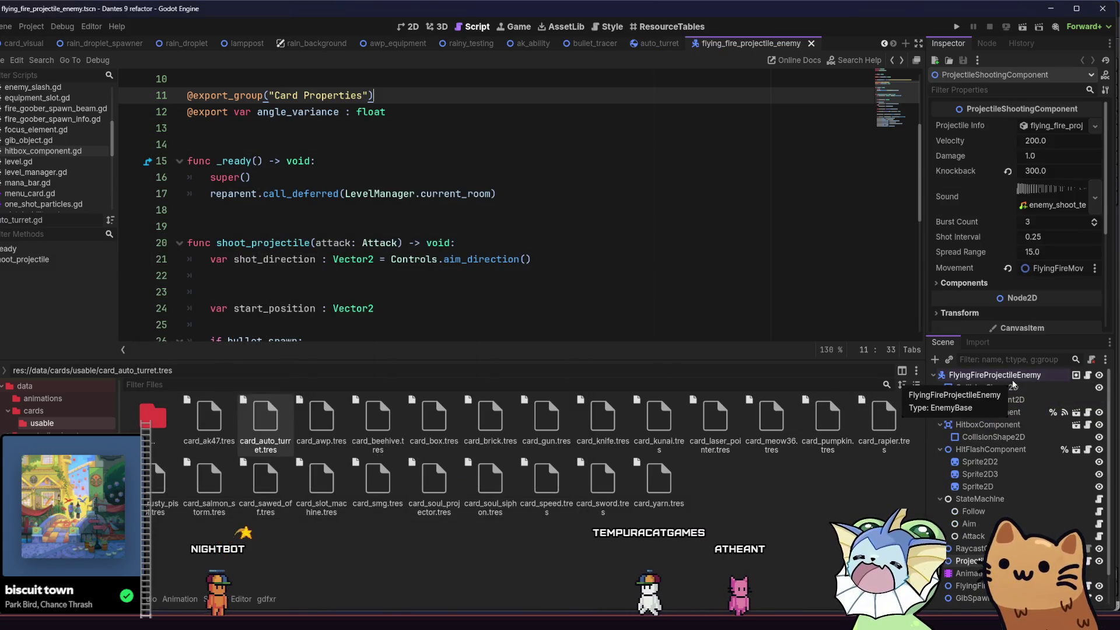
pyautogui.click(968, 574)
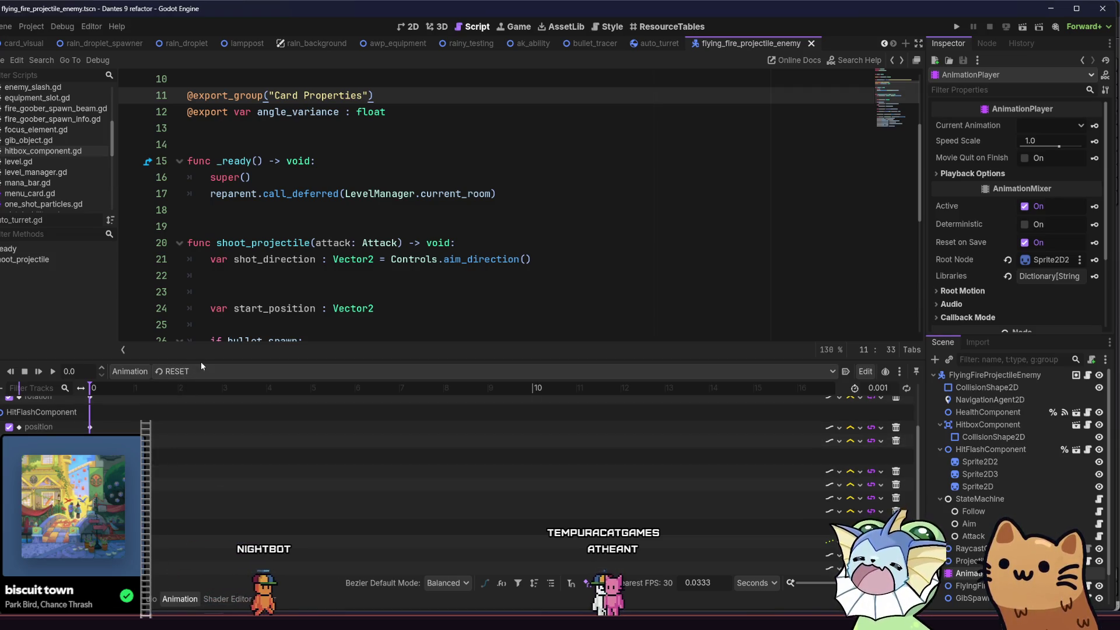
pyautogui.moveTo(203, 360); pyautogui.dragTo(202, 234)
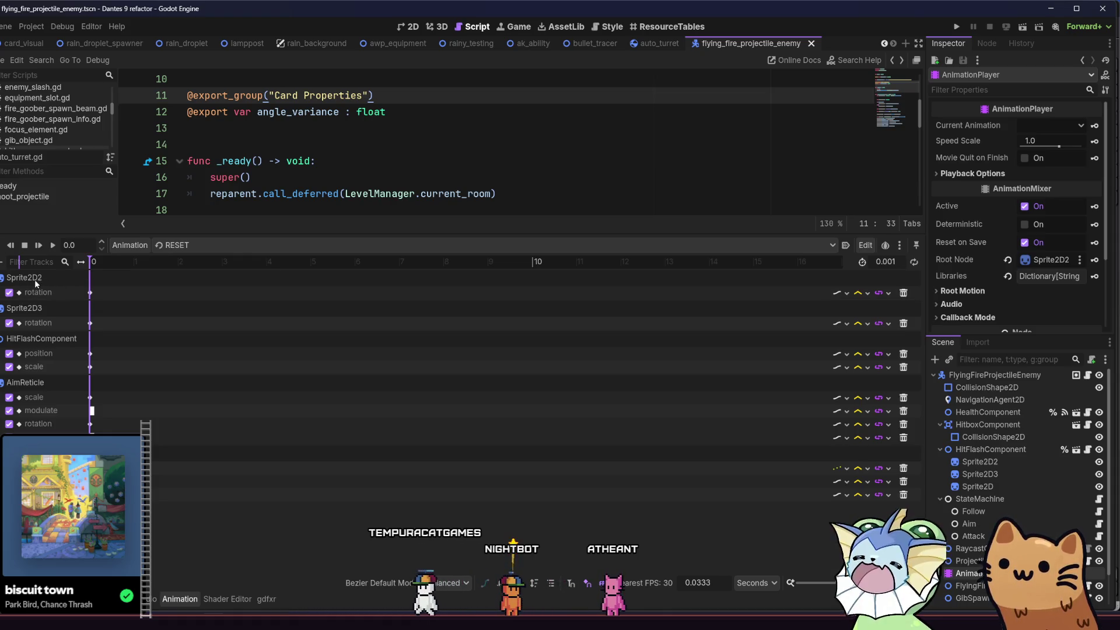
pyautogui.moveTo(79, 263)
pyautogui.mouseDown()
pyautogui.moveTo(514, 280)
pyautogui.moveTo(248, 286)
pyautogui.mouseUp()
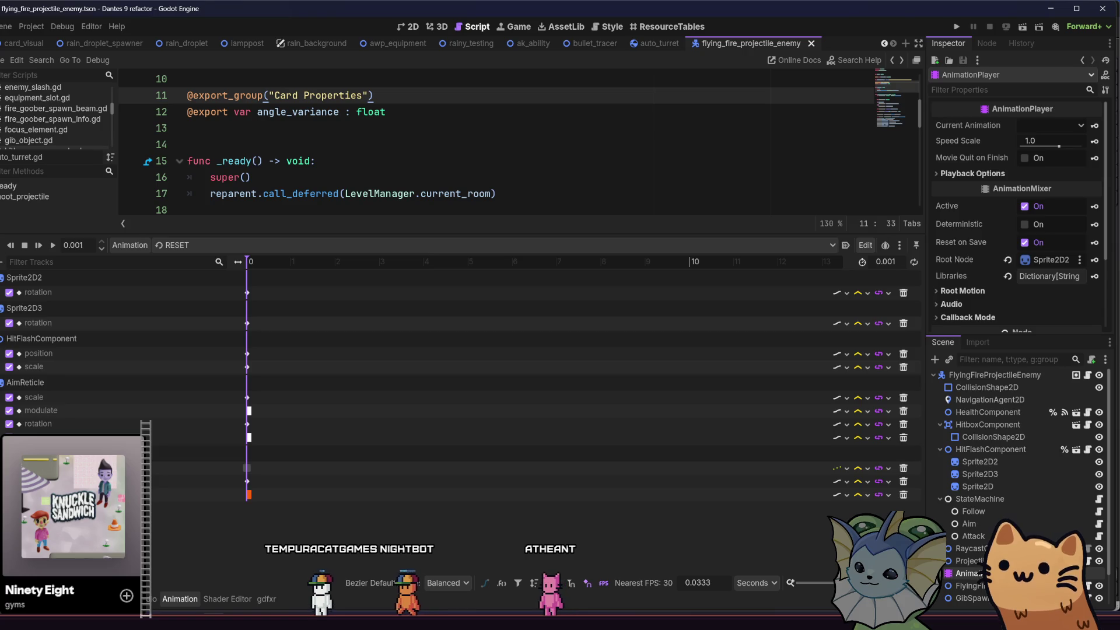
# Snip the track list and the whole animation panel, then collapse the panel
pyautogui.press('super+shift+s')
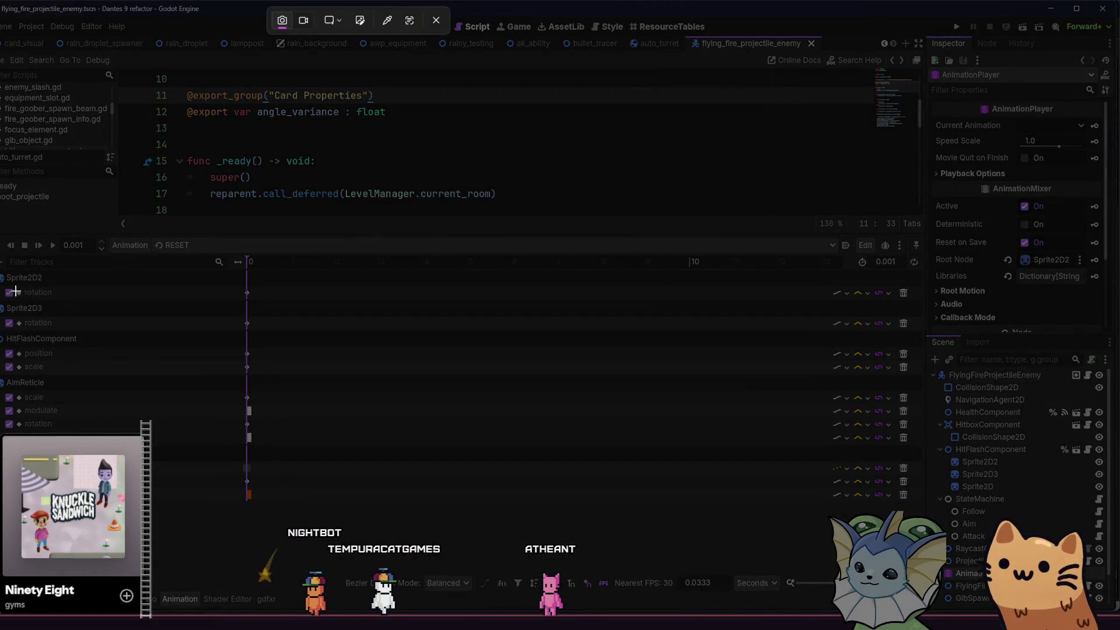
pyautogui.moveTo(0, 266)
pyautogui.mouseDown()
pyautogui.moveTo(289, 491)
pyautogui.moveTo(285, 515)
pyautogui.mouseUp()
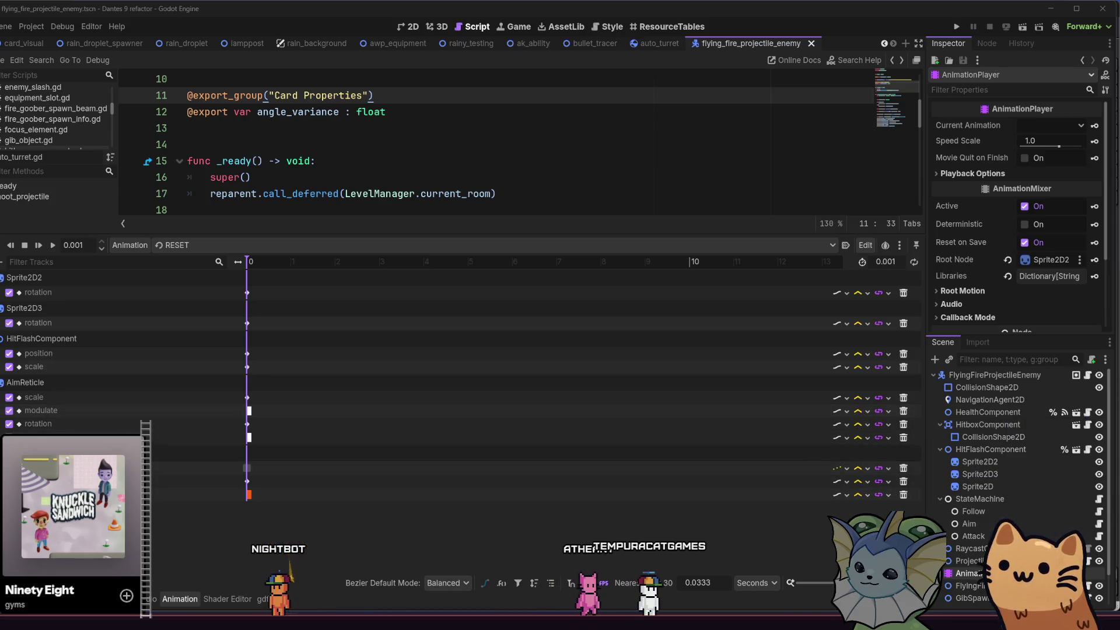
pyautogui.press('super+shift+s')
pyautogui.moveTo(1, 234); pyautogui.dragTo(1115, 616)
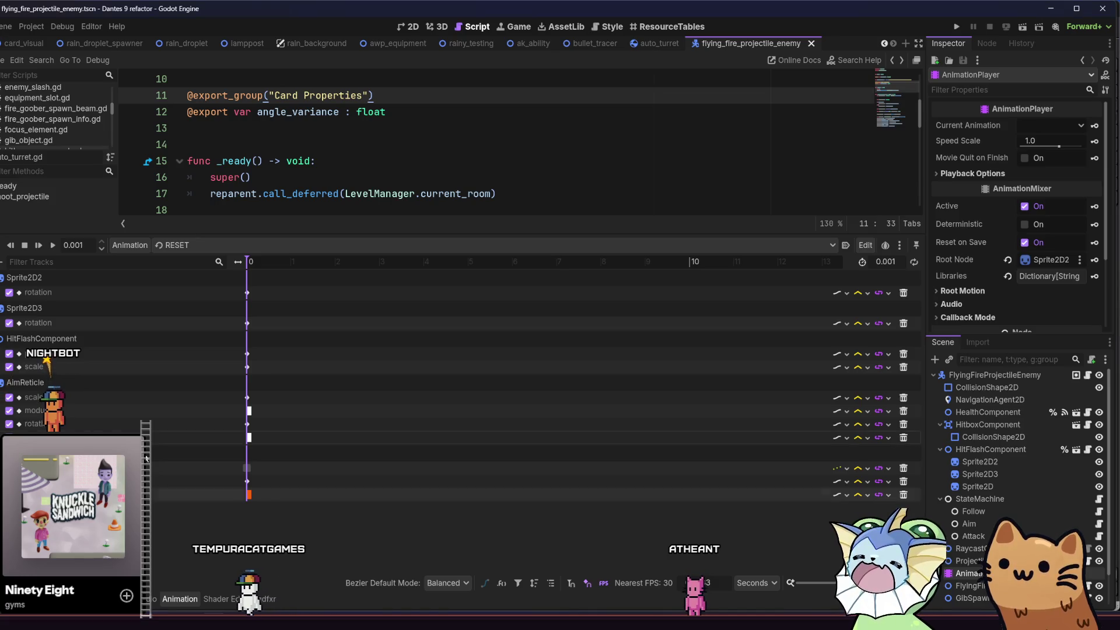
pyautogui.click(180, 596)
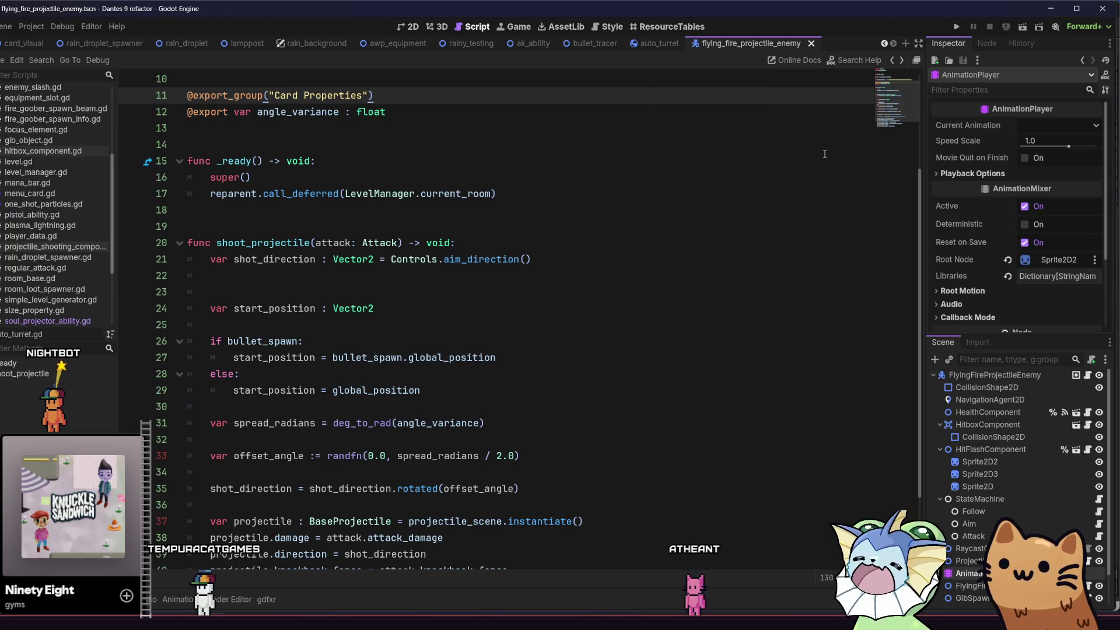
pyautogui.click(810, 44)
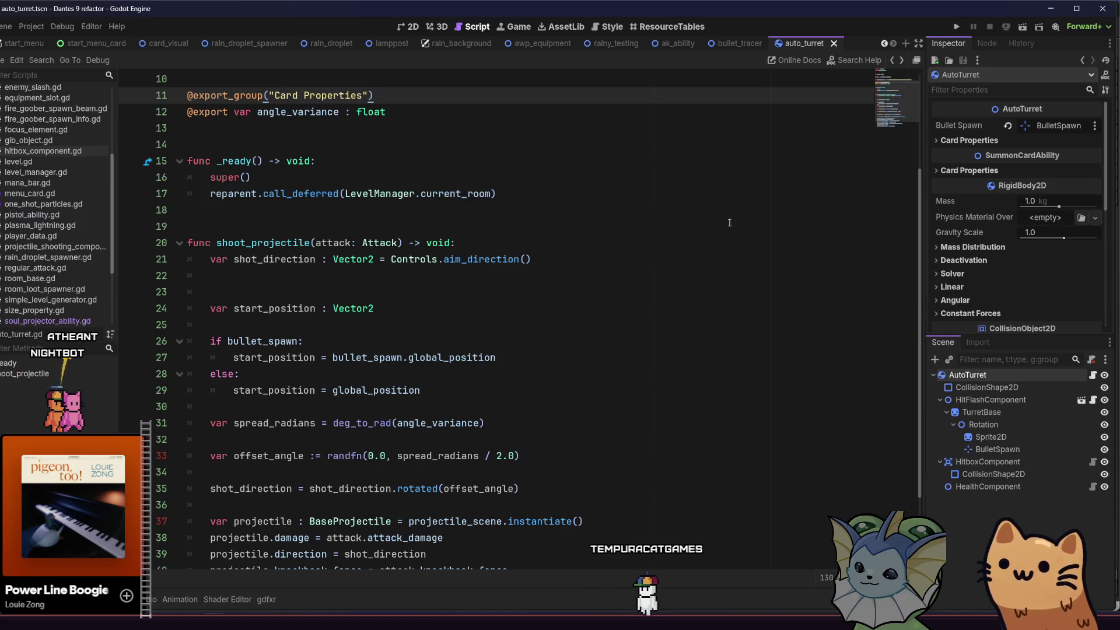
pyautogui.scroll(3, 642, 263)
pyautogui.click(638, 308)
pyautogui.click(637, 263)
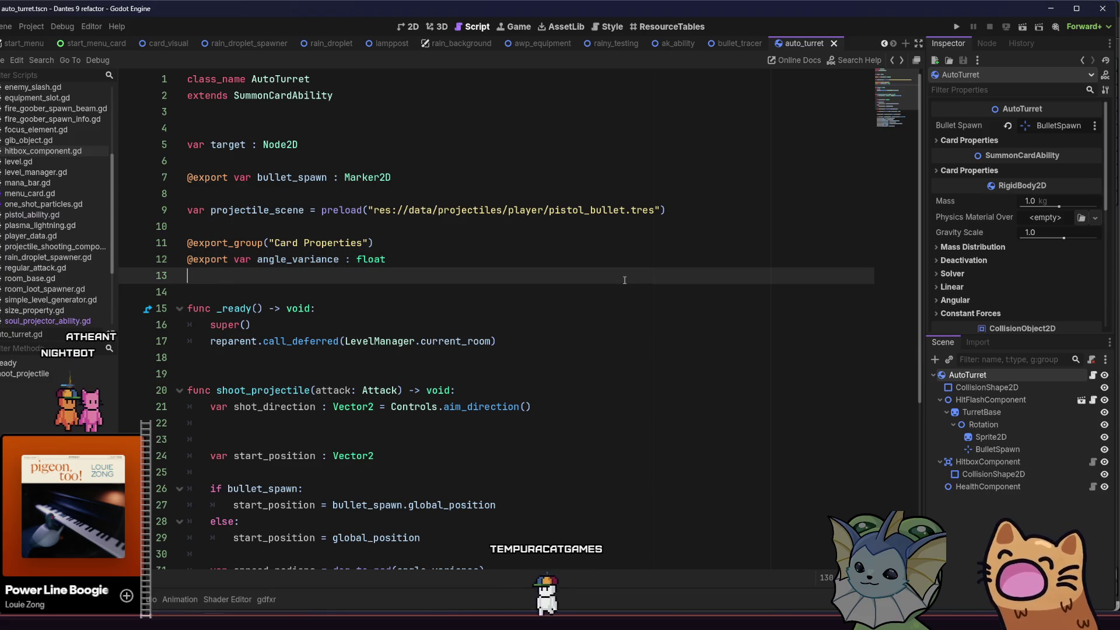
pyautogui.click(671, 309)
pyautogui.click(688, 292)
pyautogui.click(736, 371)
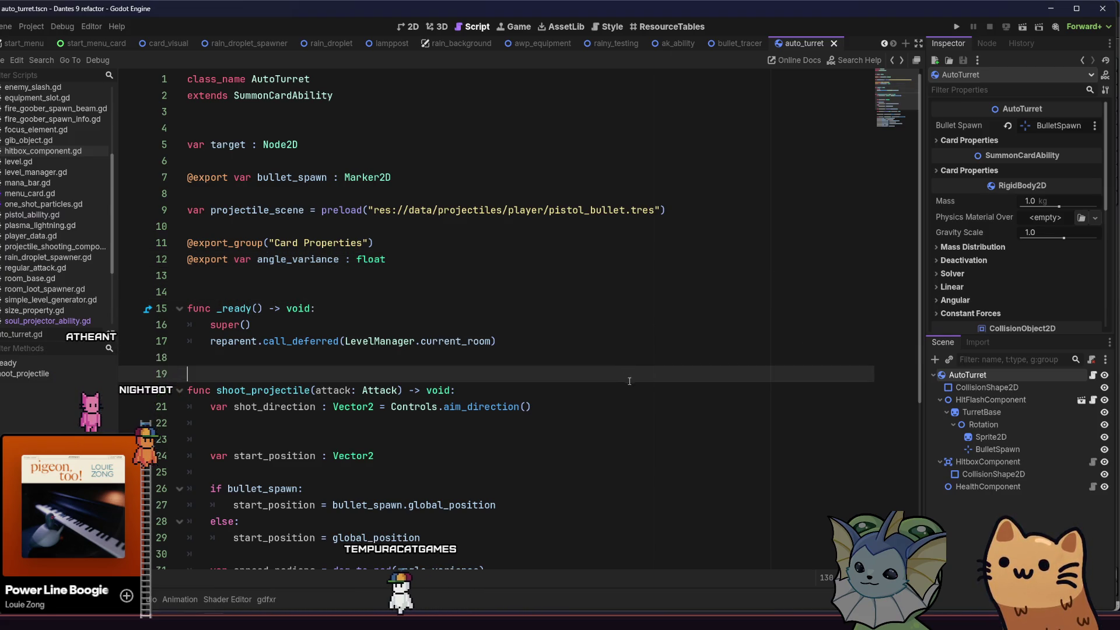
pyautogui.click(1018, 388)
pyautogui.click(1022, 374)
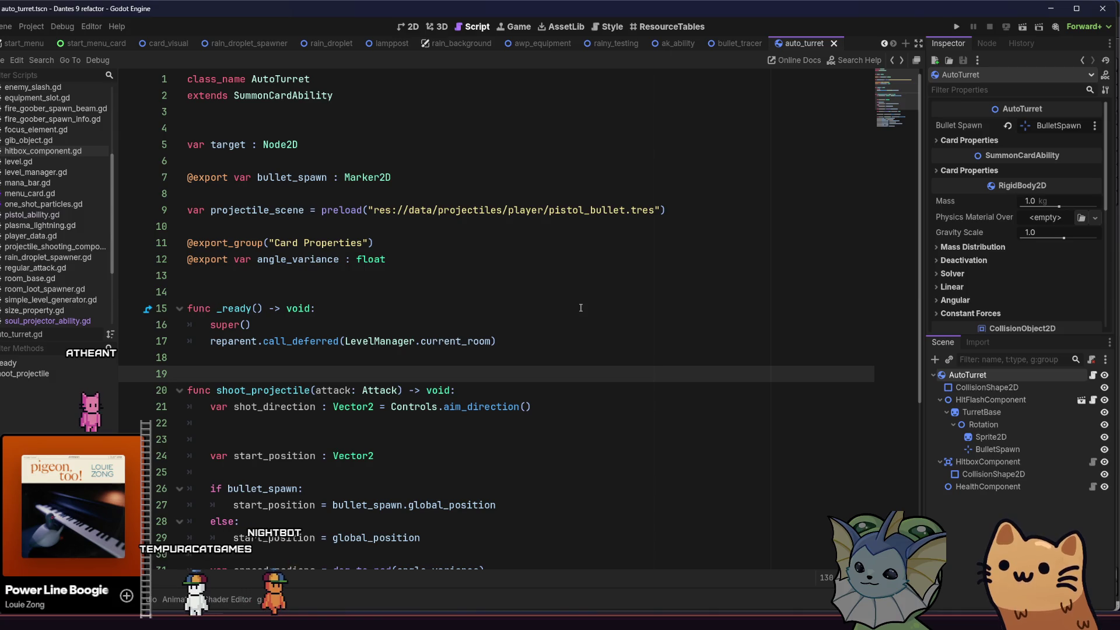
pyautogui.scroll(-5, 580, 307)
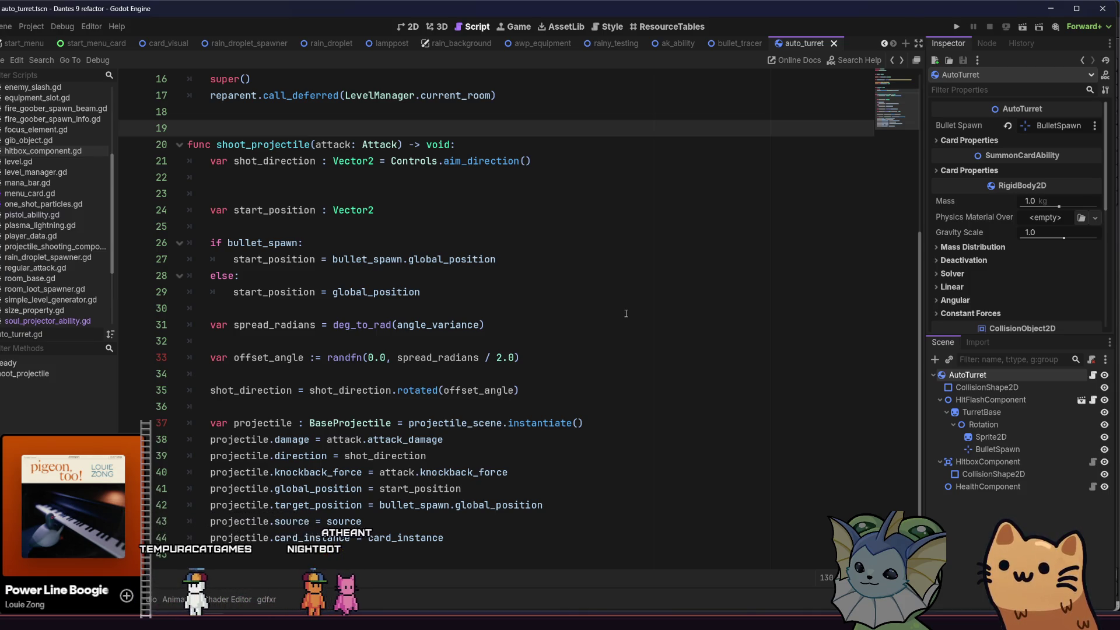
pyautogui.scroll(5, 626, 313)
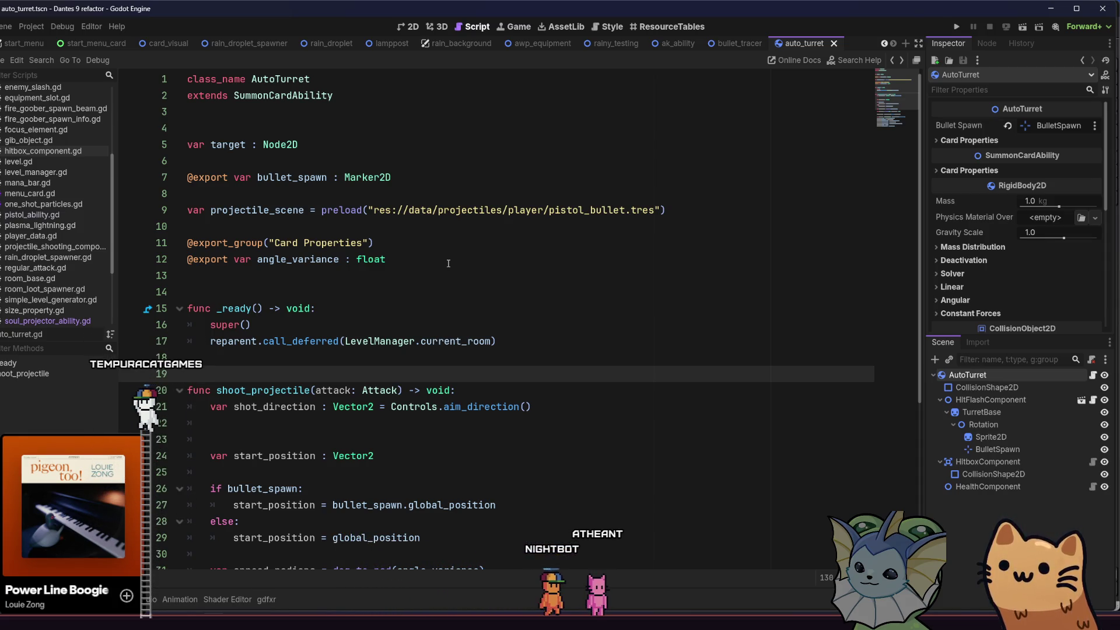
pyautogui.click(448, 262)
pyautogui.press('Return')
pyautogui.write('@exp')
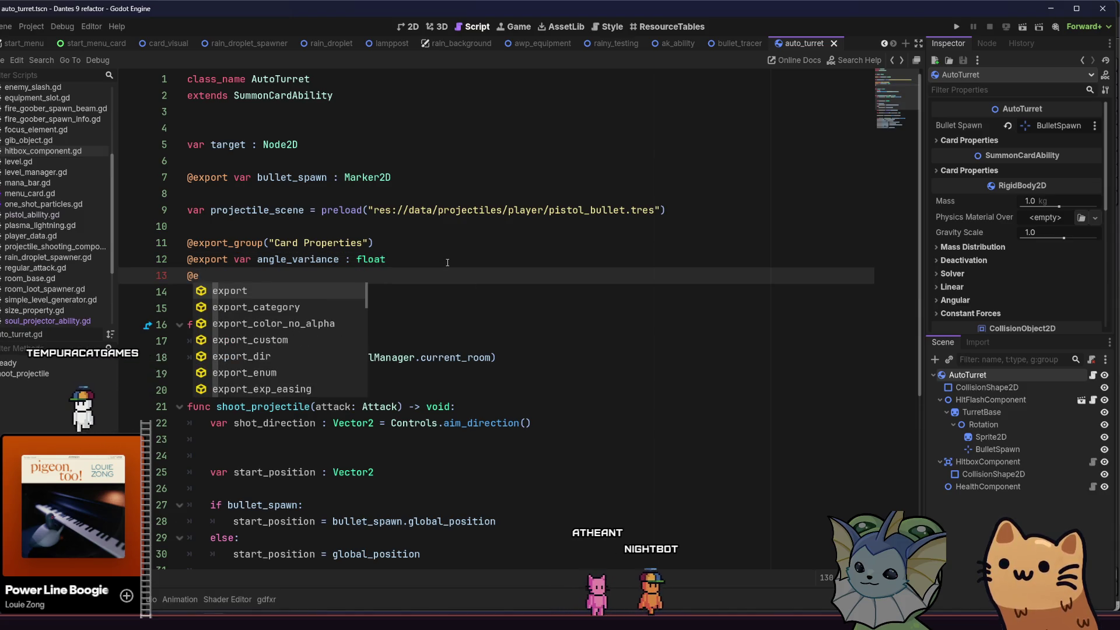
pyautogui.press('Return')
pyautogui.write('var damage : ')
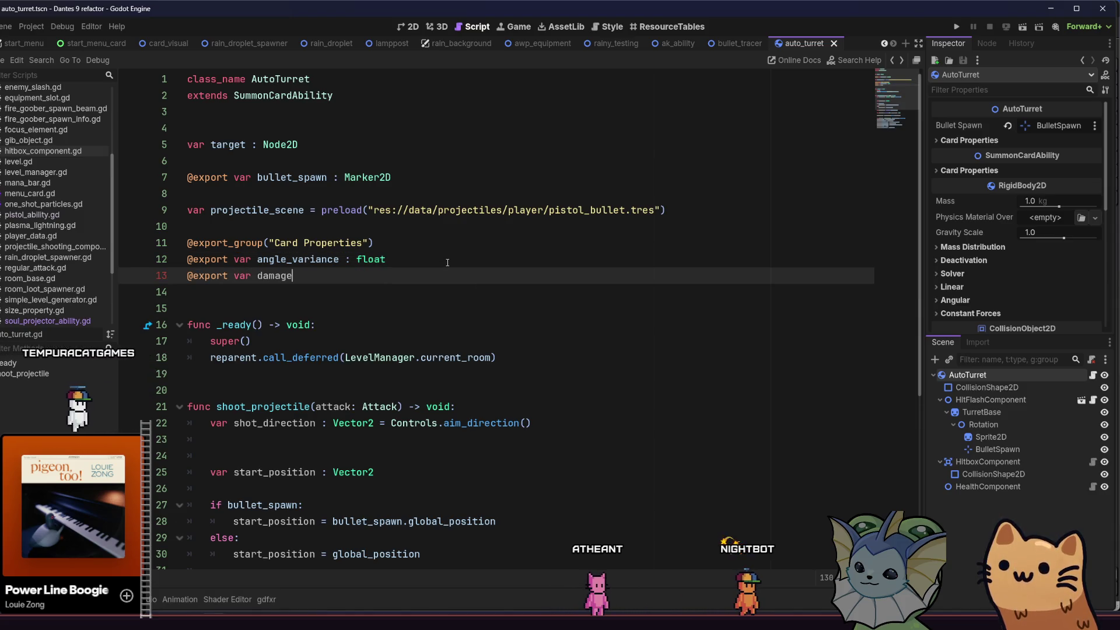
pyautogui.write('int')
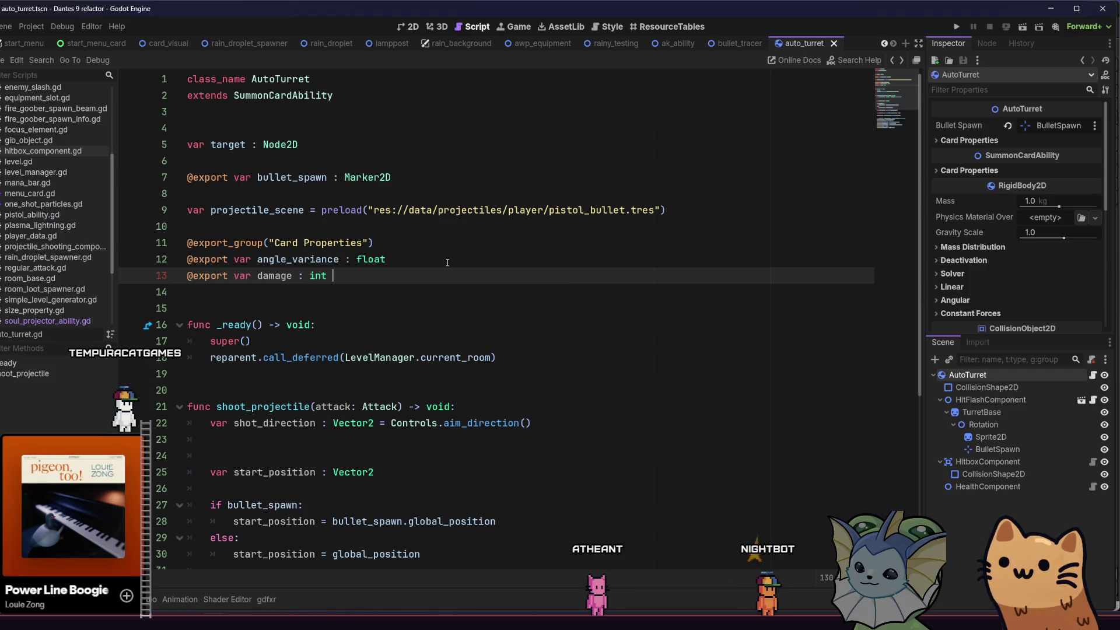
pyautogui.press('Return')
pyautogui.write('@export')
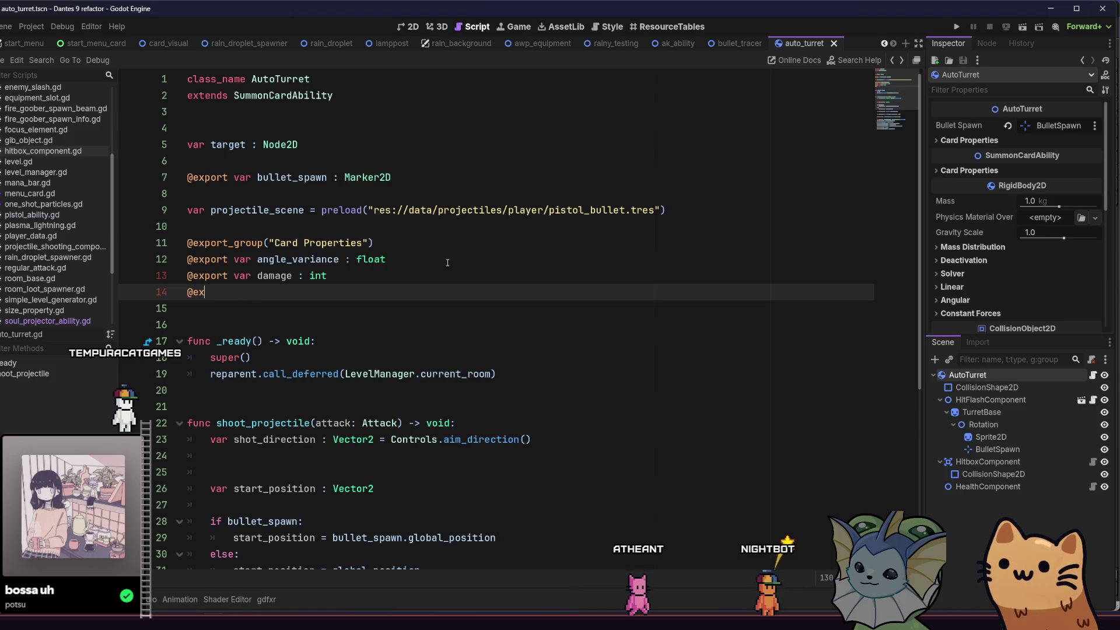
pyautogui.press('BackSpace')
pyautogui.press('BackSpace')
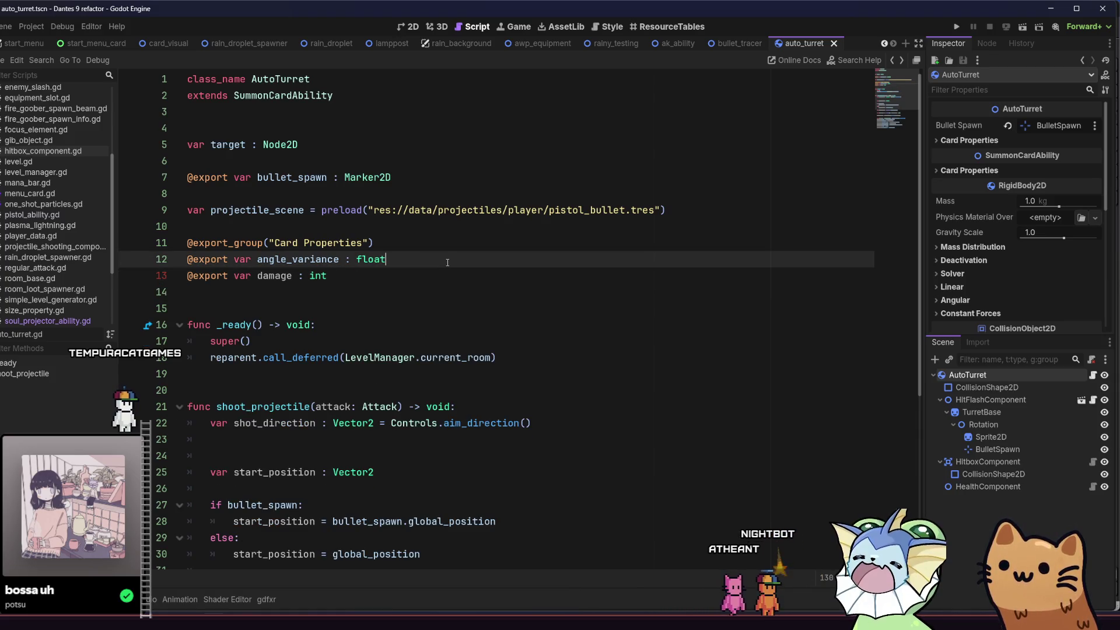
pyautogui.hotkey('ctrl', 'shift', 'Return')
pyautogui.write('@export var')
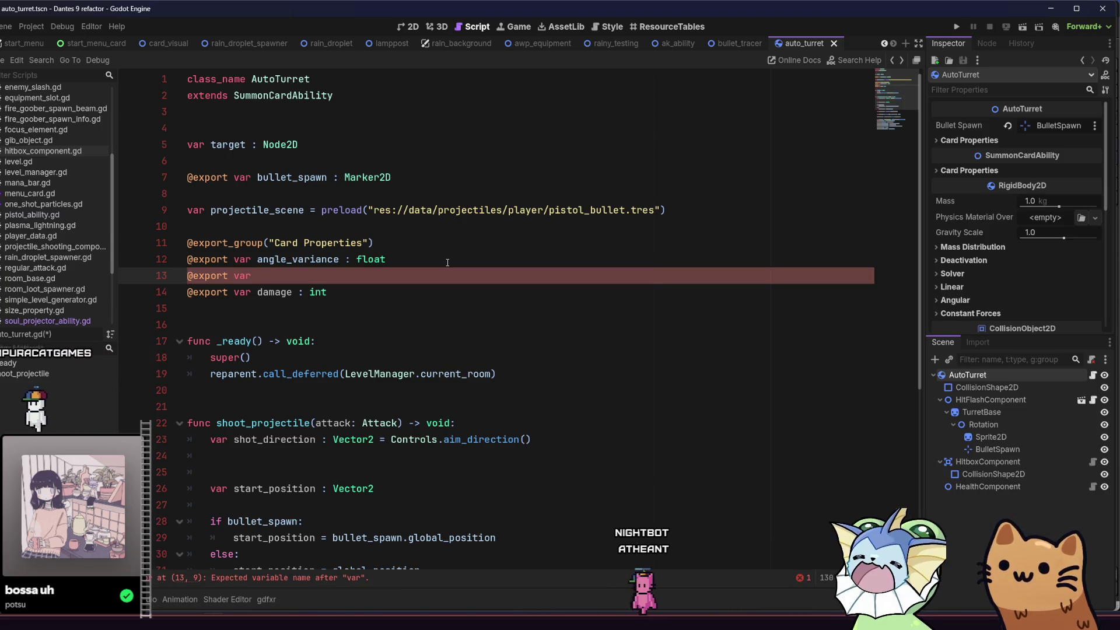
pyautogui.click(738, 43)
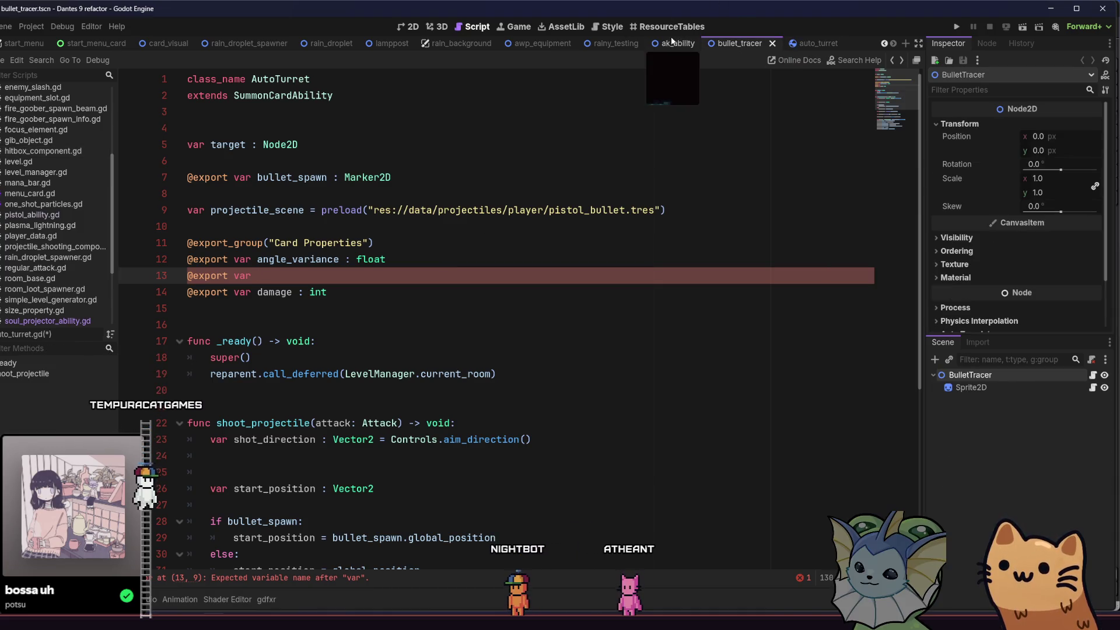
pyautogui.click(814, 43)
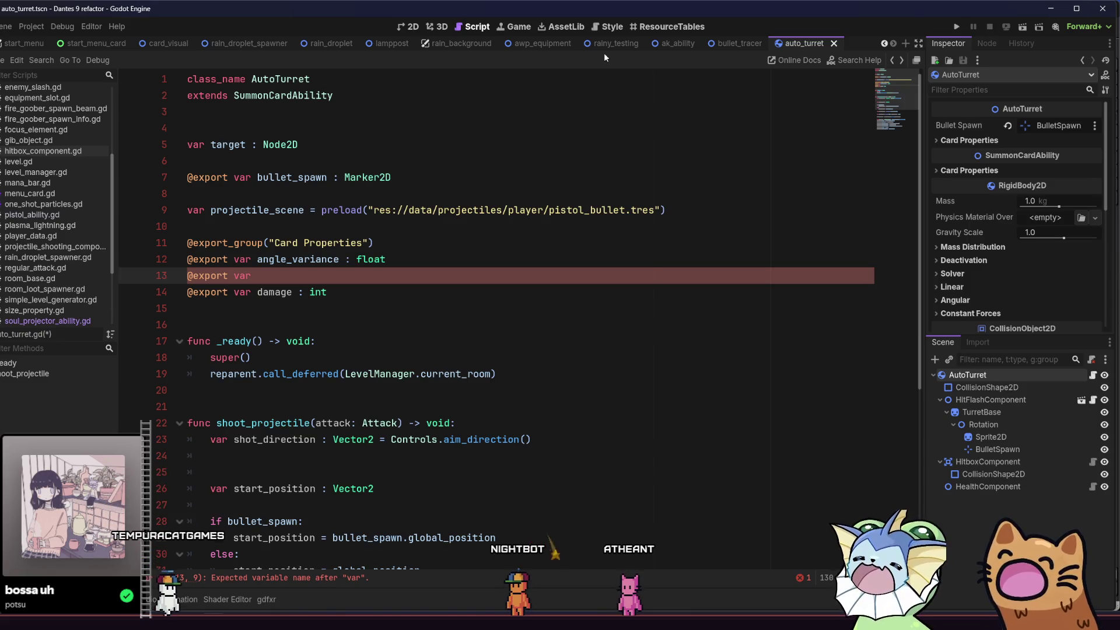
pyautogui.hotkey('shift', 'alt', 'o')
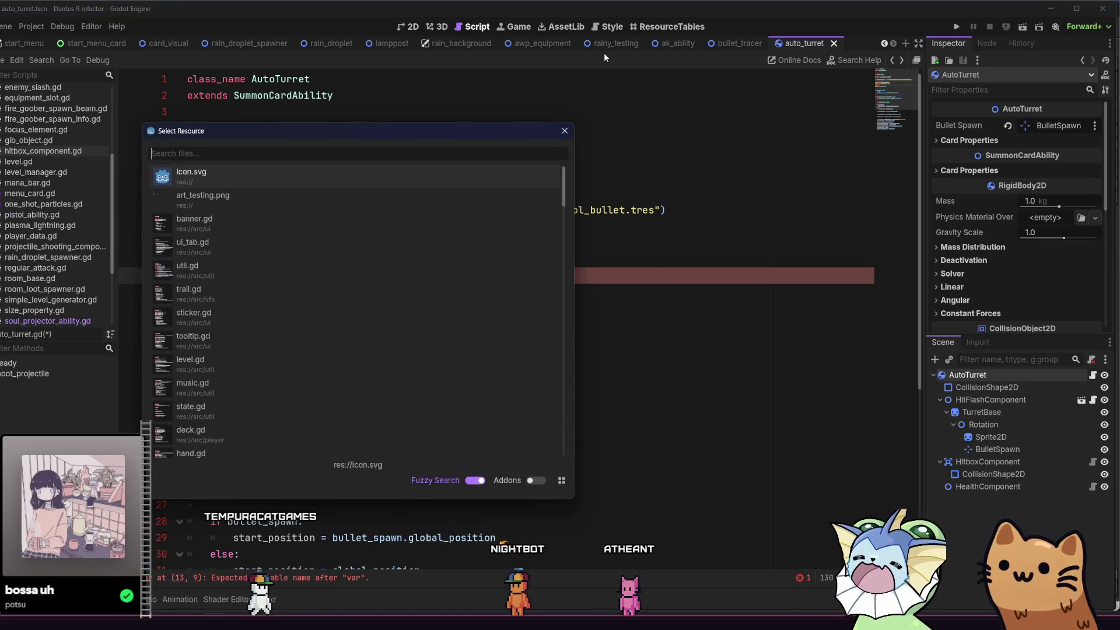
# Open pistol_ability.gd through quick file search to review its code
pyautogui.write('pistol_')
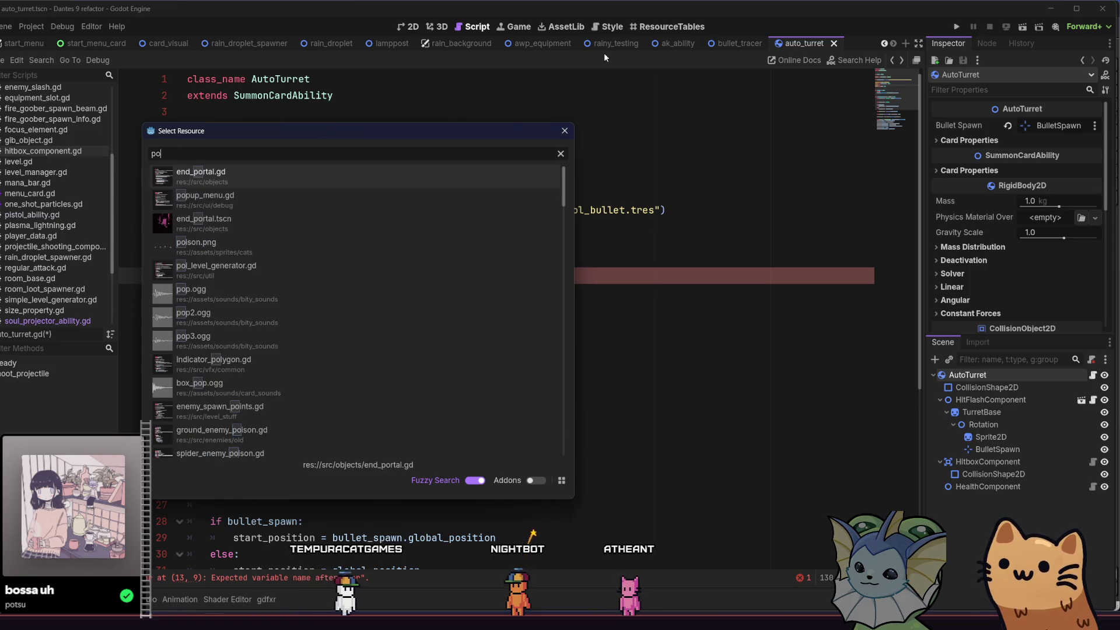
pyautogui.write('ab')
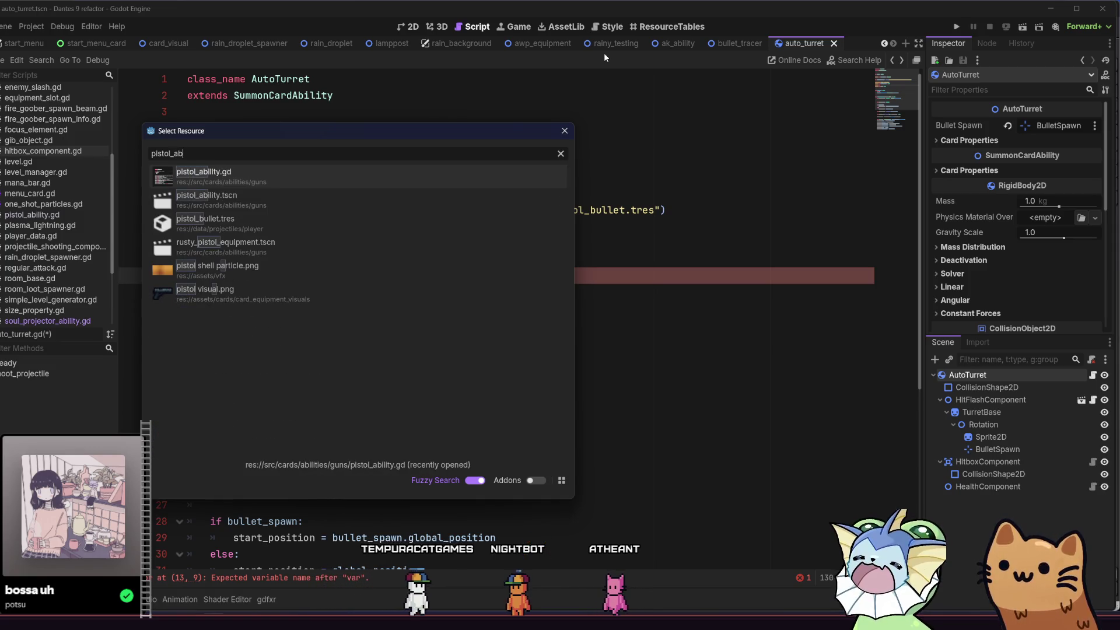
pyautogui.click(242, 183)
pyautogui.scroll(-2, 381, 274)
pyautogui.scroll(12, 381, 273)
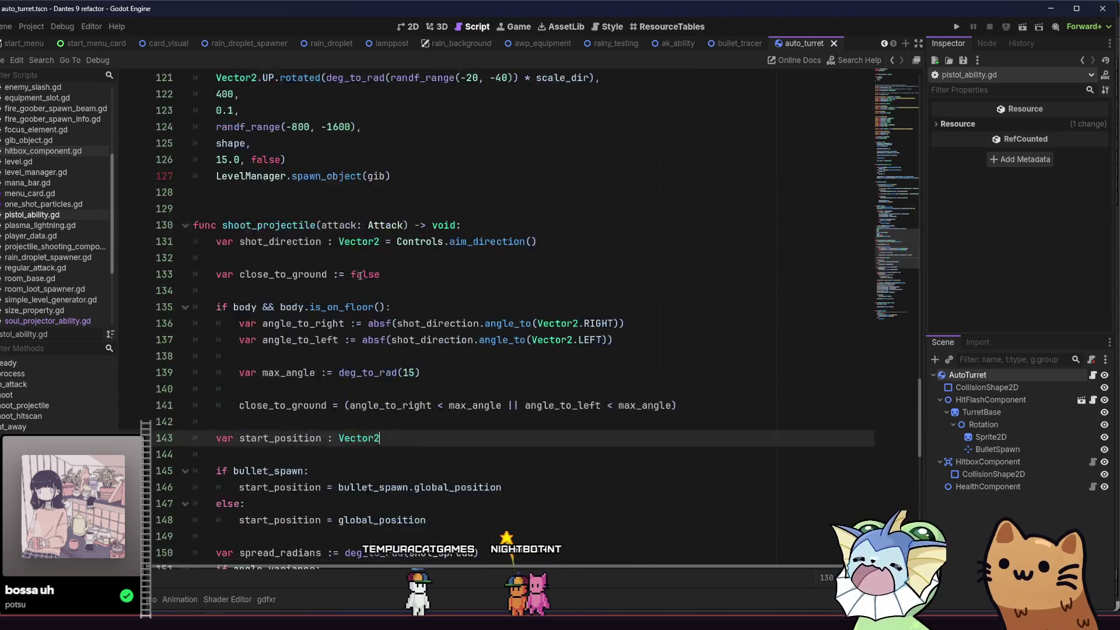
pyautogui.scroll(15, 382, 274)
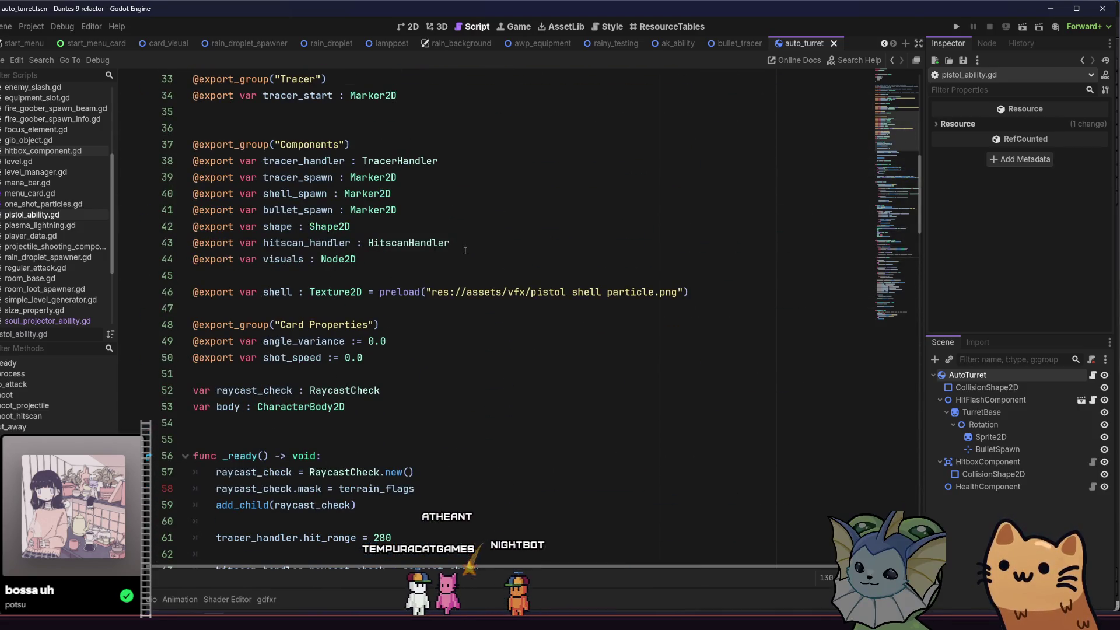
# In auto_turret.gd, complete the 'shot_speed : float' variable line
pyautogui.click(891, 60)
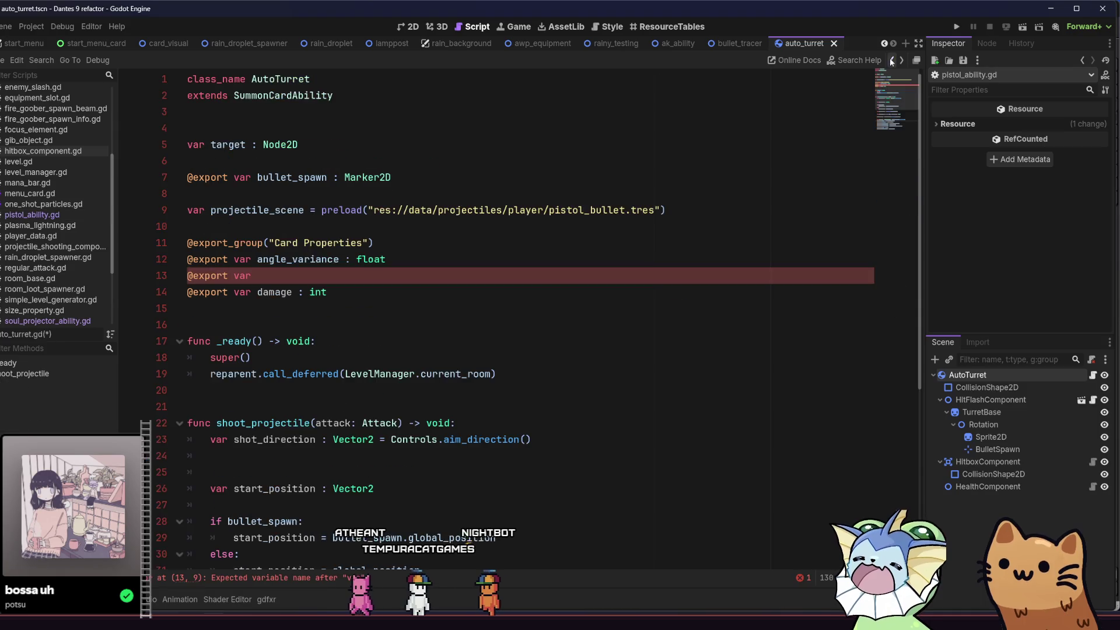
pyautogui.write('t_speed : float')
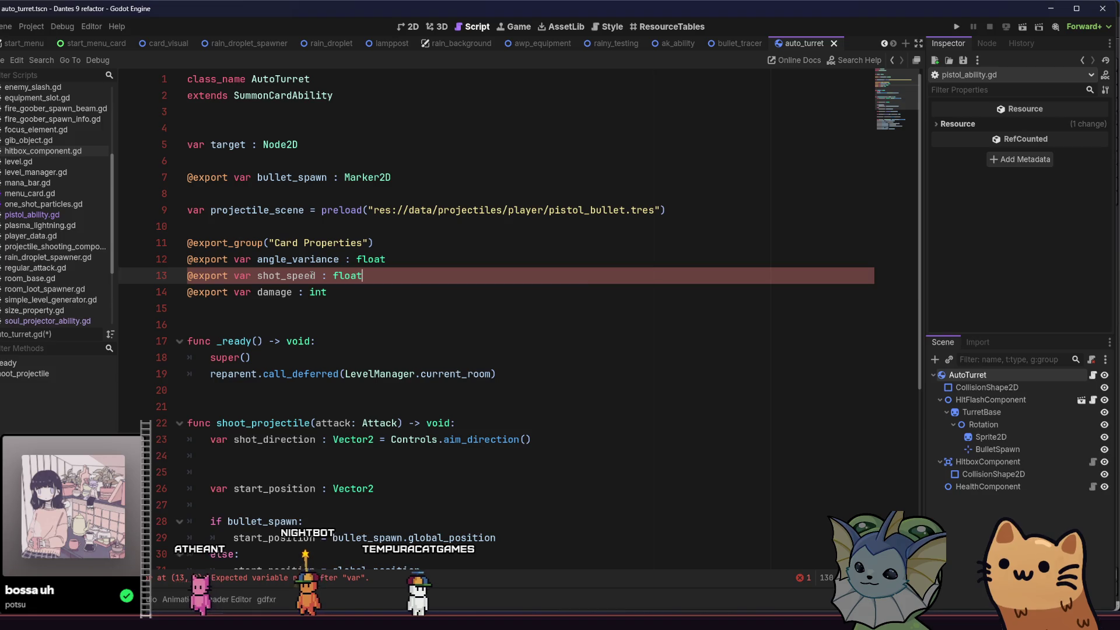
pyautogui.click(292, 292)
pyautogui.scroll(-6, 417, 300)
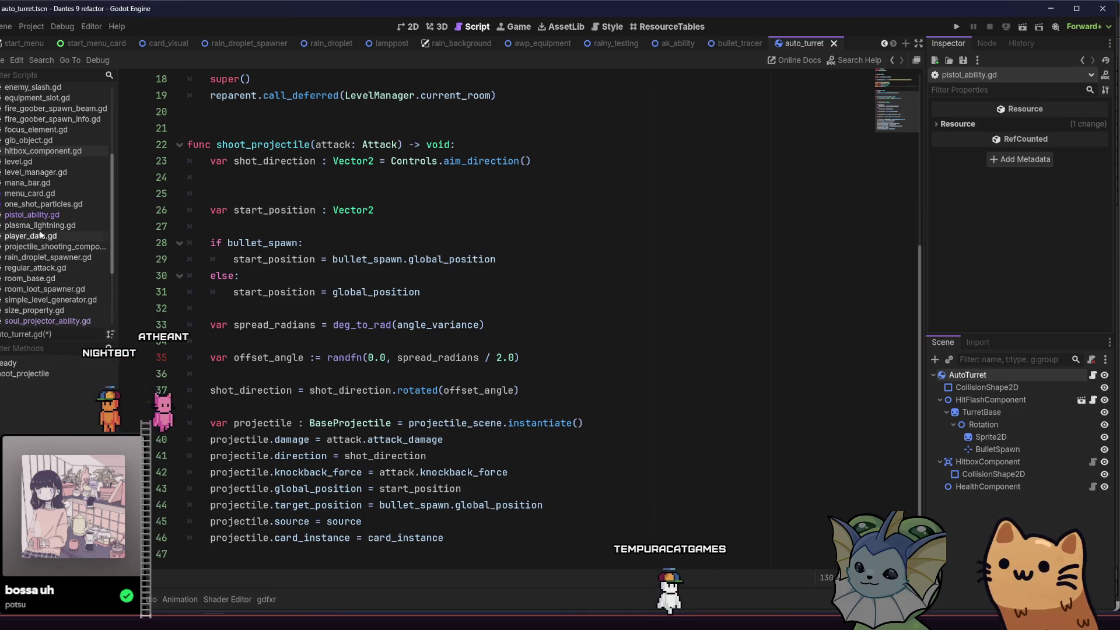
# Locate the shot_speed projectile block in pistol_ability.gd
pyautogui.hotkey('alt', 'Left')
pyautogui.doubleClick(290, 358)
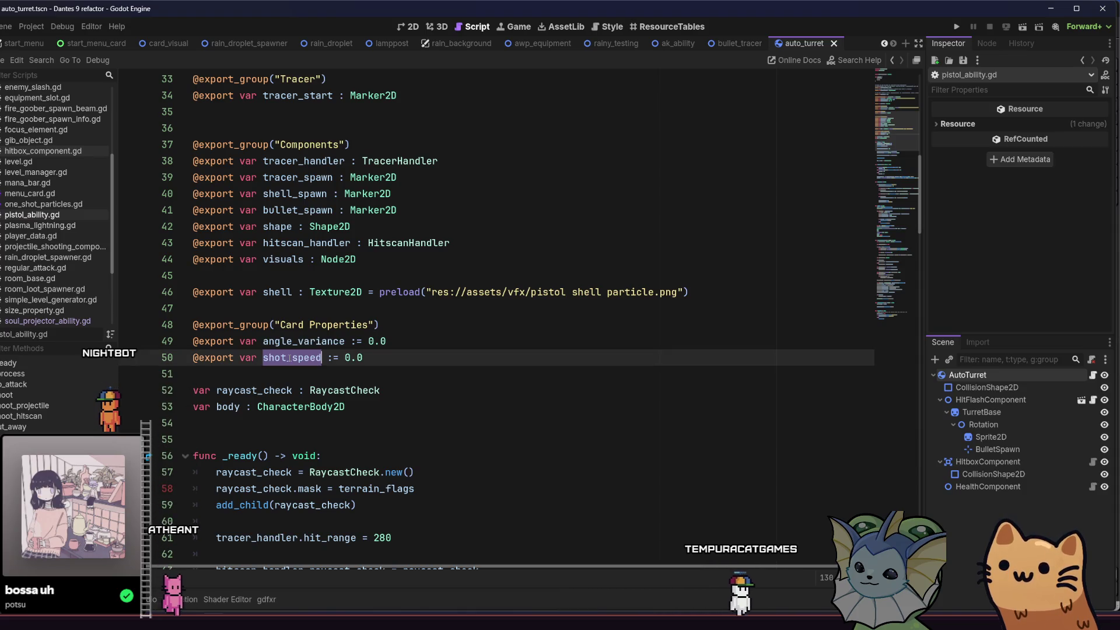
pyautogui.scroll(-15, 368, 359)
pyautogui.scroll(-18, 369, 358)
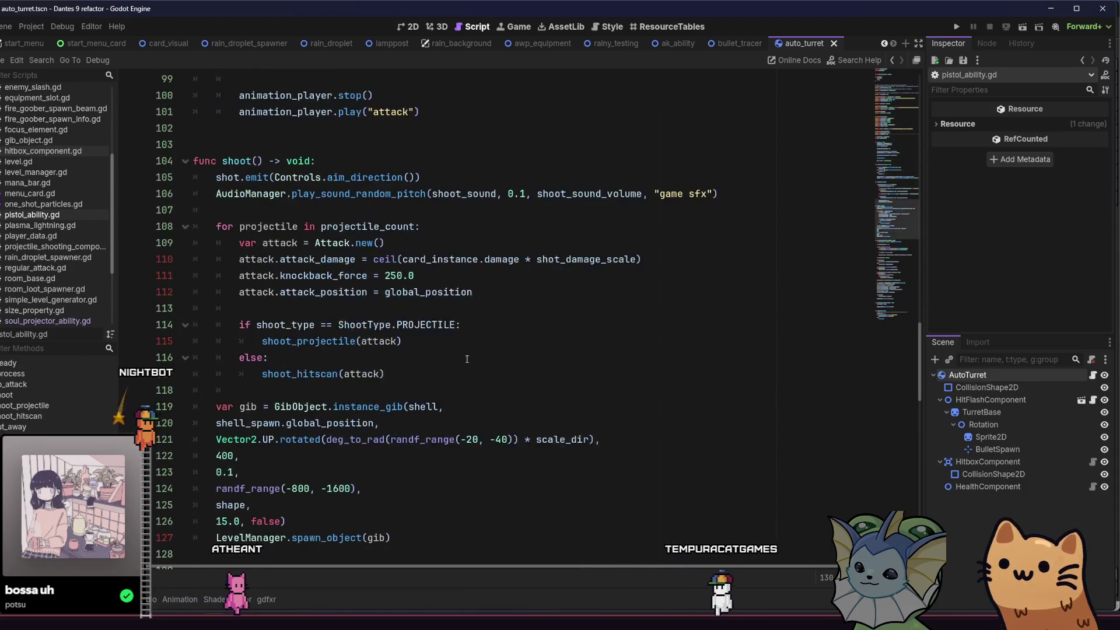
pyautogui.scroll(-6, 467, 361)
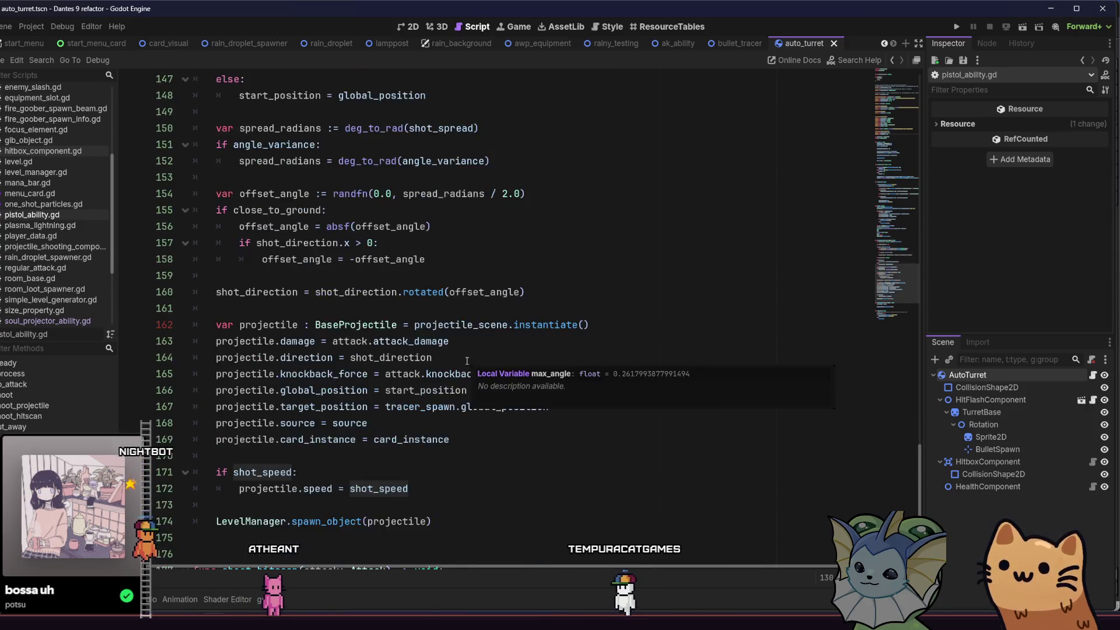
pyautogui.click(434, 345)
pyautogui.moveTo(435, 346); pyautogui.dragTo(217, 327)
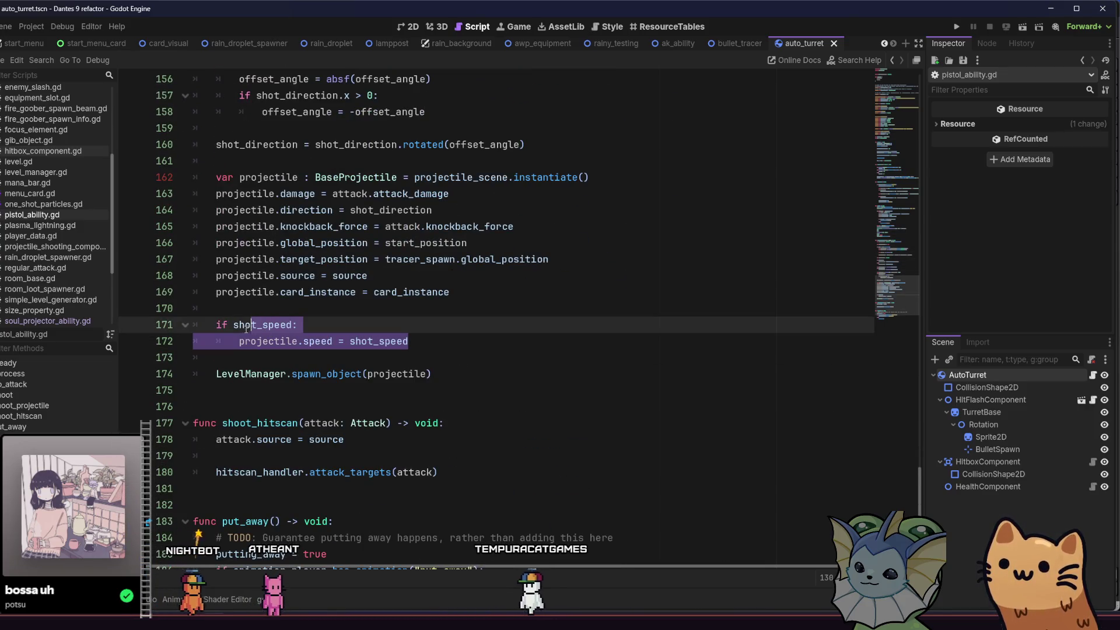
pyautogui.click(398, 340)
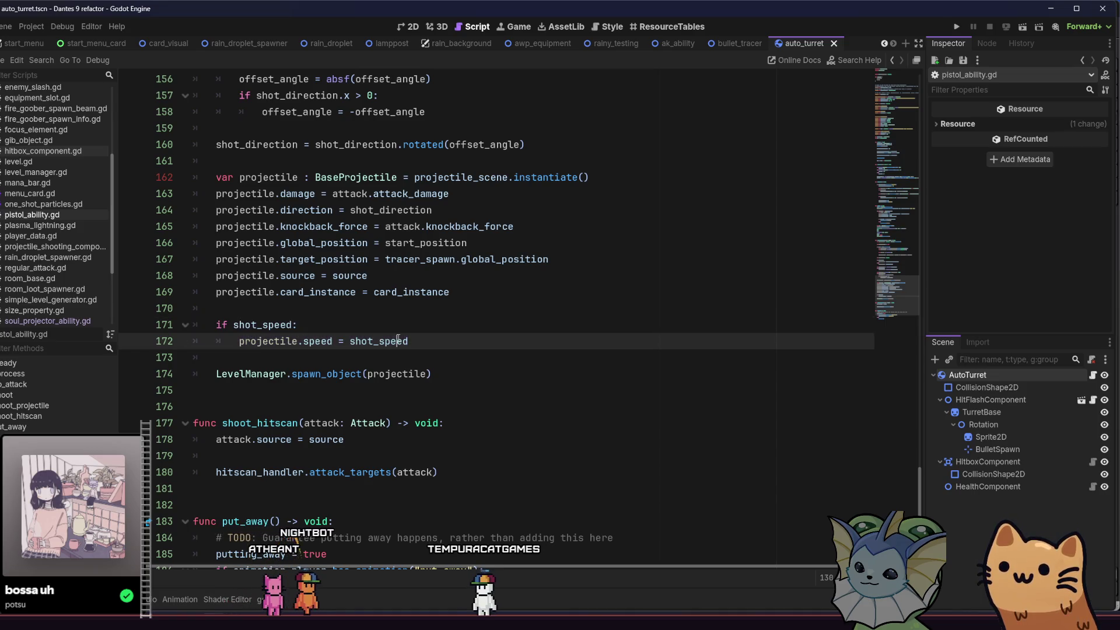
# Select and copy the shot_speed check and LevelManager.spawn_object lines
pyautogui.click(891, 57)
pyautogui.scroll(-5, 439, 318)
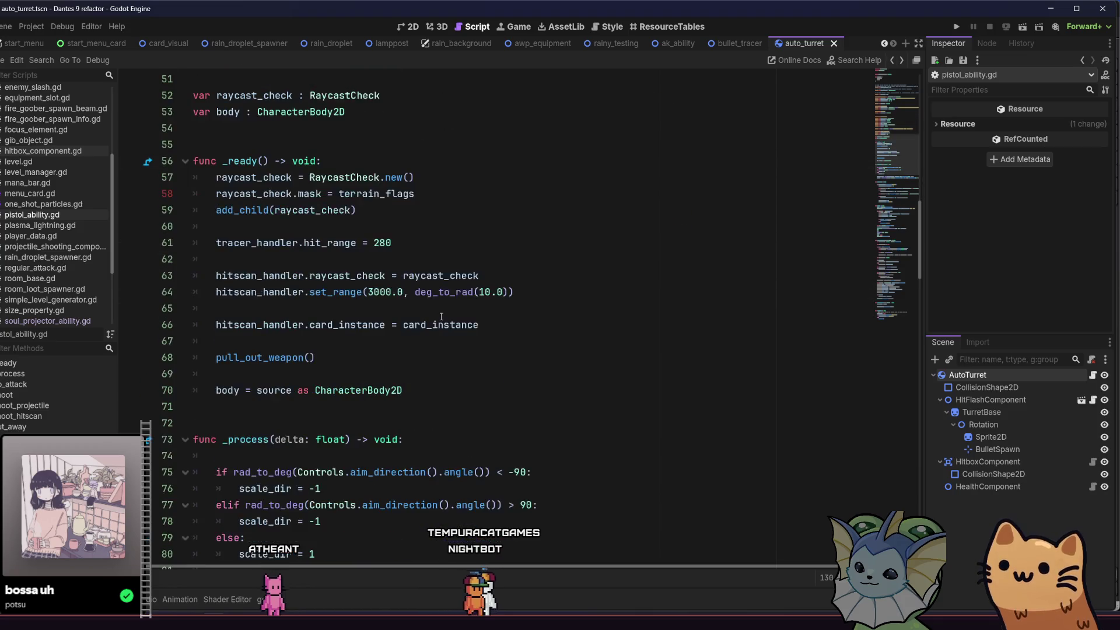
pyautogui.click(903, 60)
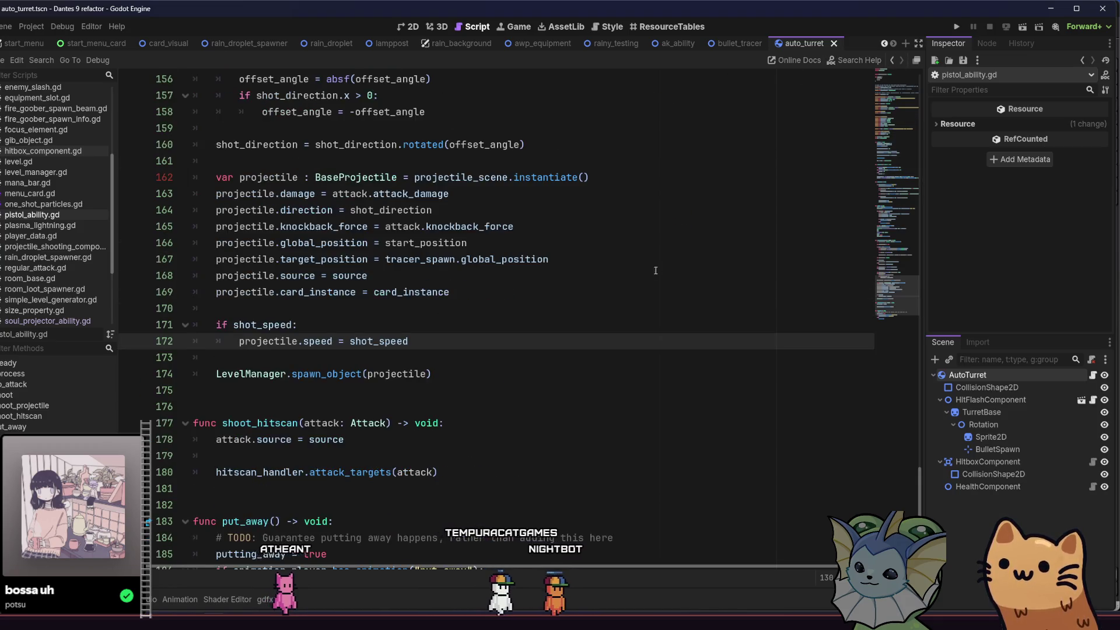
pyautogui.click(444, 274)
pyautogui.moveTo(443, 274); pyautogui.dragTo(214, 226)
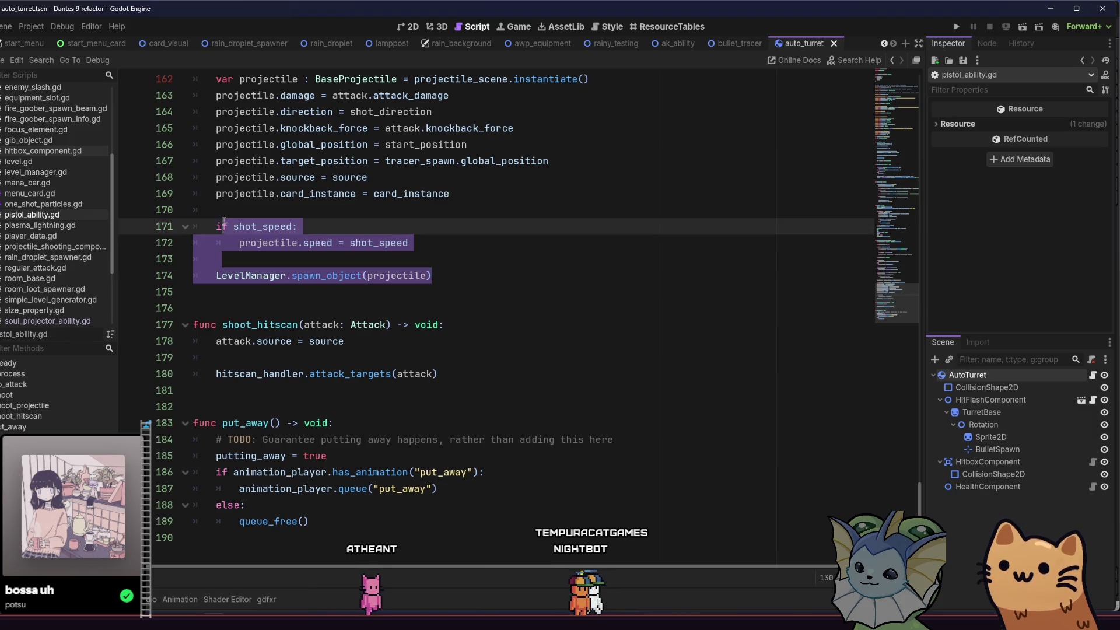
pyautogui.press('Down')
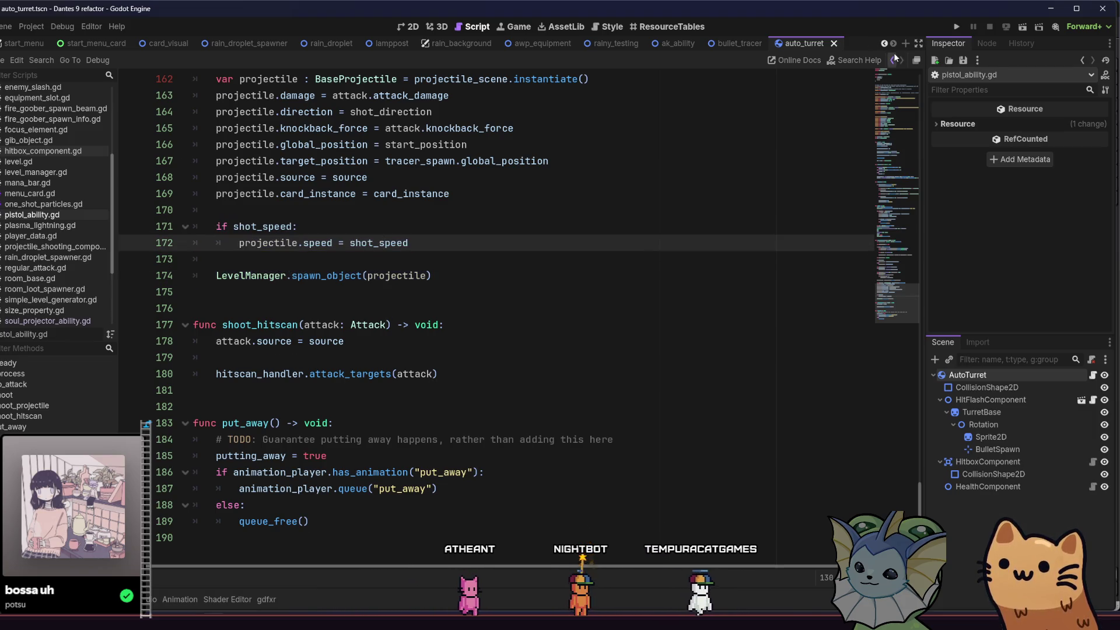
# Look through gib_object.gd, then return to auto_turret.gd
pyautogui.click(892, 61)
pyautogui.scroll(-4, 601, 277)
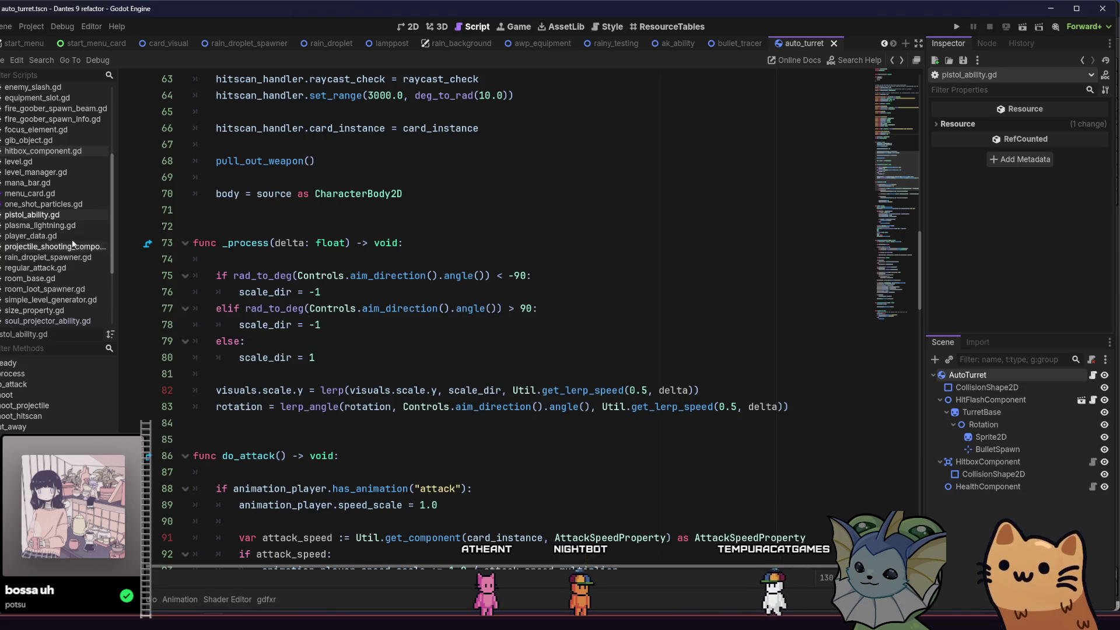
pyautogui.click(50, 141)
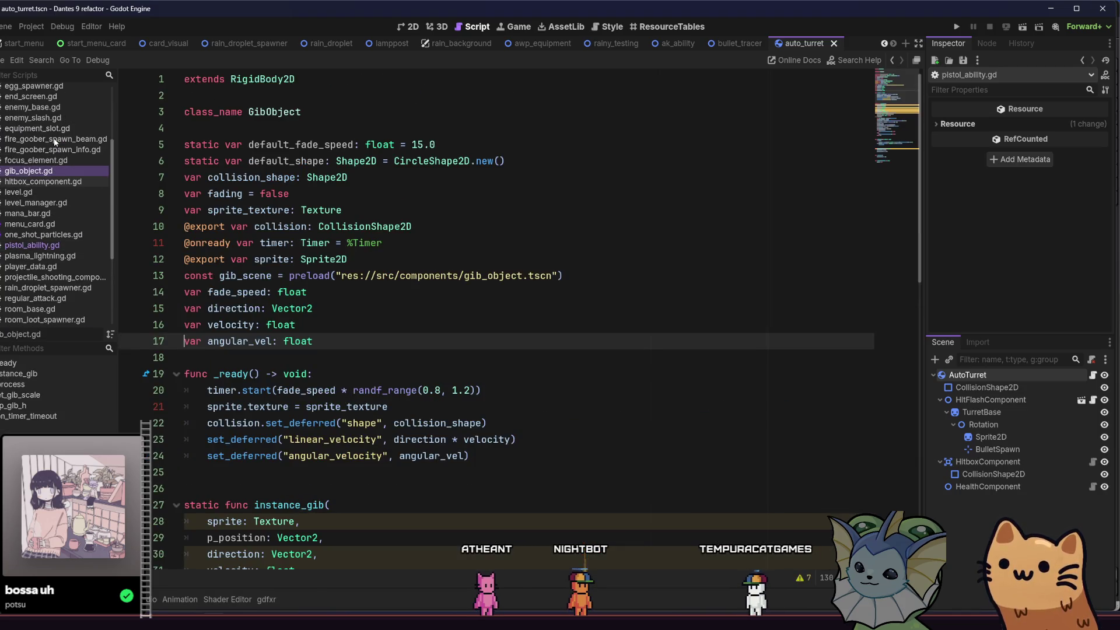
pyautogui.scroll(5, 55, 146)
pyautogui.click(57, 90)
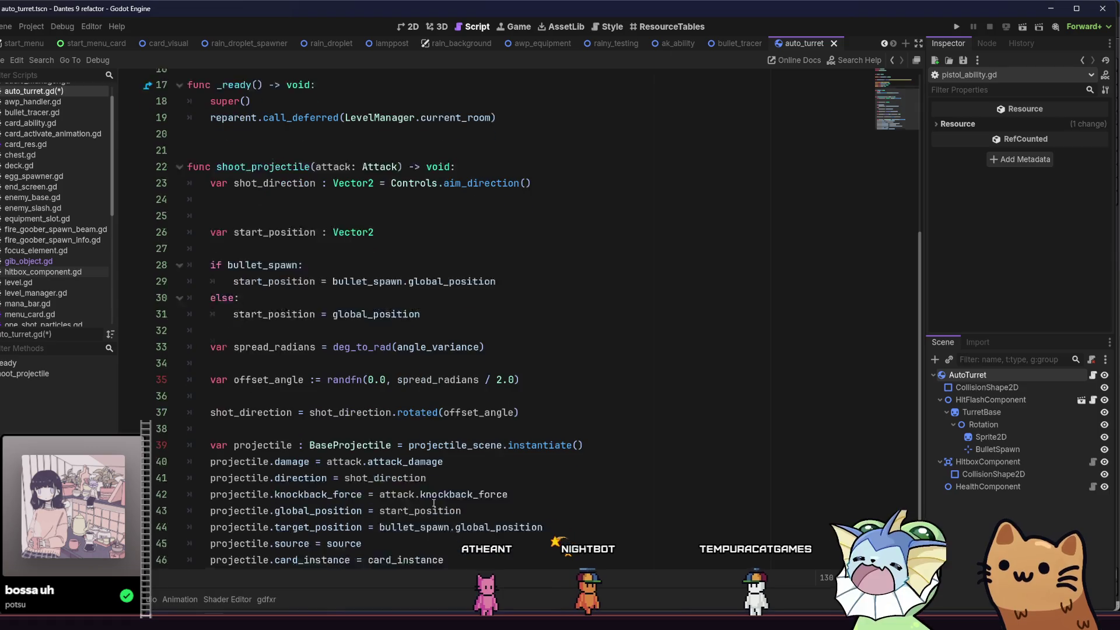
# Add a blank line after card_instance and save auto_turret.gd
pyautogui.scroll(-1, 473, 519)
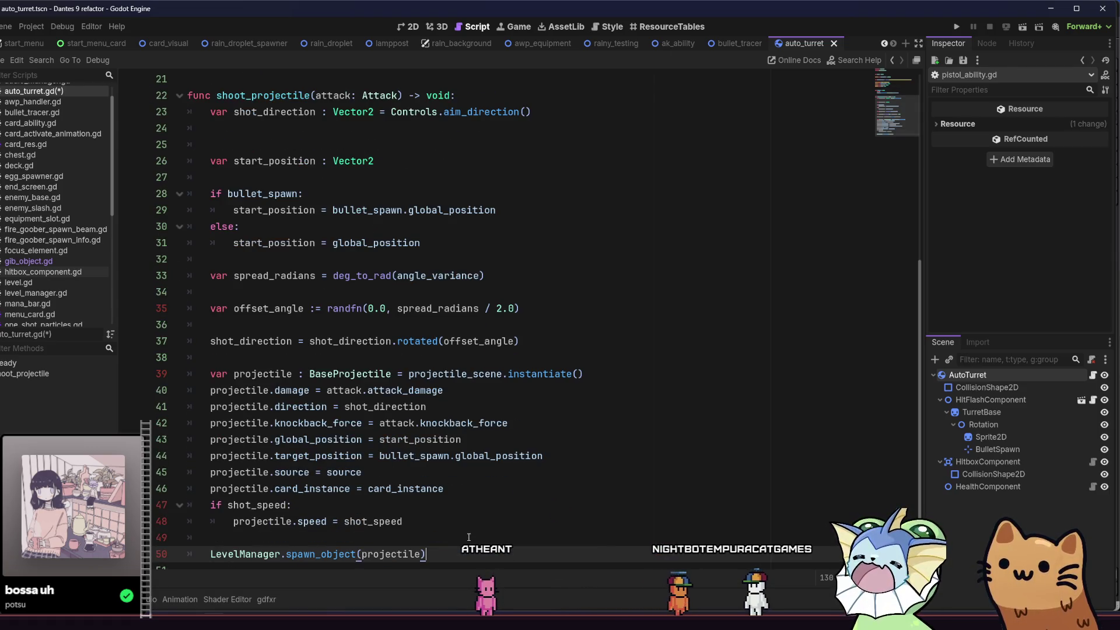
pyautogui.press('Return')
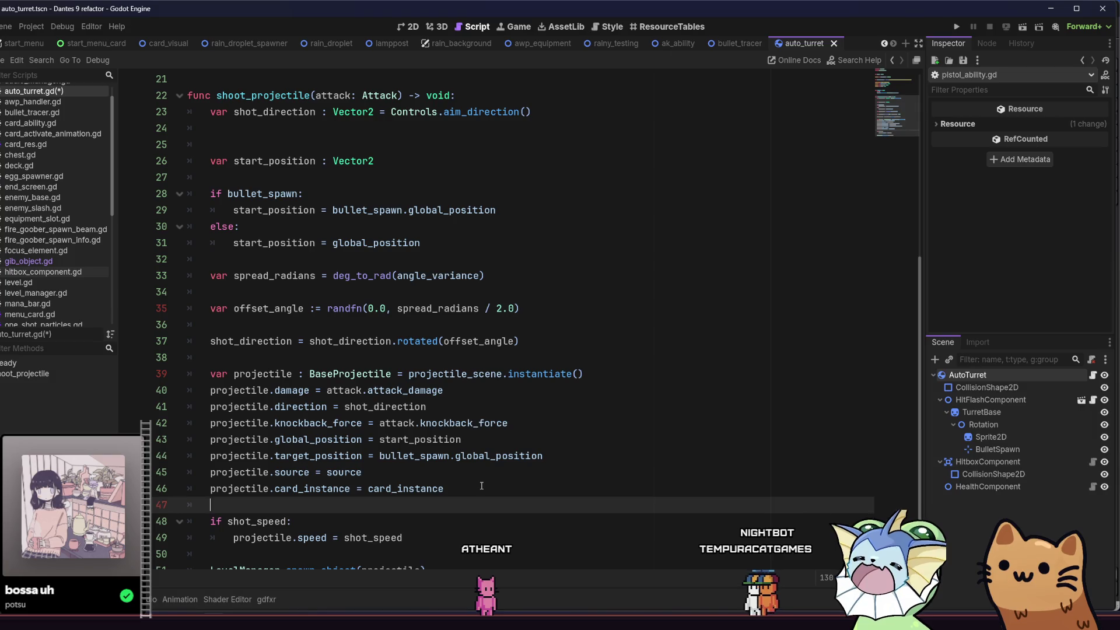
pyautogui.hotkey('ctrl', 's')
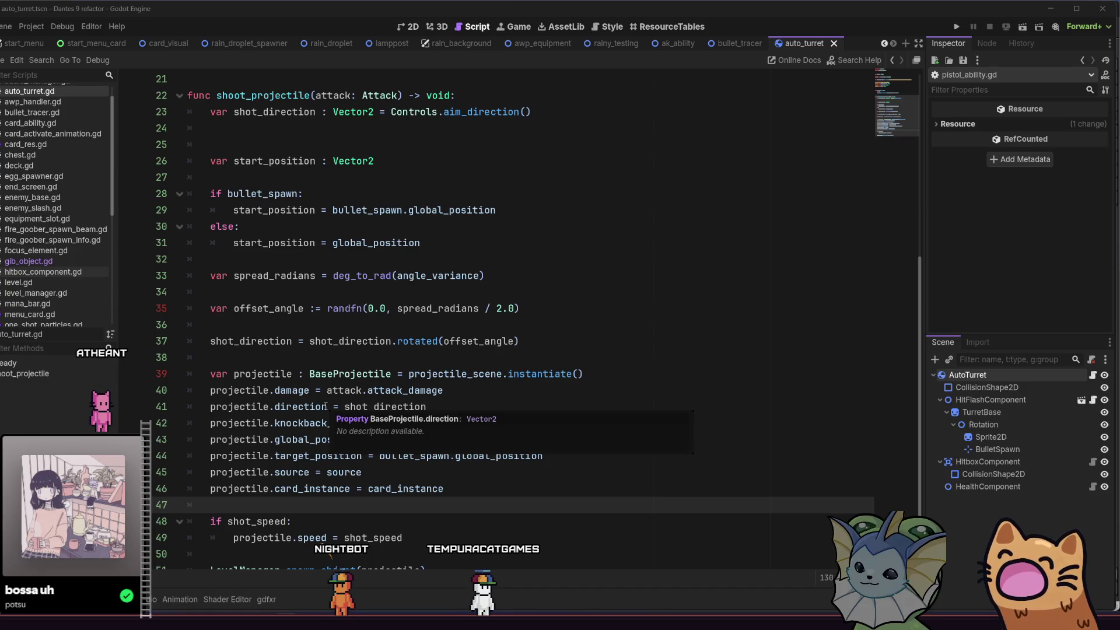
# Insert blank lines after the _ready reparent call and switch to the 2D workspace
pyautogui.scroll(-1, 325, 407)
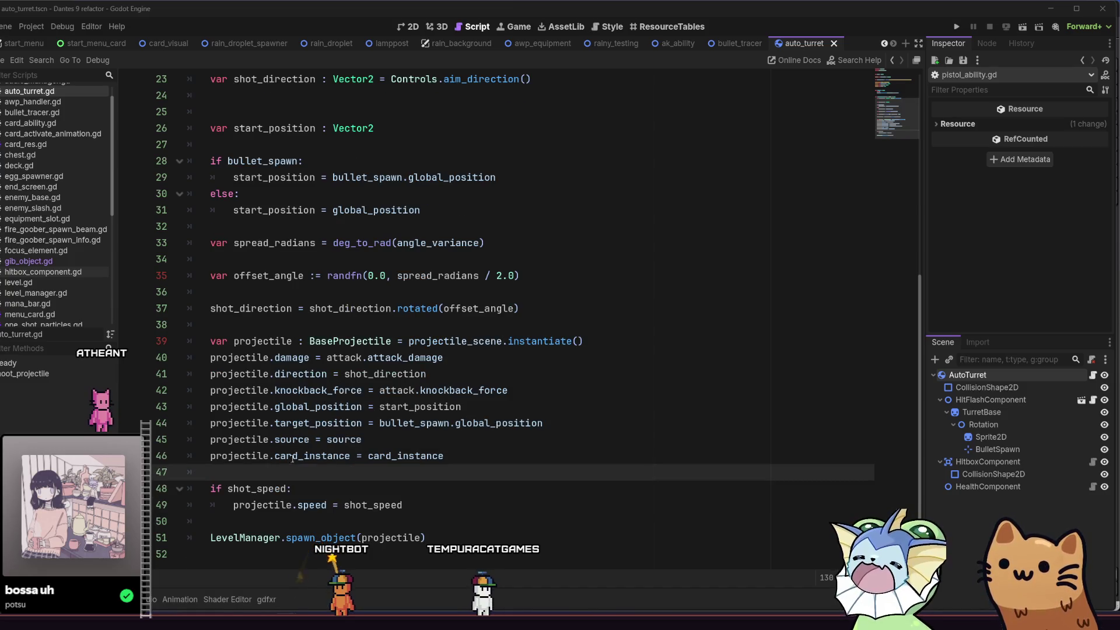
pyautogui.click(491, 512)
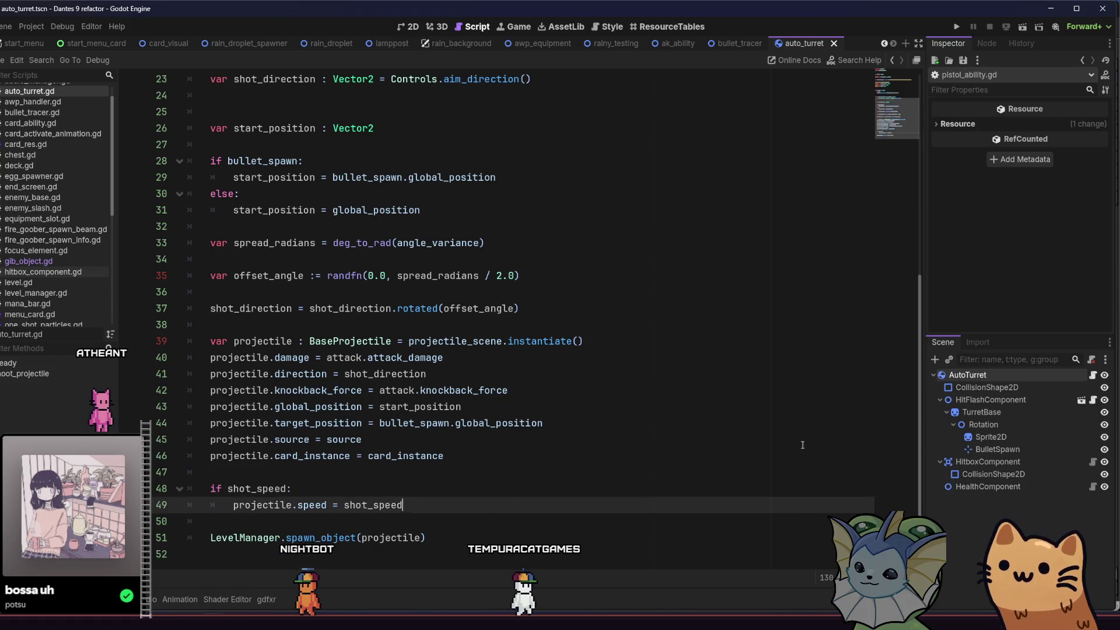
pyautogui.scroll(4, 565, 375)
pyautogui.click(390, 239)
pyautogui.click(467, 227)
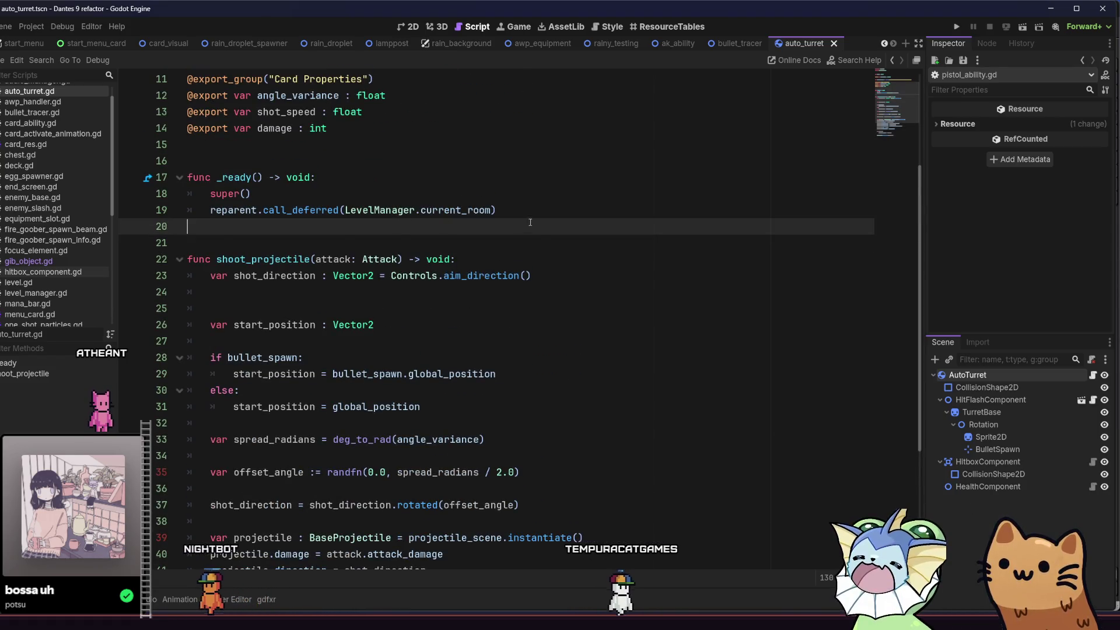
pyautogui.click(540, 215)
pyautogui.press('Return')
pyautogui.press('Return')
pyautogui.press('Return')
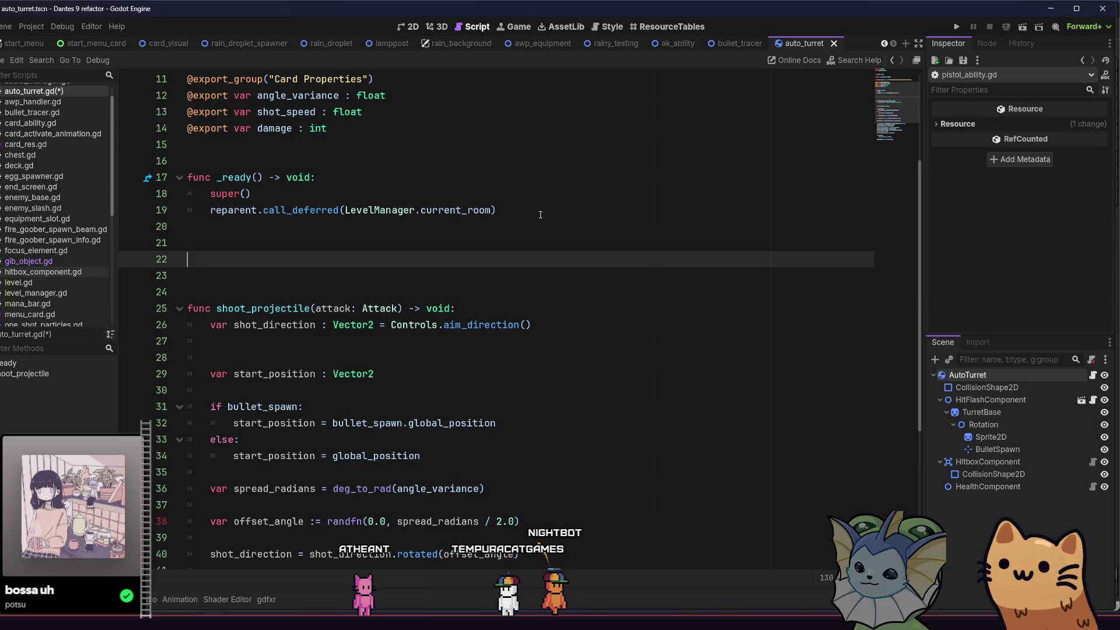
pyautogui.click(410, 27)
pyautogui.scroll(-7, 511, 341)
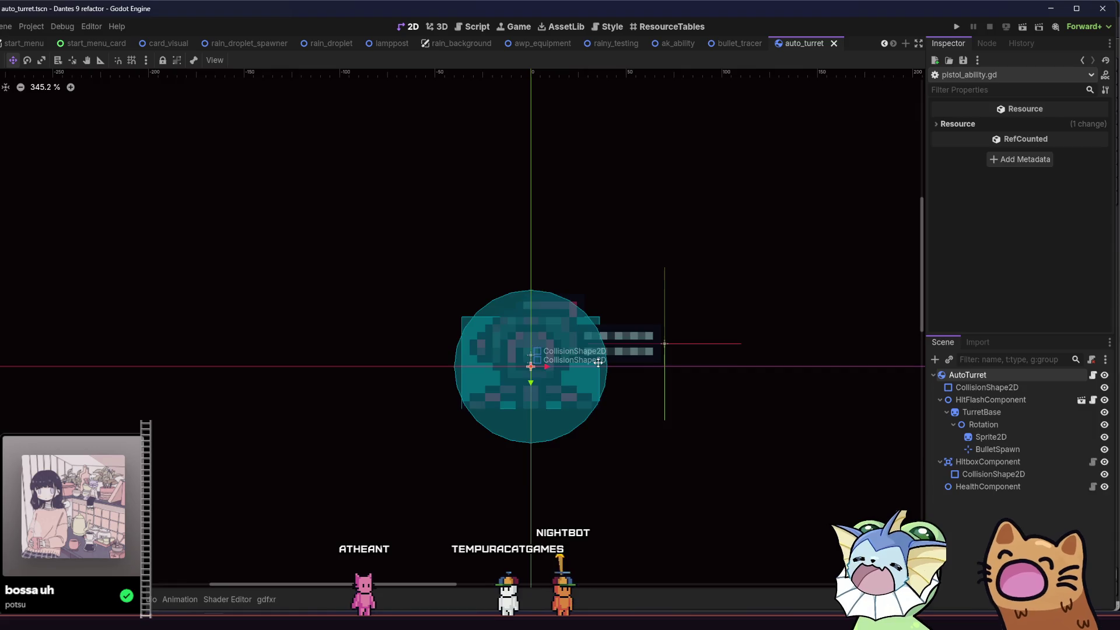
# After two cancelled attempts and a small canvas pan, reopen the Add Child Node dialog
pyautogui.click(936, 359)
pyautogui.click(688, 65)
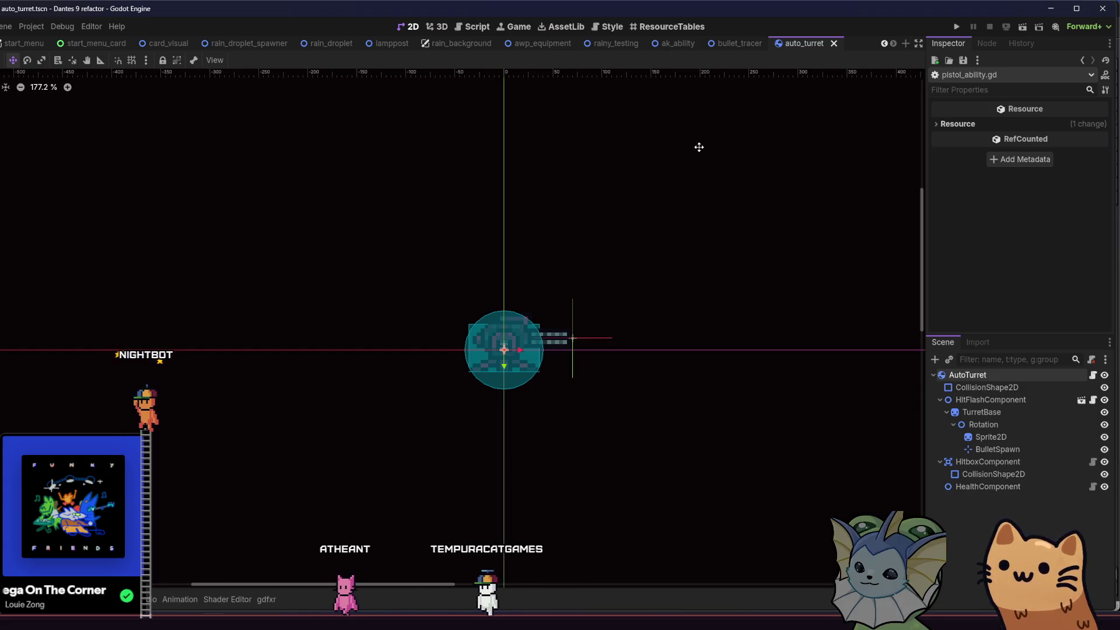
pyautogui.click(934, 360)
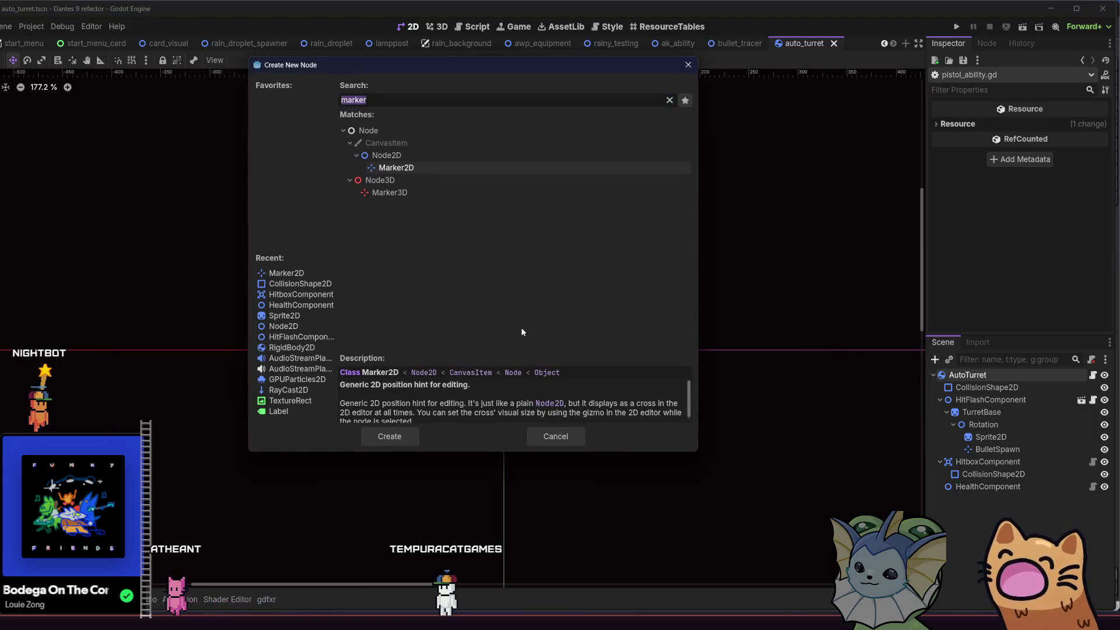
pyautogui.click(534, 436)
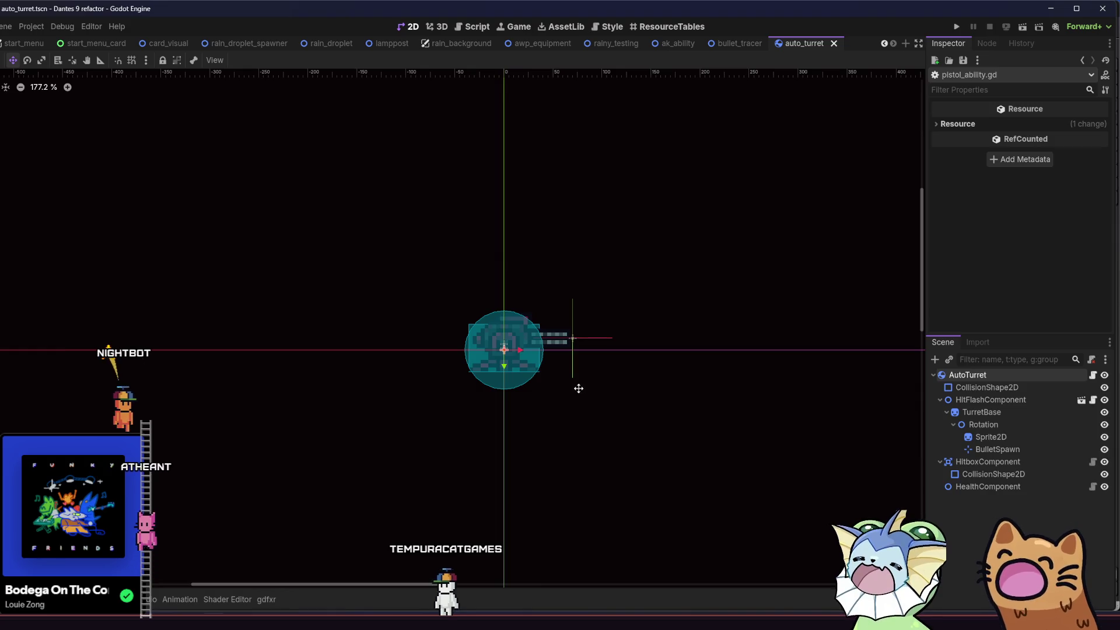
pyautogui.hscroll(3, 572, 397)
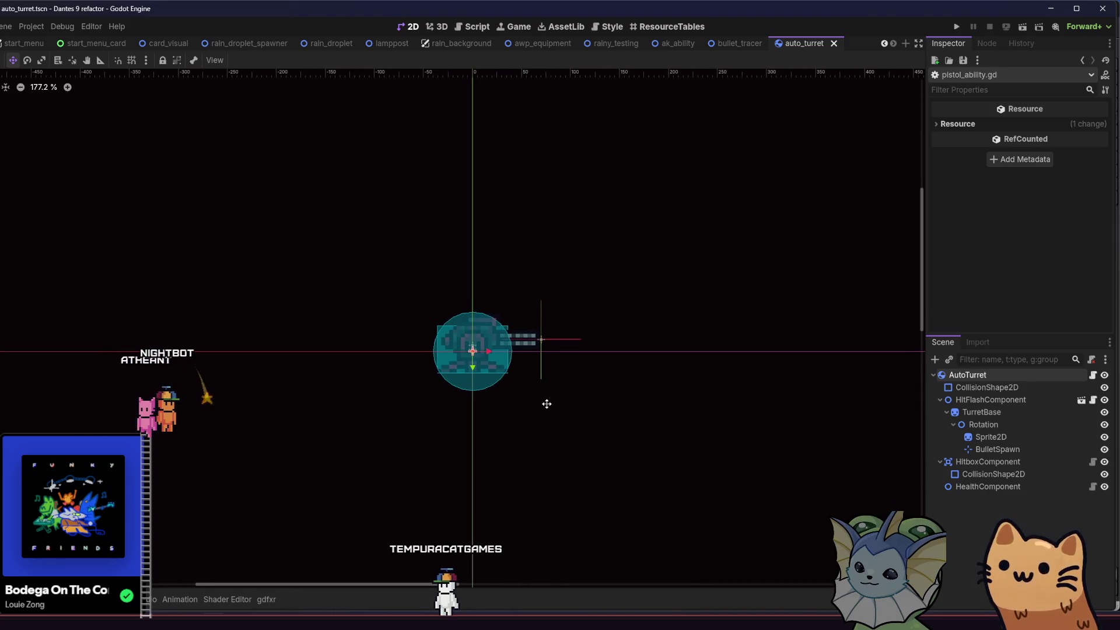
pyautogui.hscroll(2, 547, 404)
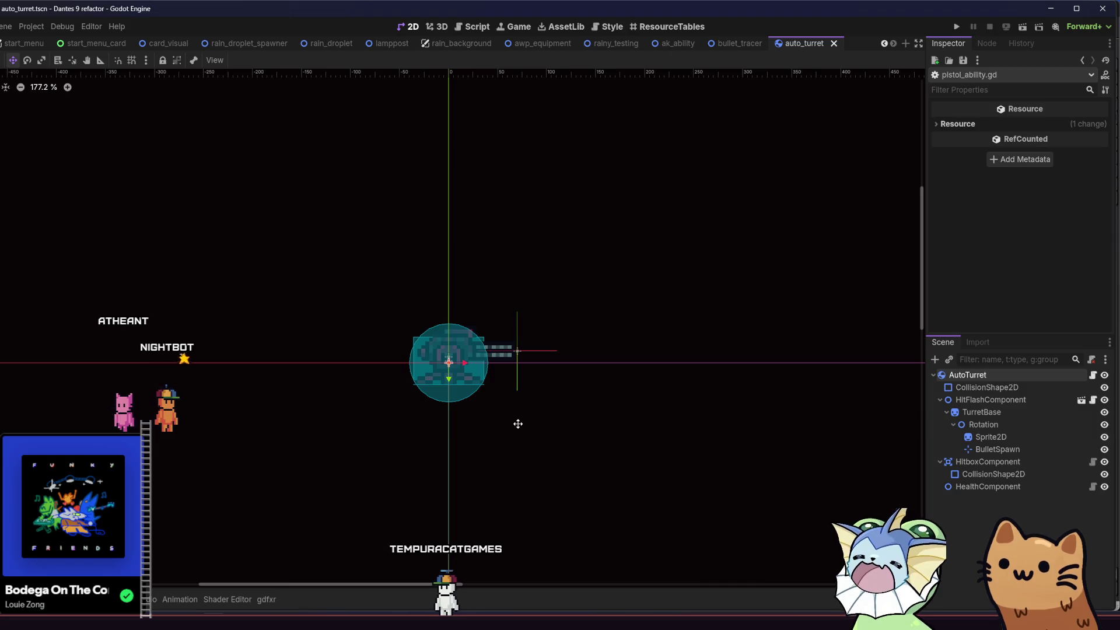
pyautogui.moveTo(528, 433); pyautogui.dragTo(527, 453)
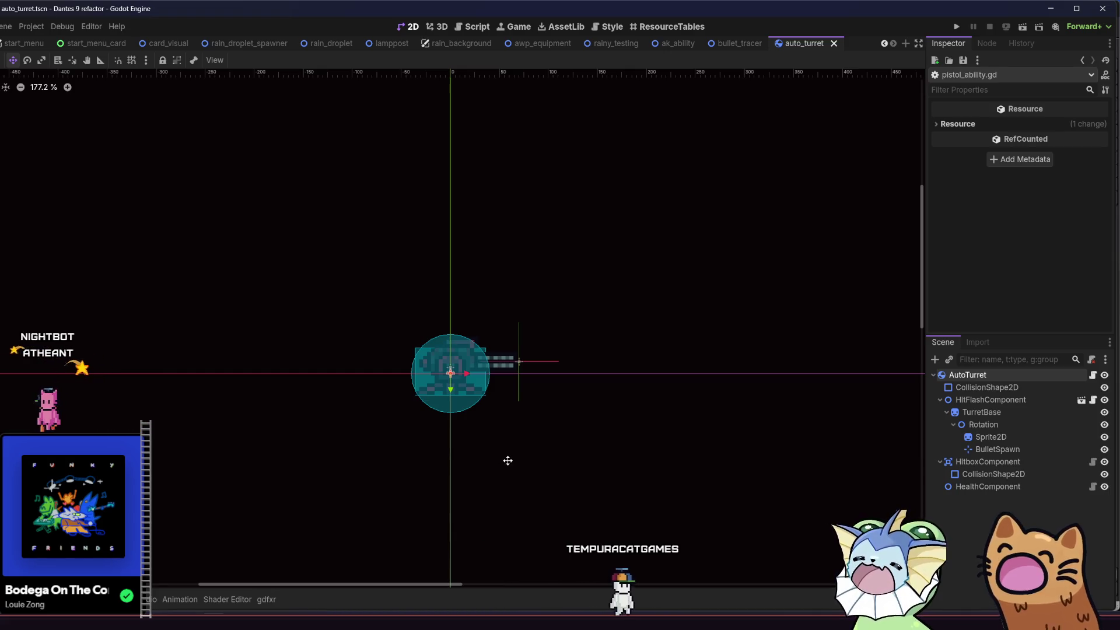
pyautogui.click(931, 363)
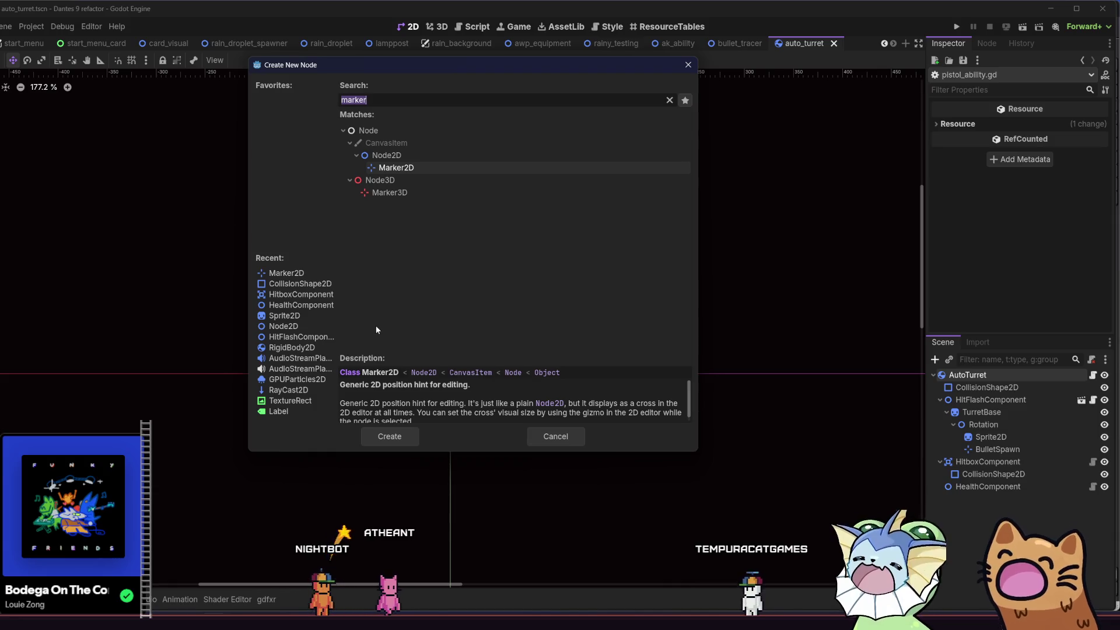
# Add an Area2D node to AutoTurret by searching 'area'
pyautogui.click(299, 284)
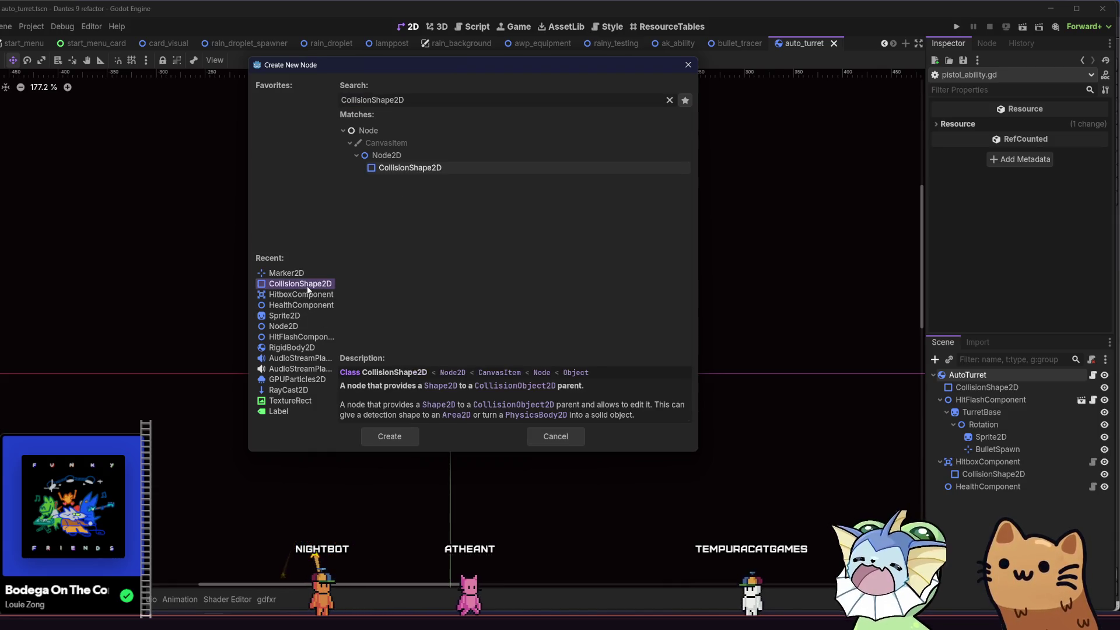
pyautogui.doubleClick(424, 105)
pyautogui.write('area')
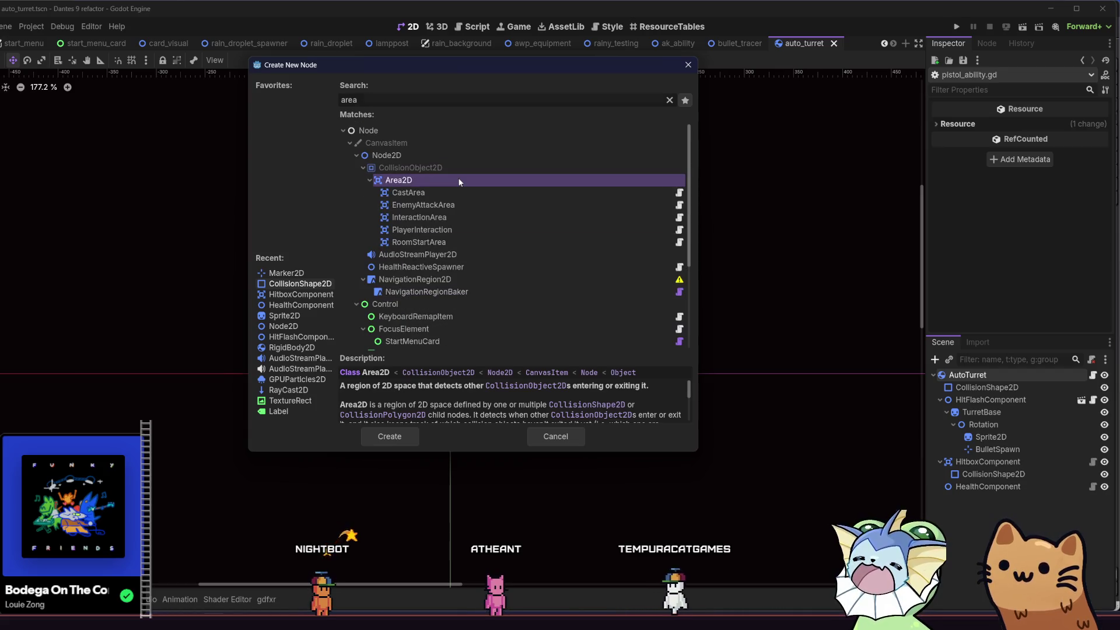
pyautogui.doubleClick(408, 180)
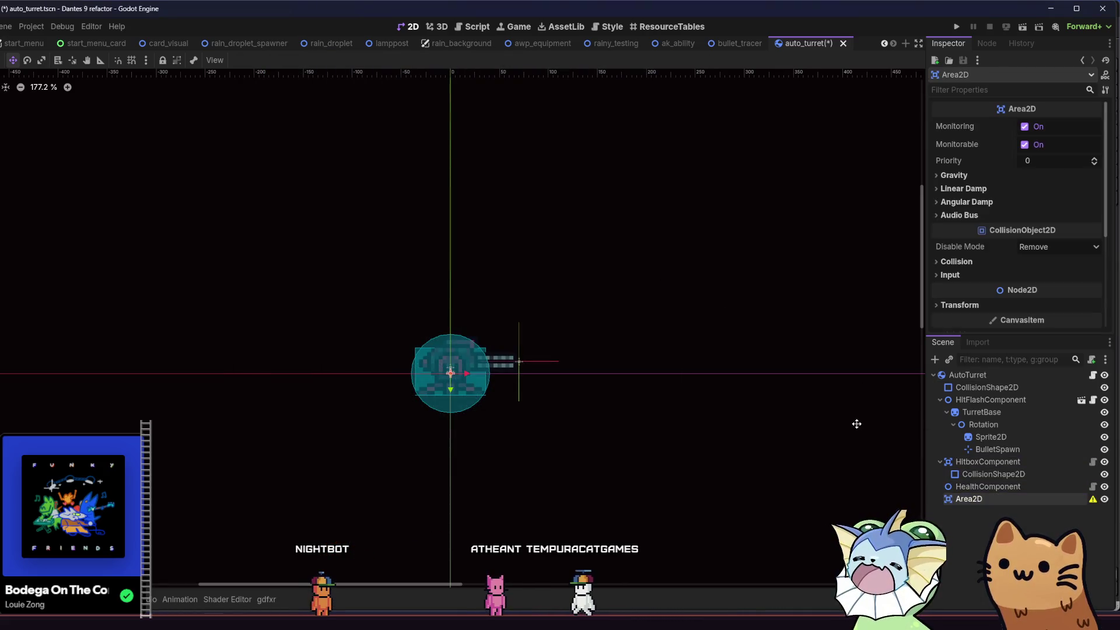
# Add a CollisionShape2D under the Area2D with a new CircleShape2D
pyautogui.click(935, 359)
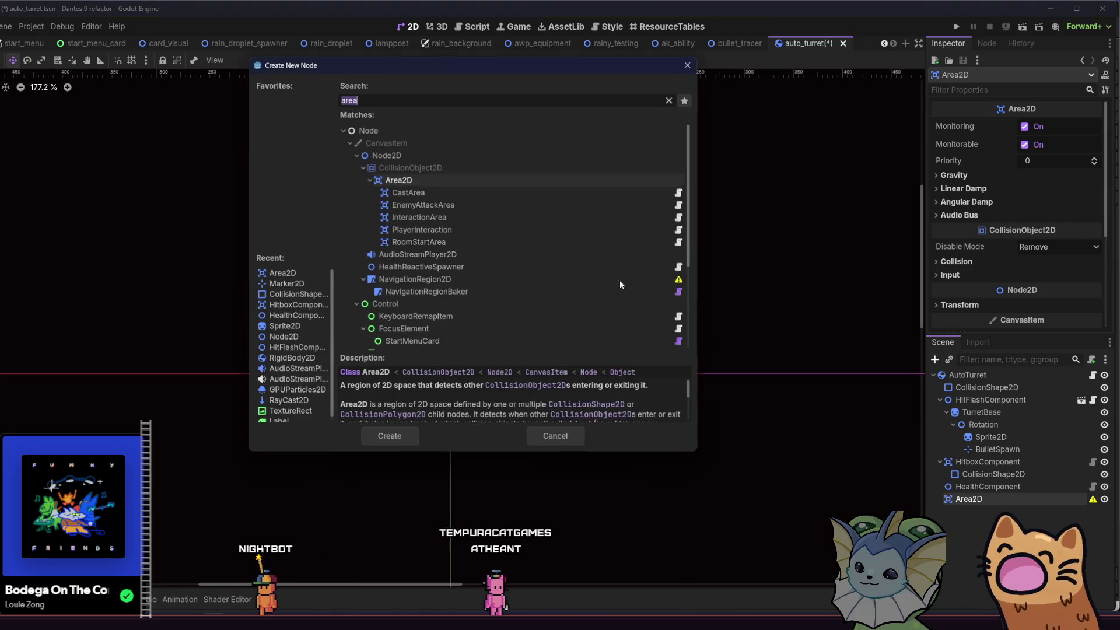
pyautogui.click(295, 304)
pyautogui.press('Return')
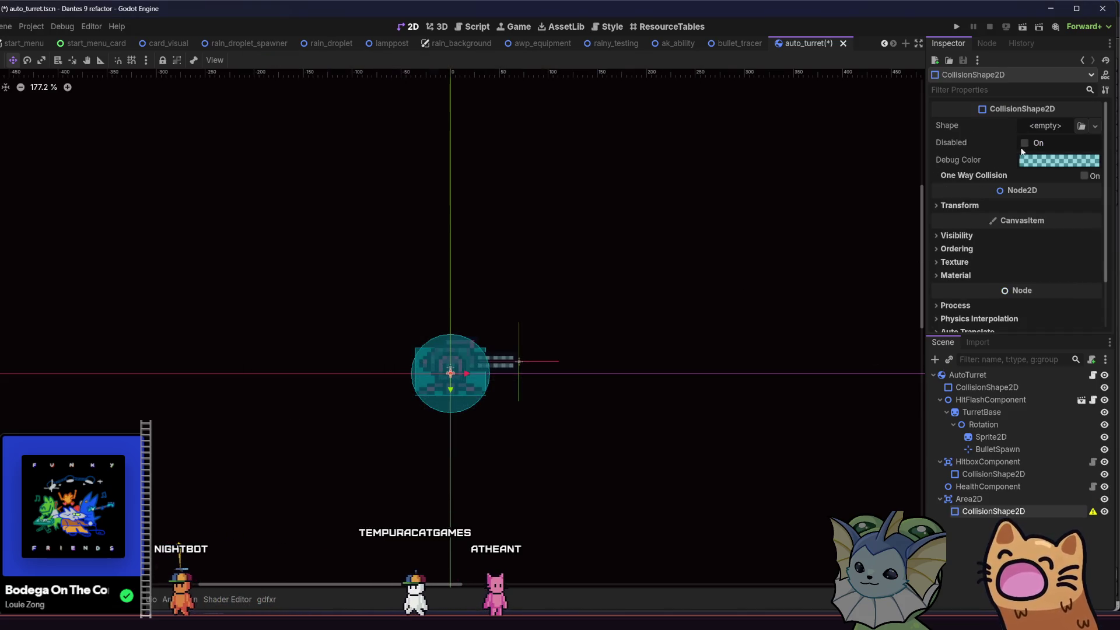
pyautogui.click(1045, 125)
pyautogui.click(1044, 185)
# Set the circle shape's radius to 600 and save the scene
pyautogui.scroll(-5, 555, 374)
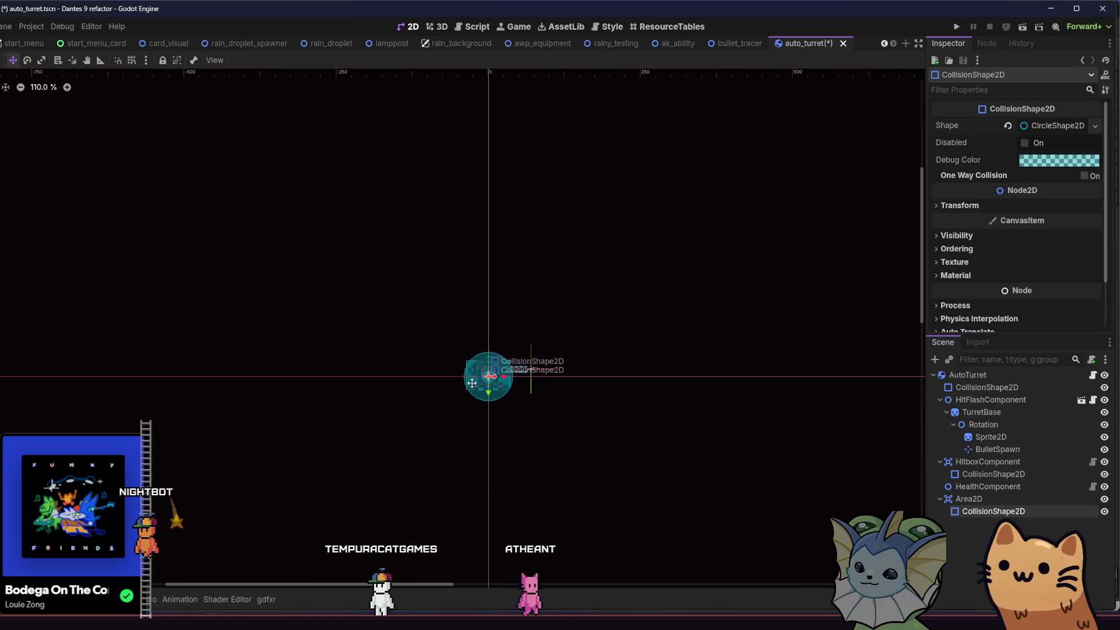
pyautogui.click(992, 205)
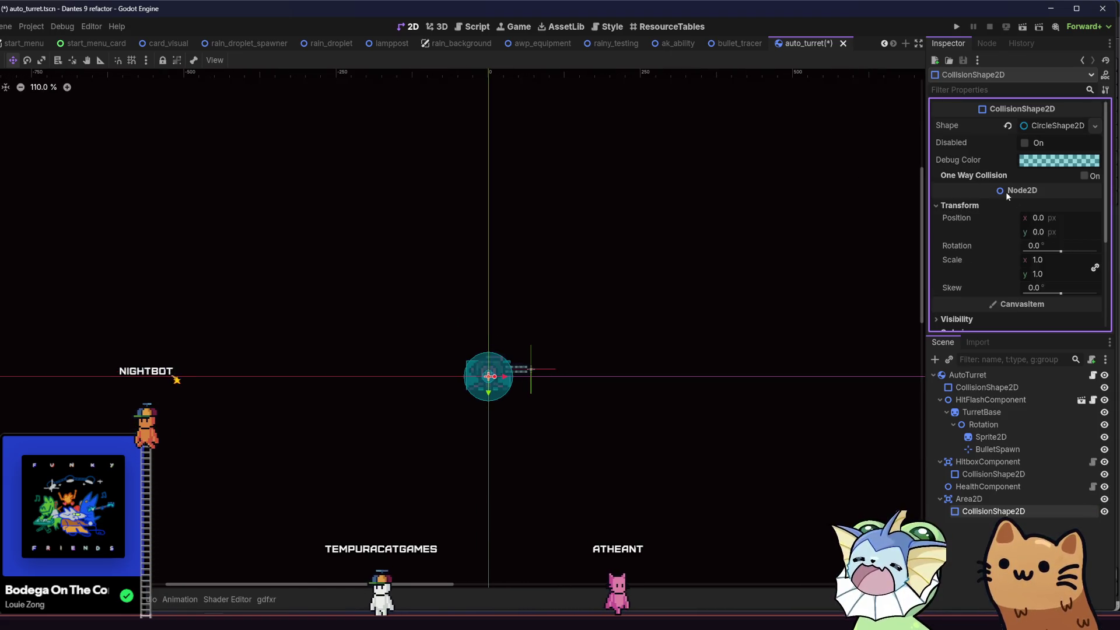
pyautogui.click(1003, 205)
pyautogui.click(1056, 125)
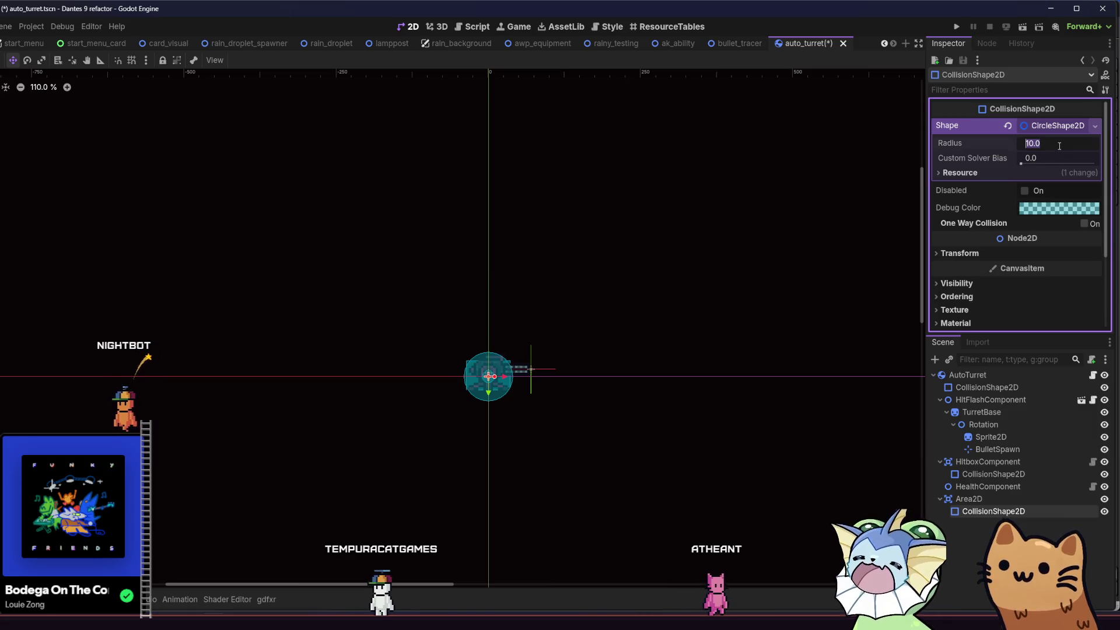
pyautogui.click(1059, 145)
pyautogui.press('Return')
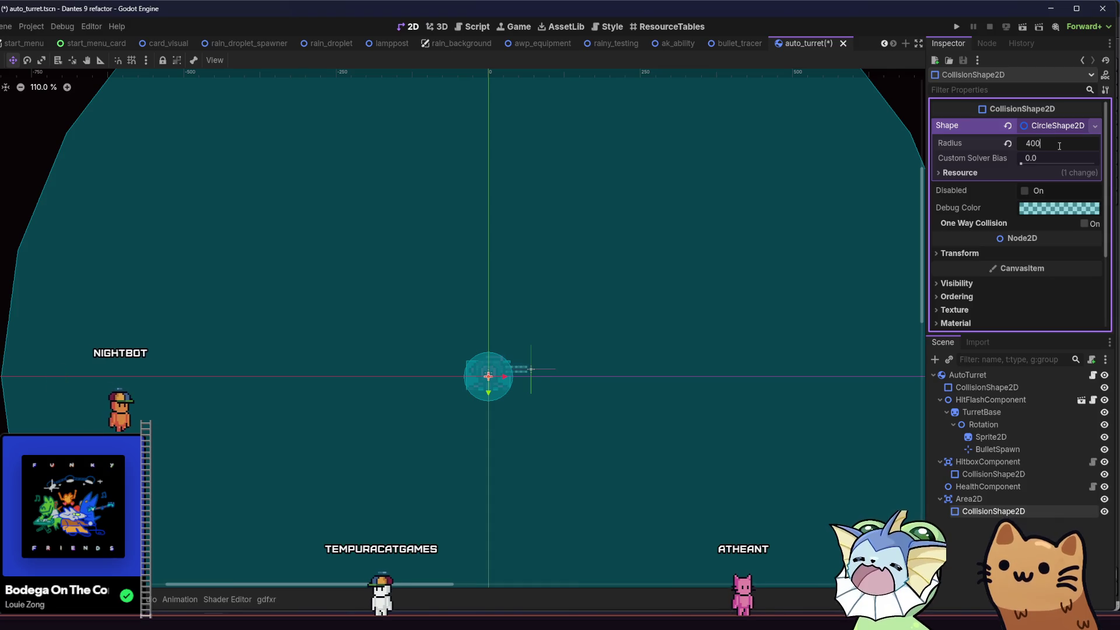
pyautogui.write('400')
pyautogui.press('Return')
pyautogui.click(1059, 145)
pyautogui.write('600')
pyautogui.press('Return')
pyautogui.hotkey('ctrl', 's')
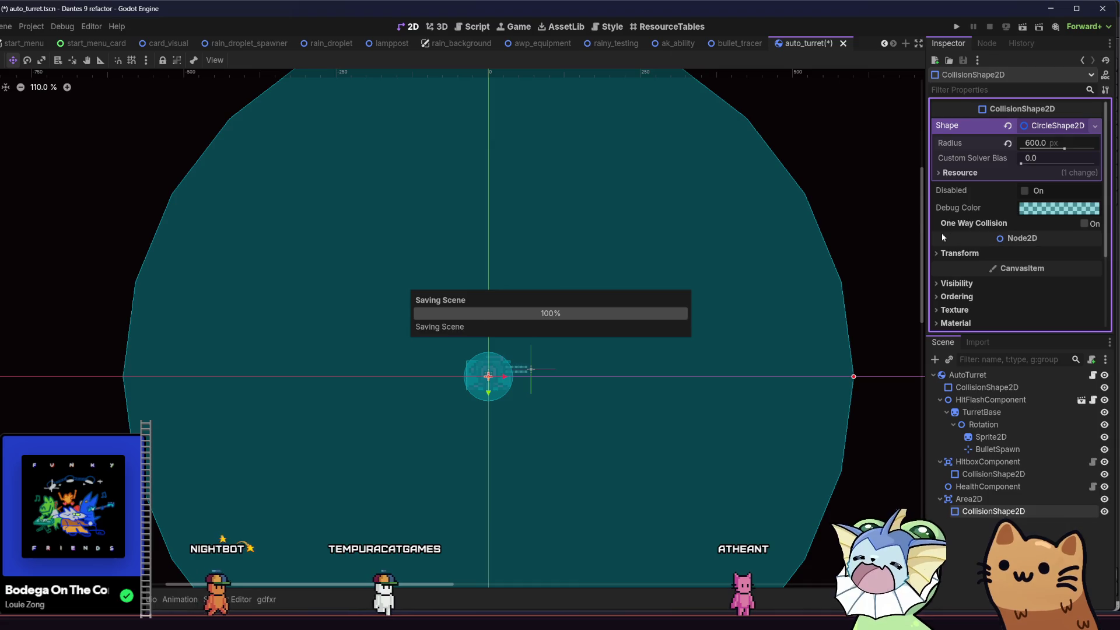
# Save the scene again and begin renaming the Area2D node
pyautogui.scroll(-3, 589, 342)
pyautogui.scroll(-2, 438, 363)
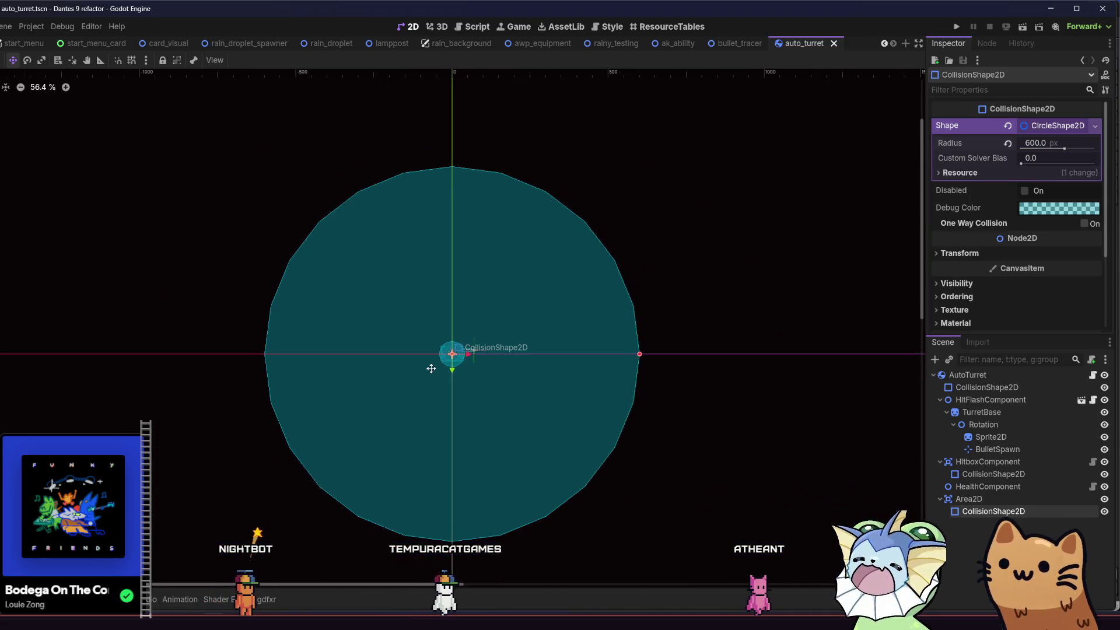
pyautogui.scroll(1, 416, 351)
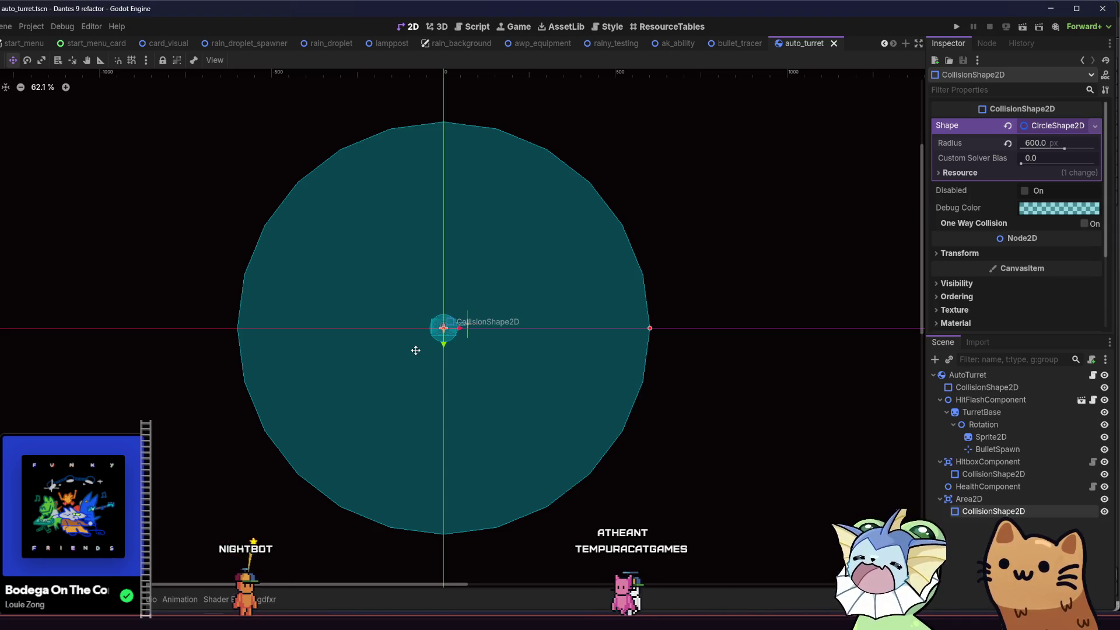
pyautogui.scroll(1, 426, 333)
pyautogui.hotkey('ctrl', 's')
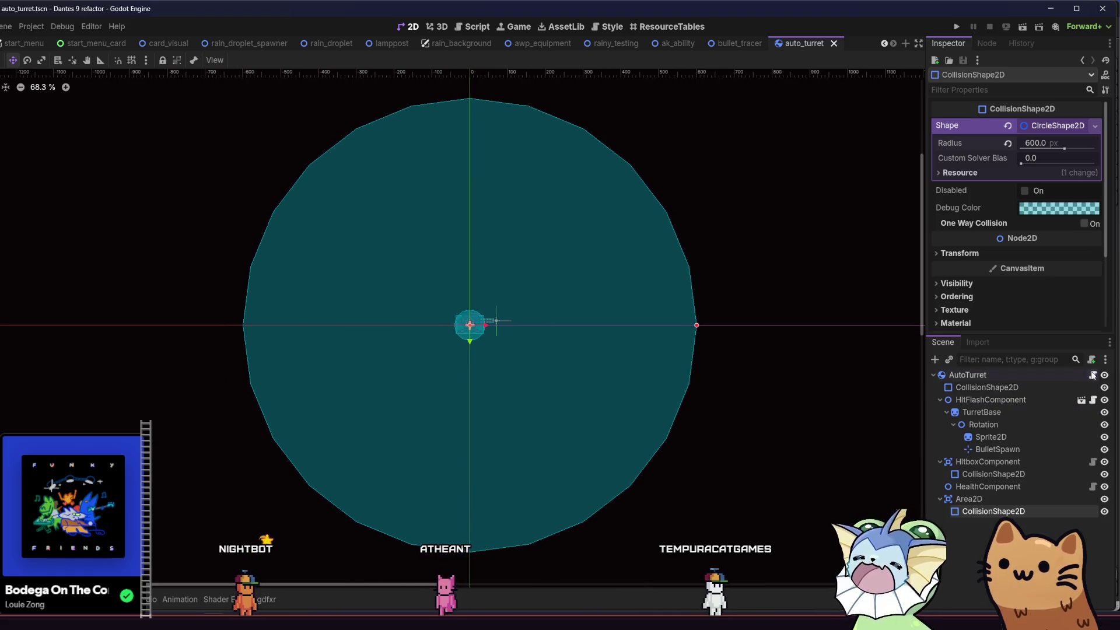
pyautogui.click(1017, 498)
pyautogui.click(1017, 498)
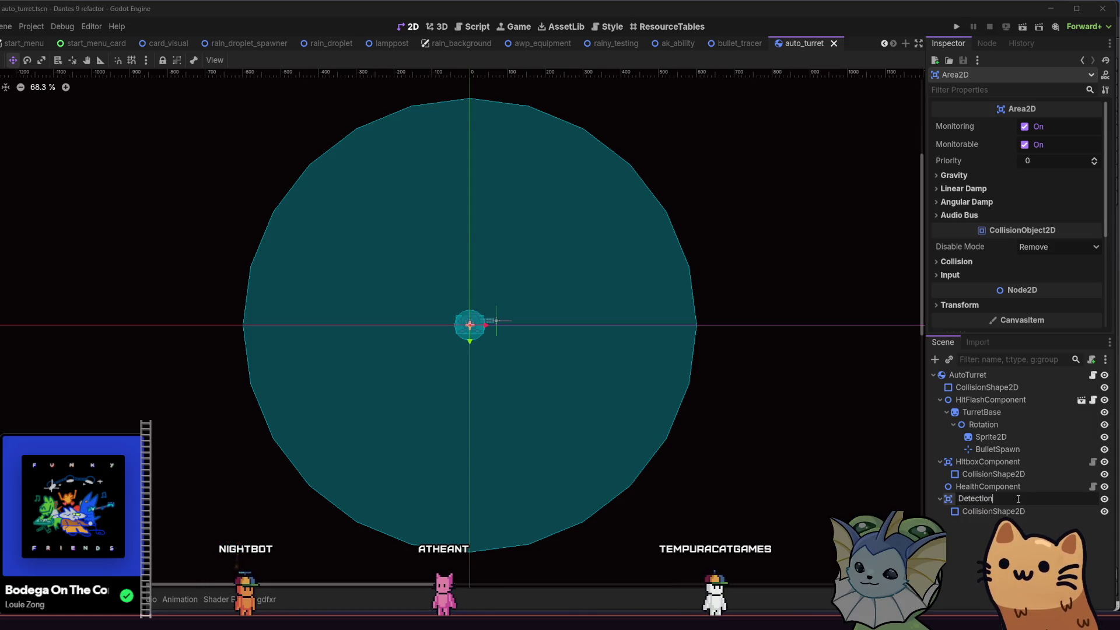
# Confirm DetectionArea as the Area2D node's new name
pyautogui.press('Return')
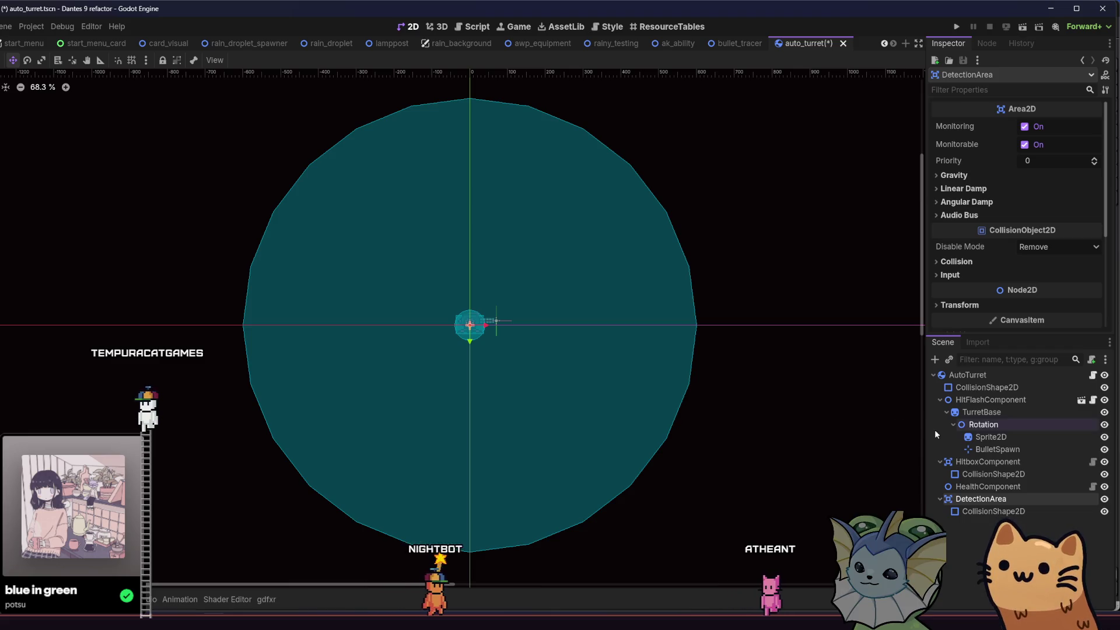
# Add a Sprite2D above DetectionArea and name it RangeIndicator
pyautogui.moveTo(725, 387)
pyautogui.mouseDown()
pyautogui.moveTo(745, 377)
pyautogui.moveTo(681, 366)
pyautogui.mouseUp()
pyautogui.hotkey('ctrl', 's')
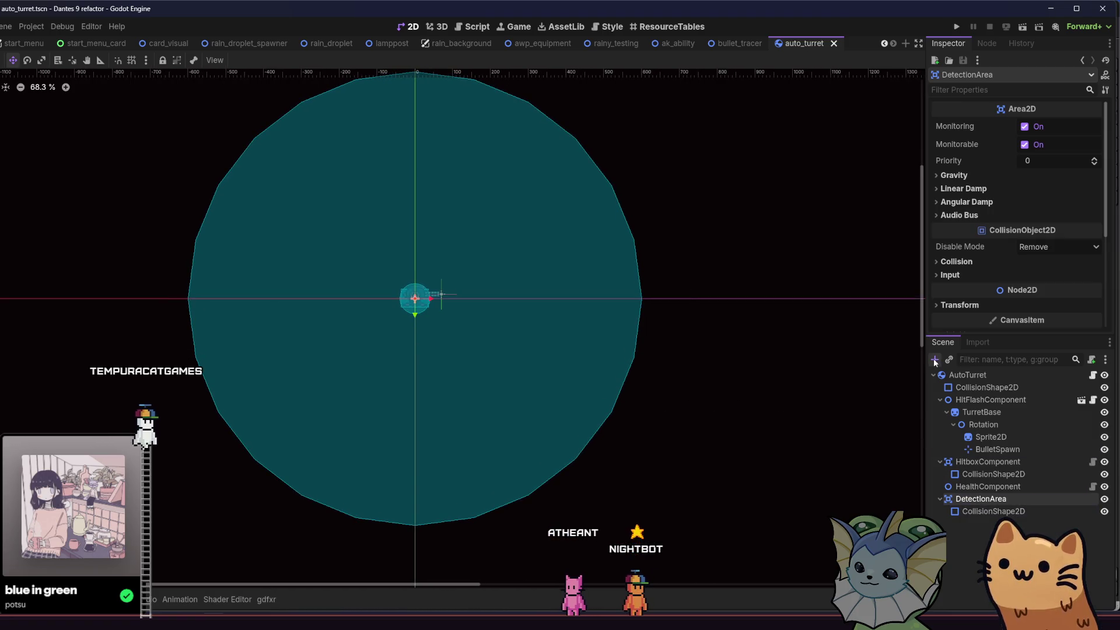
pyautogui.click(935, 360)
pyautogui.write('spr')
pyautogui.press('Return')
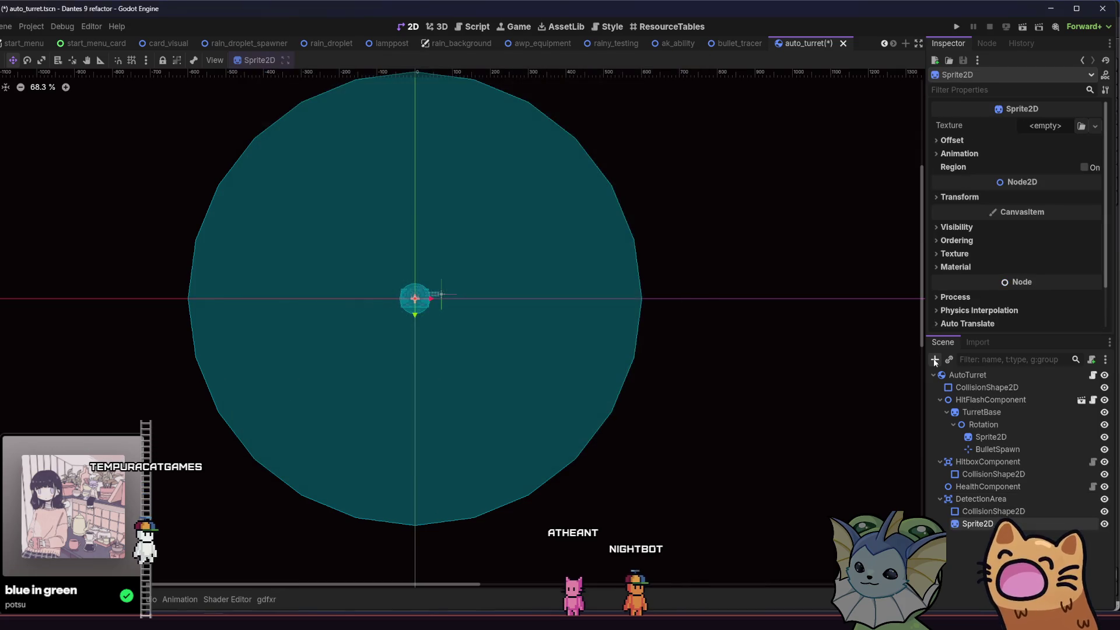
pyautogui.moveTo(990, 529); pyautogui.dragTo(998, 485)
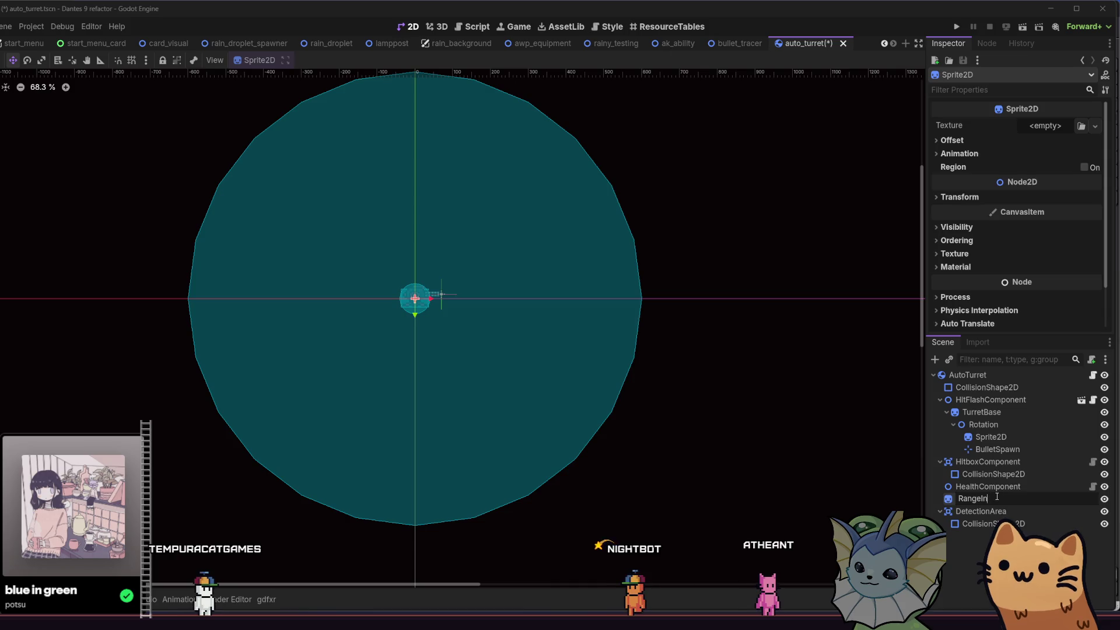
pyautogui.press('Return')
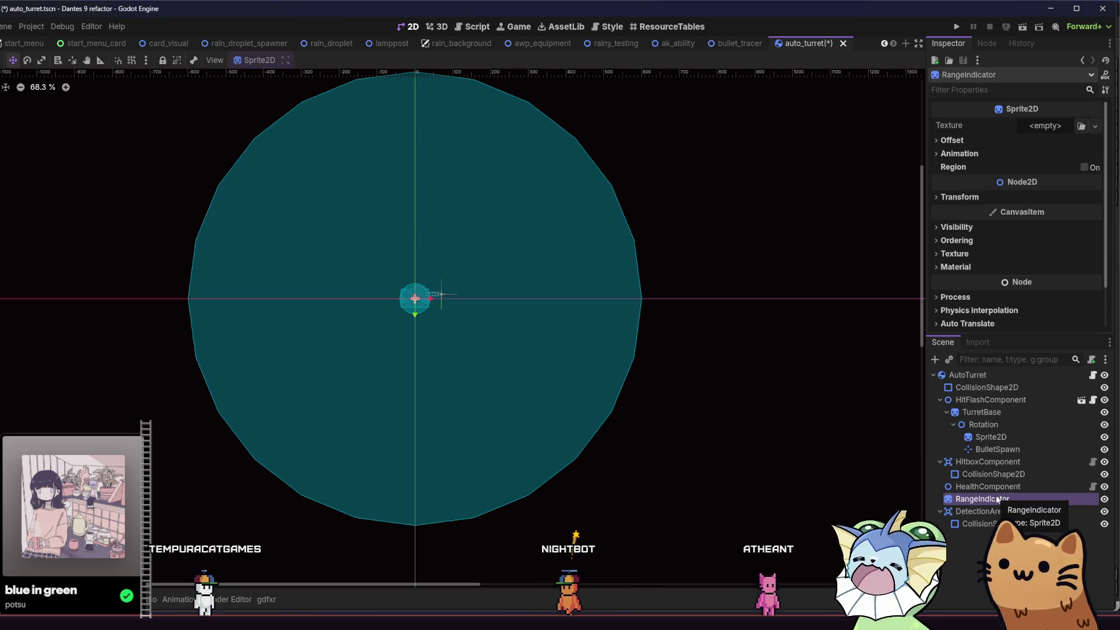
# Give RangeIndicator a new GradientTexture2D texture
pyautogui.click(1034, 126)
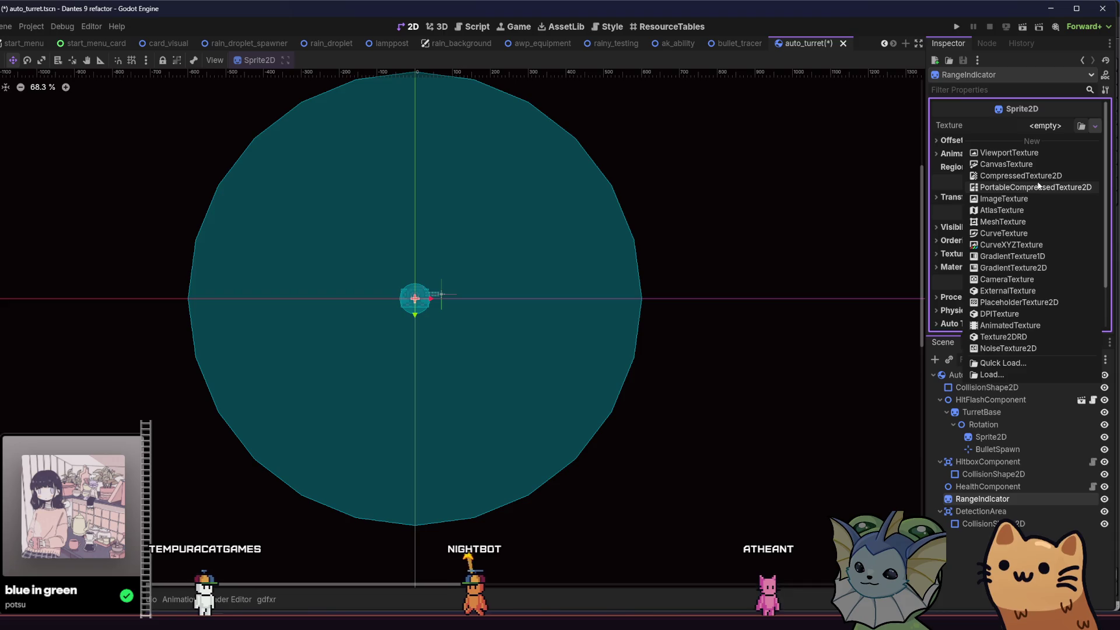
pyautogui.click(1027, 268)
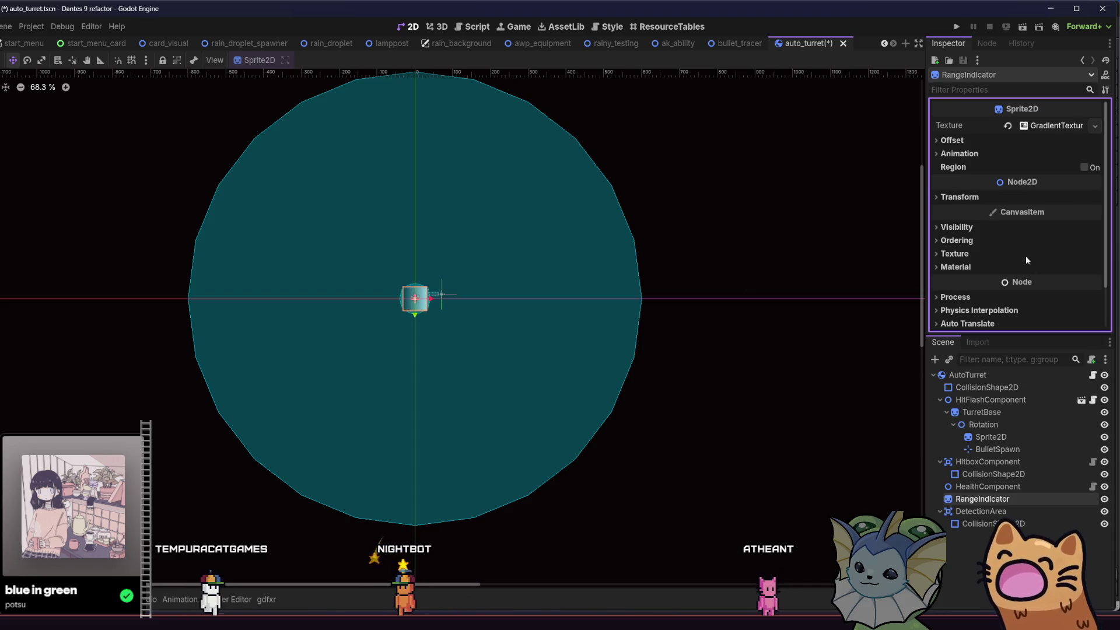
pyautogui.click(1048, 127)
pyautogui.scroll(-2, 1034, 194)
pyautogui.scroll(2, 1033, 194)
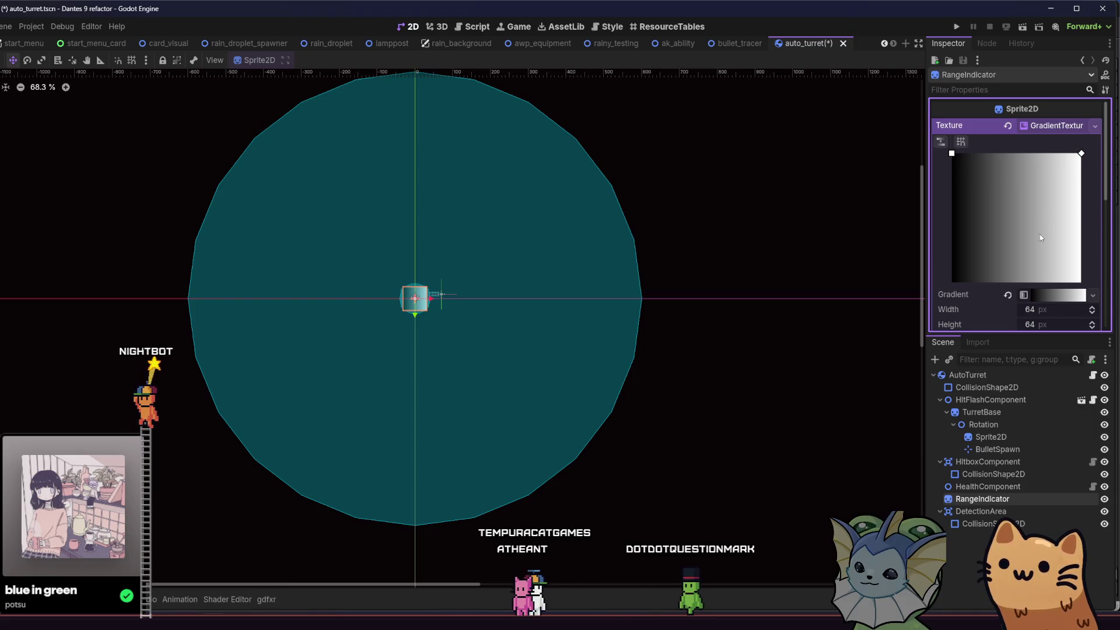
pyautogui.scroll(-2, 1043, 235)
pyautogui.scroll(-2, 957, 288)
# Set the gradient fill to Radial with a centred start point and save
pyautogui.click(951, 244)
pyautogui.click(1058, 257)
pyautogui.click(1043, 284)
pyautogui.click(1007, 244)
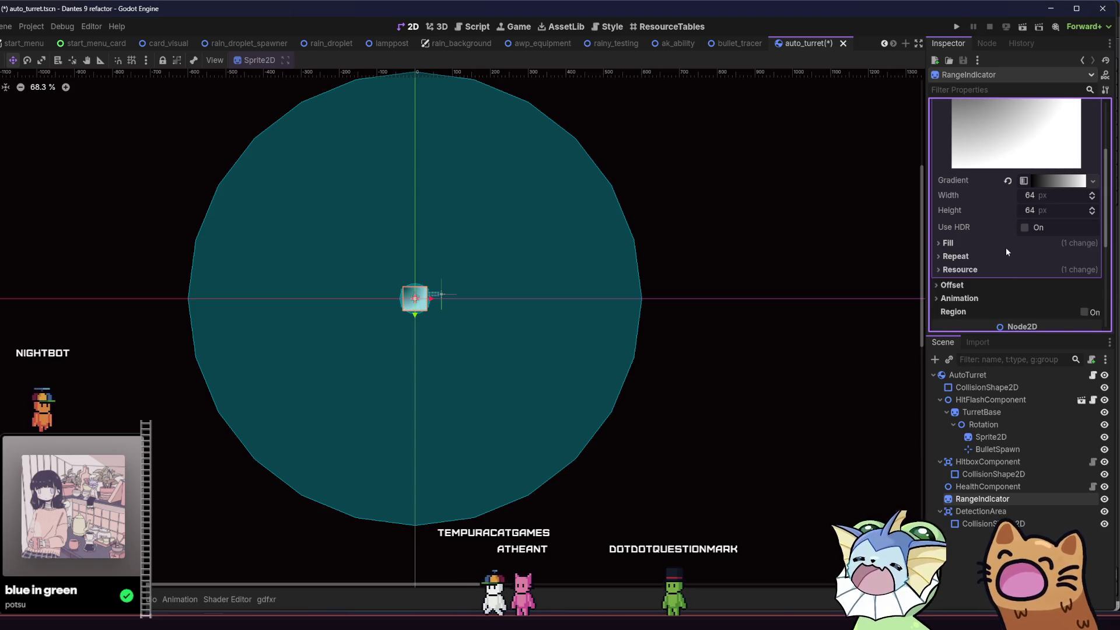
pyautogui.scroll(3, 1007, 247)
pyautogui.scroll(-6, 1018, 264)
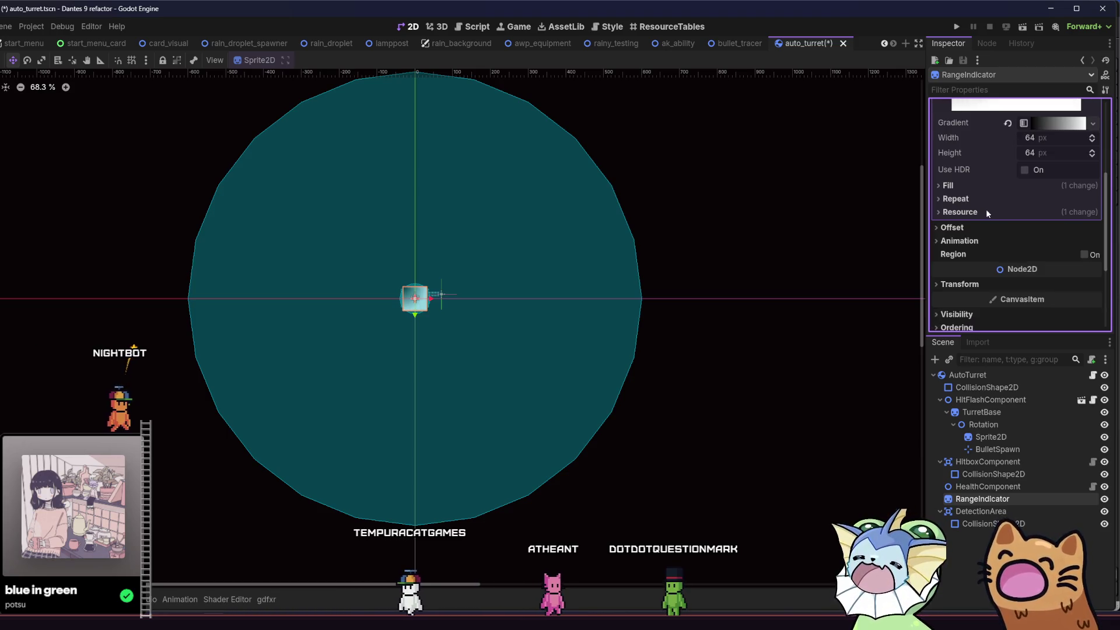
pyautogui.click(988, 198)
pyautogui.click(989, 198)
pyautogui.click(994, 186)
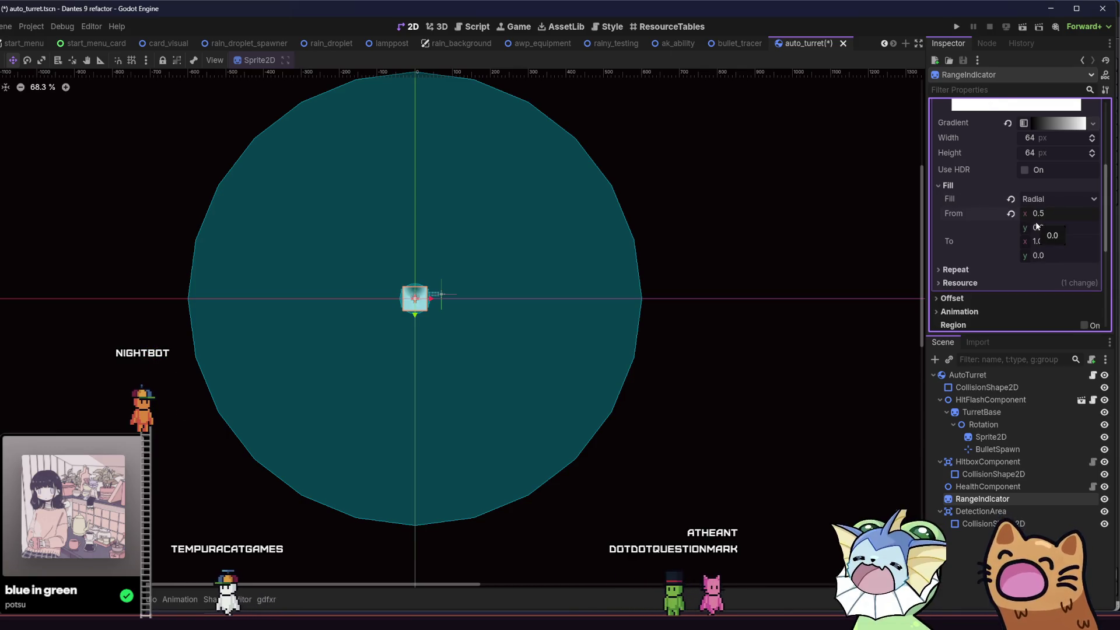
pyautogui.scroll(1, 1036, 225)
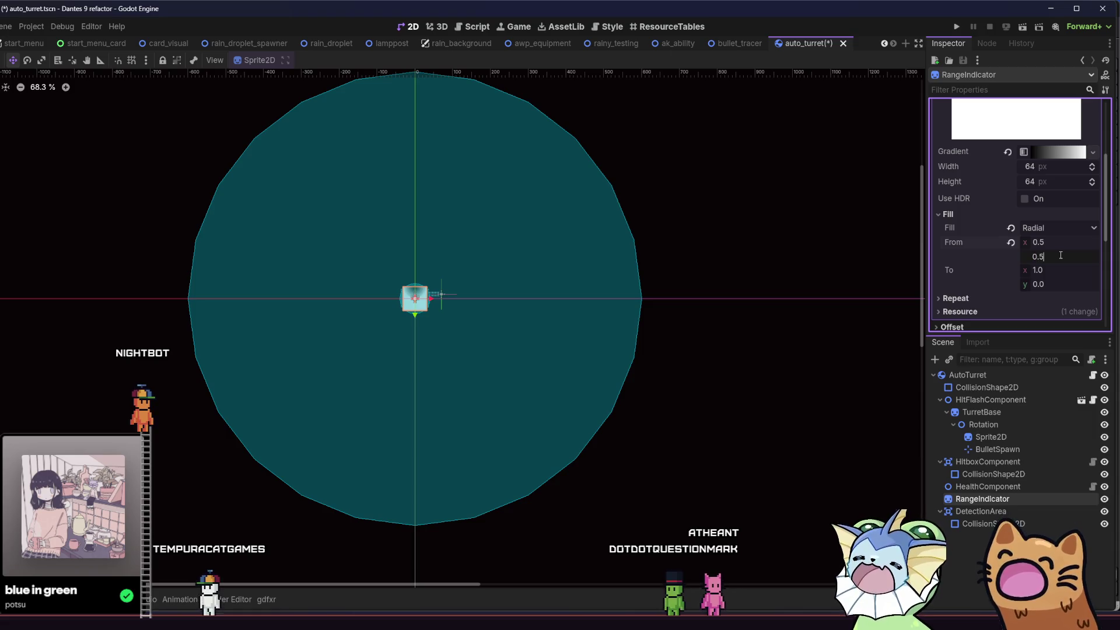
pyautogui.hotkey('ctrl', 's')
pyautogui.scroll(5, 1061, 274)
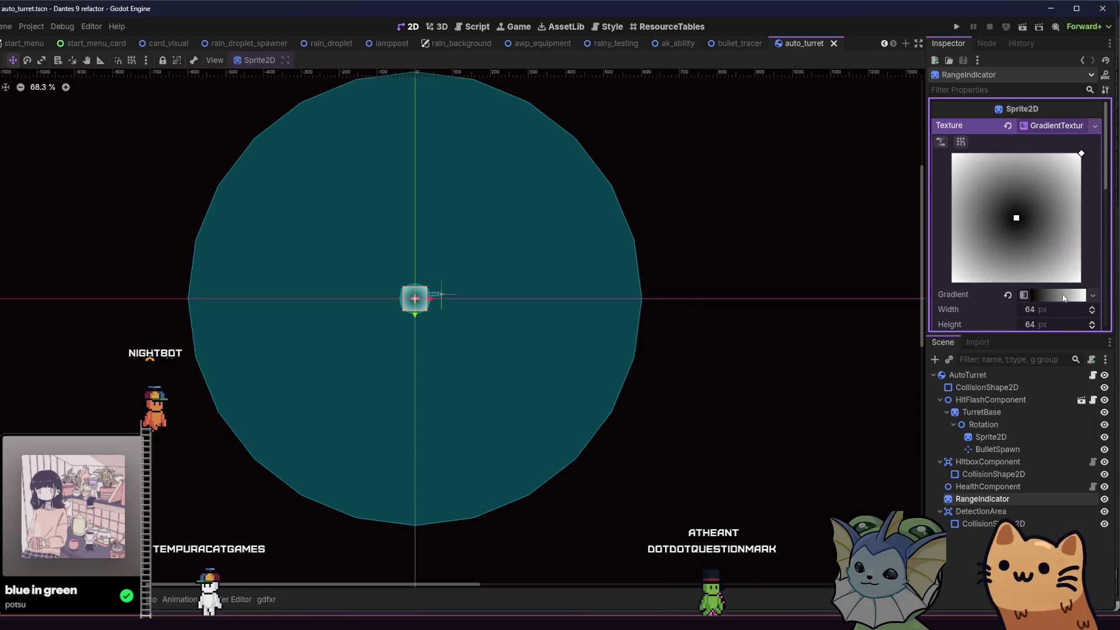
pyautogui.scroll(-4, 1063, 298)
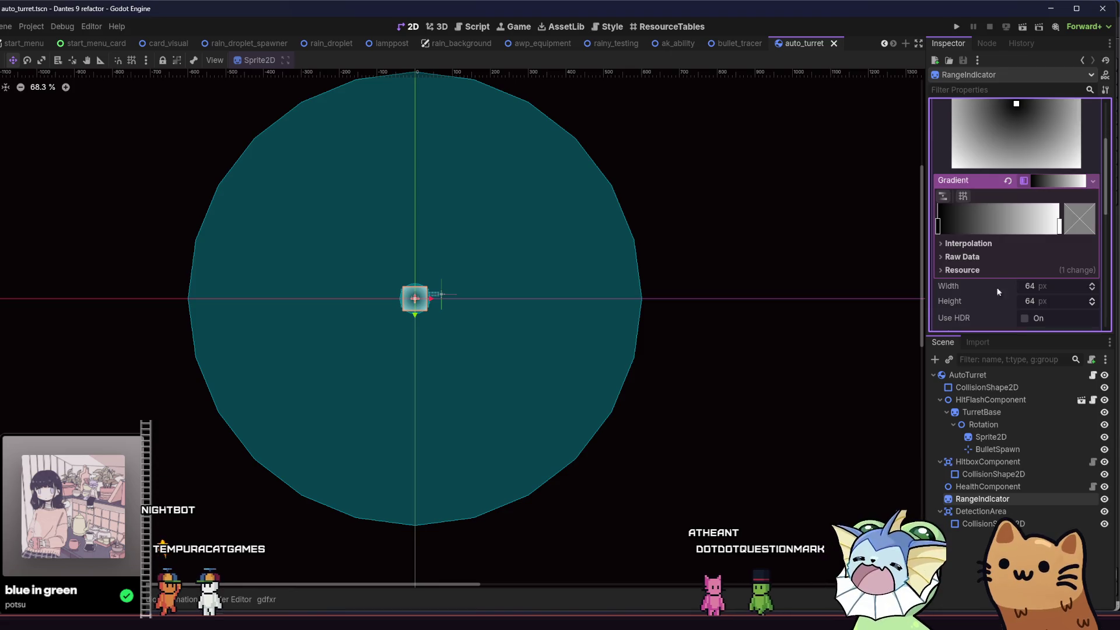
# Set interpolation to Constant and place a transparent and a black stop to form a narrow ring
pyautogui.click(995, 245)
pyautogui.click(1031, 259)
pyautogui.click(1042, 286)
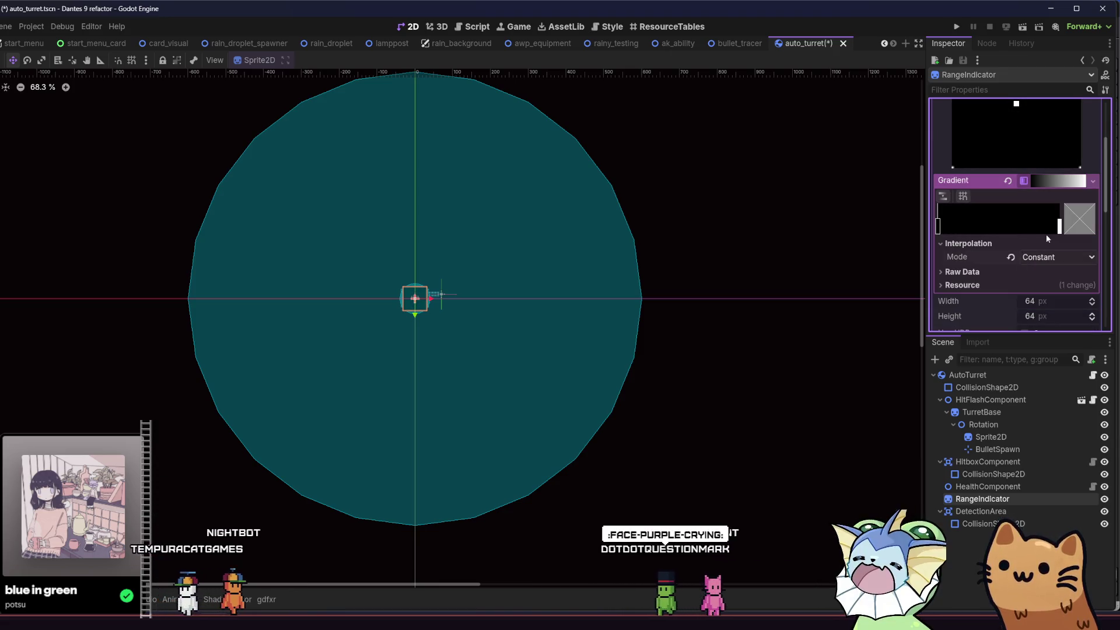
pyautogui.moveTo(1060, 231); pyautogui.dragTo(957, 226)
pyautogui.doubleClick(957, 226)
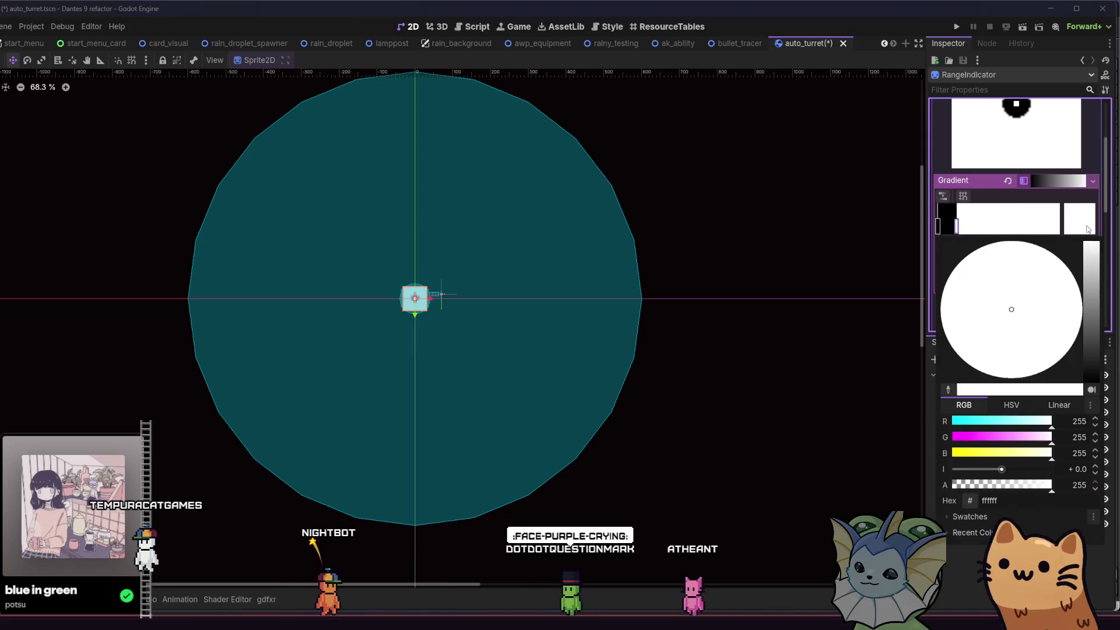
pyautogui.moveTo(965, 488); pyautogui.dragTo(951, 488)
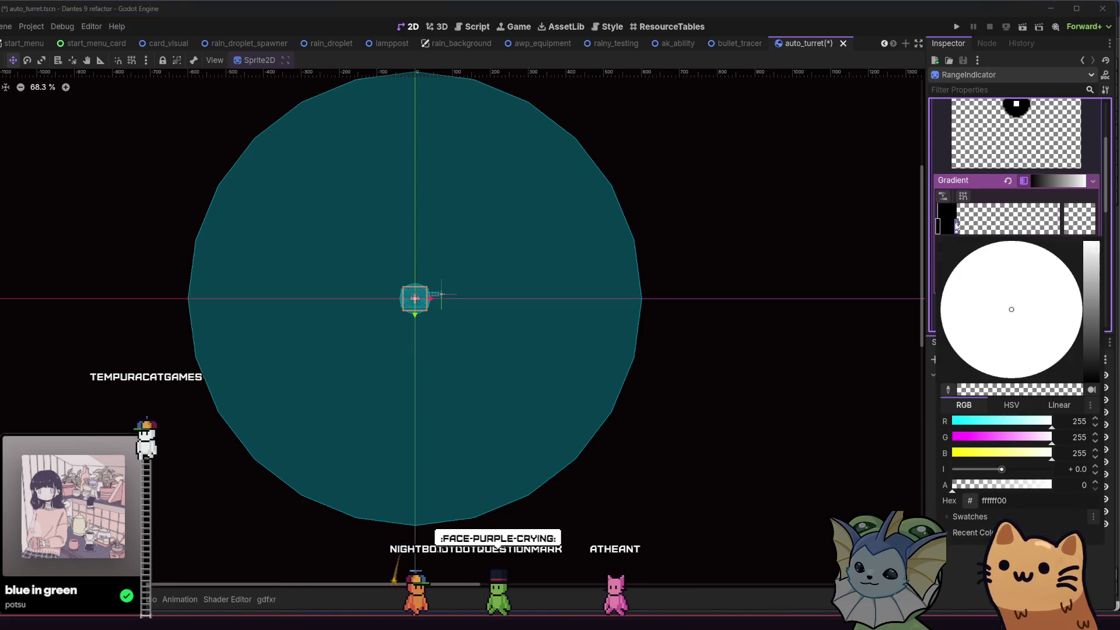
pyautogui.click(958, 227)
pyautogui.moveTo(942, 225)
pyautogui.mouseDown()
pyautogui.moveTo(1060, 227)
pyautogui.moveTo(1033, 227)
pyautogui.mouseUp()
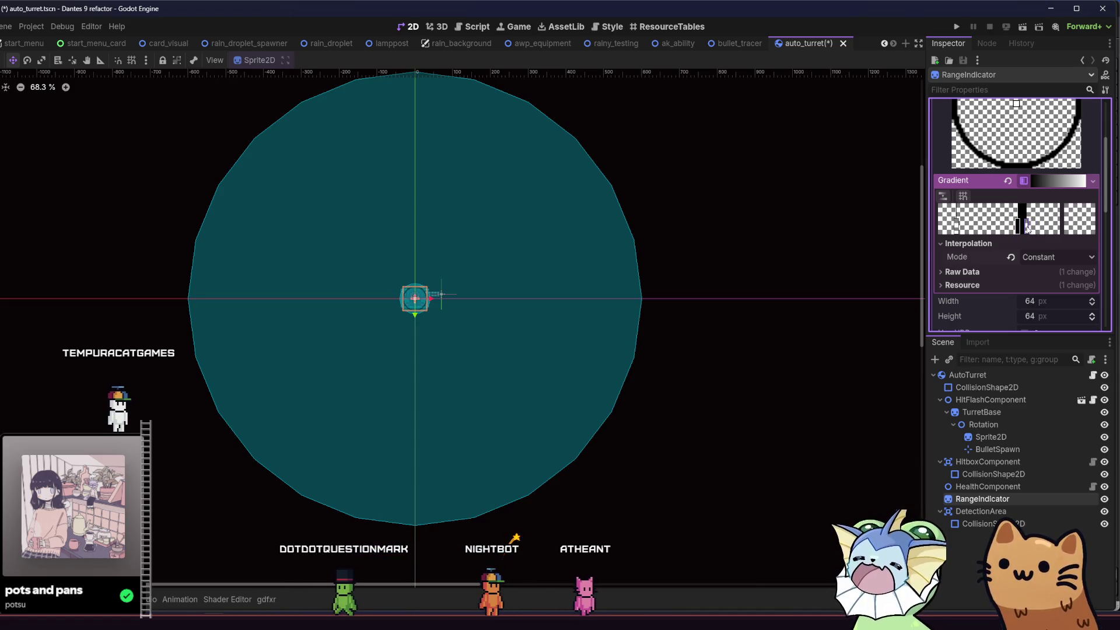
pyautogui.moveTo(957, 227); pyautogui.dragTo(932, 229)
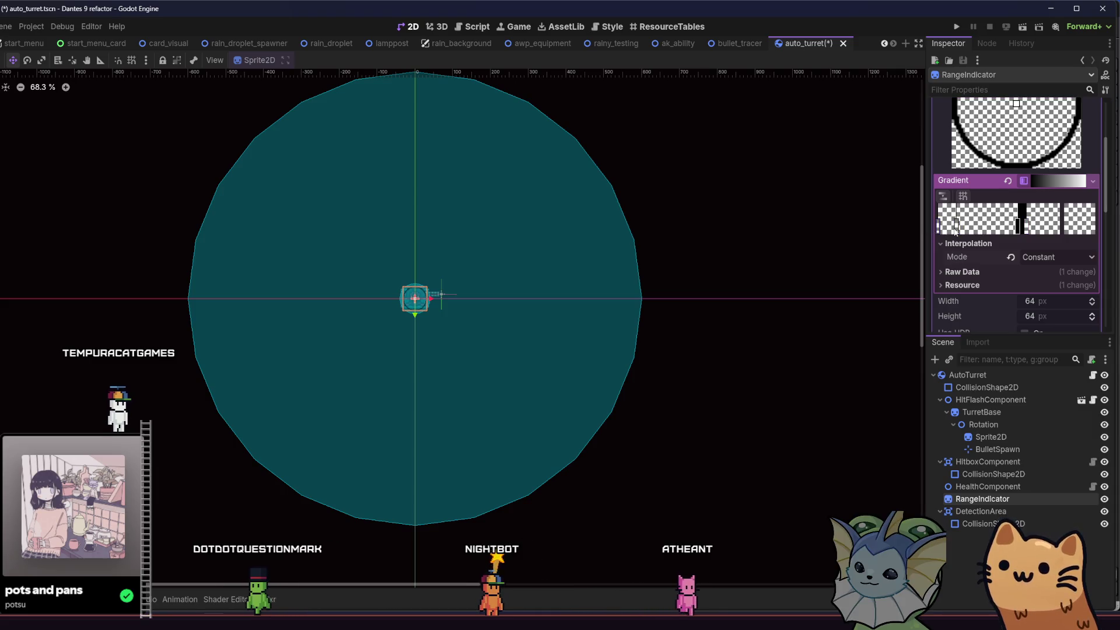
# Set the RangeIndicator gradient texture width and height to 128 px
pyautogui.click(1034, 311)
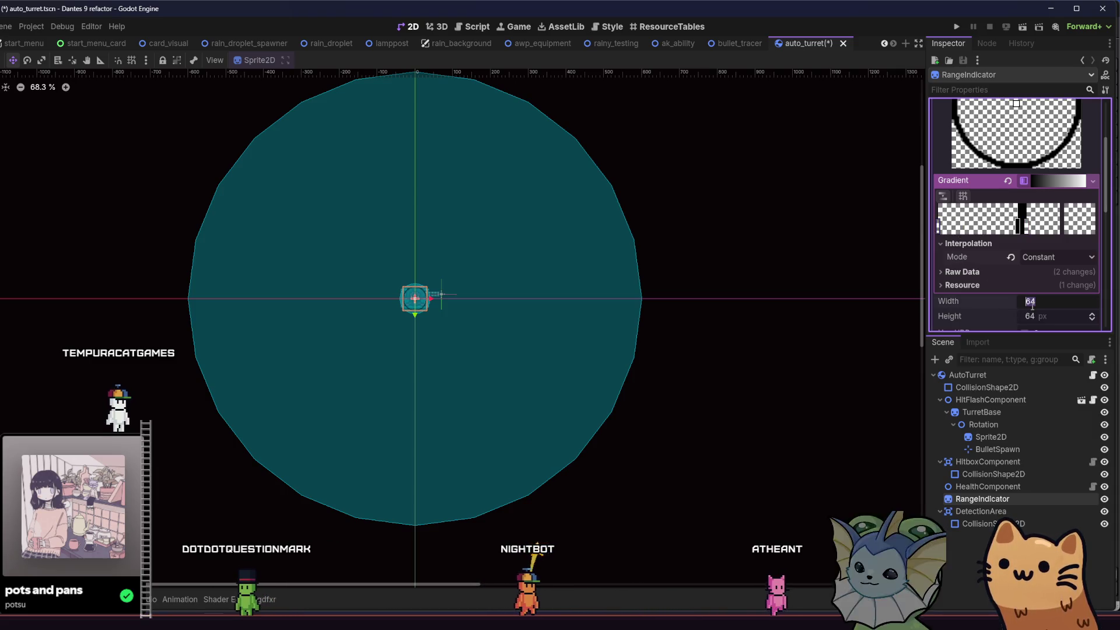
pyautogui.write('8')
pyautogui.press('Tab')
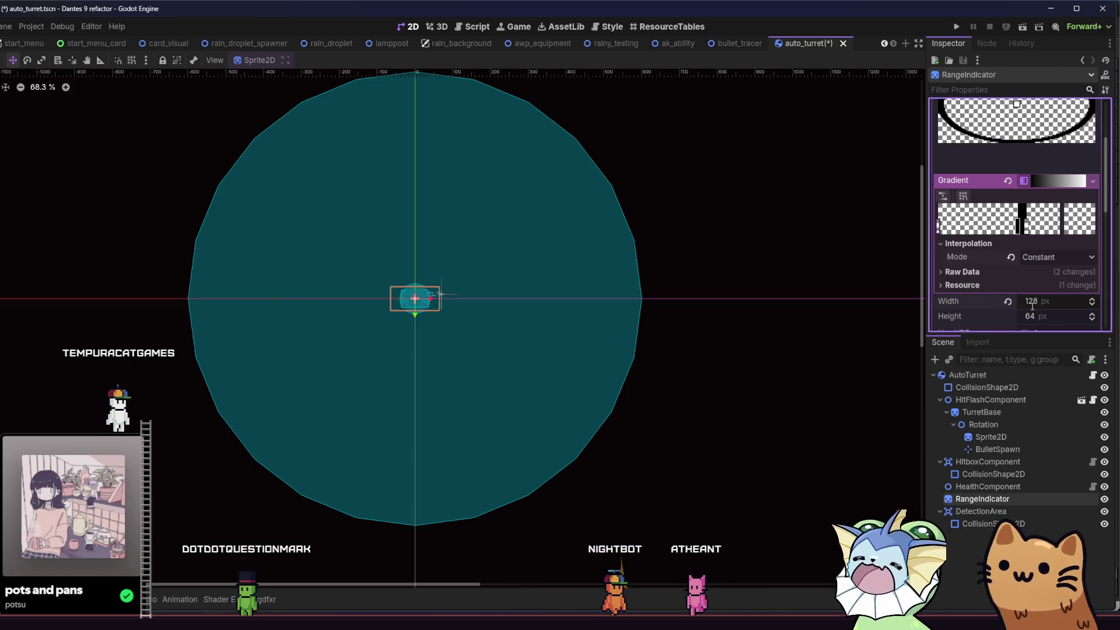
pyautogui.write('8')
pyautogui.press('Return')
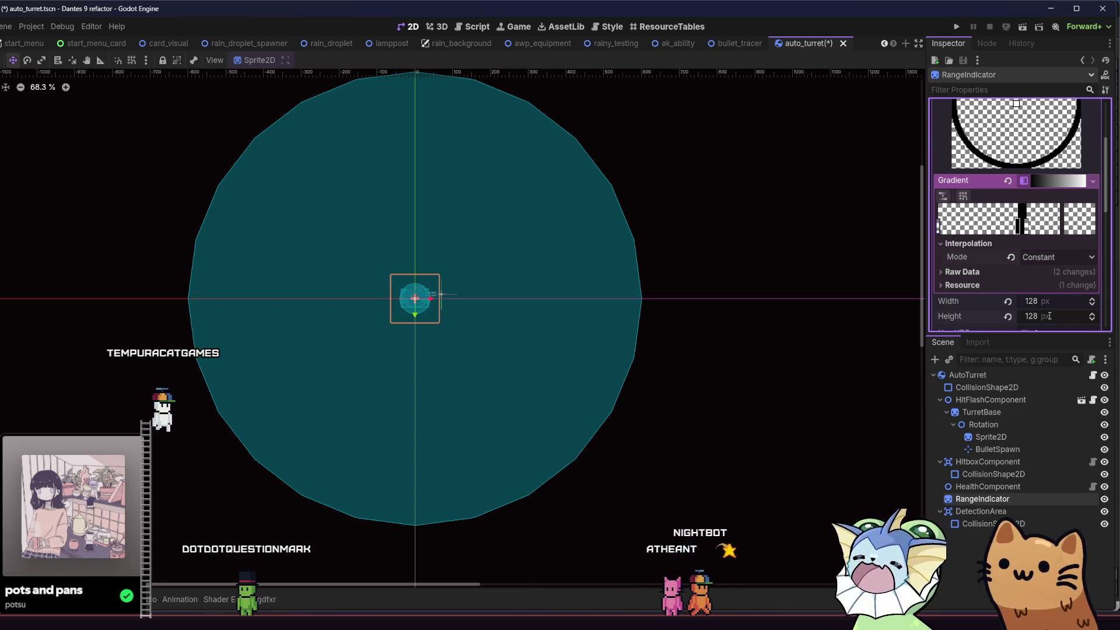
# Set the RangeIndicator sprite's vertical Scale to 4 and save
pyautogui.scroll(-5, 1002, 282)
pyautogui.click(983, 289)
pyautogui.scroll(-2, 984, 290)
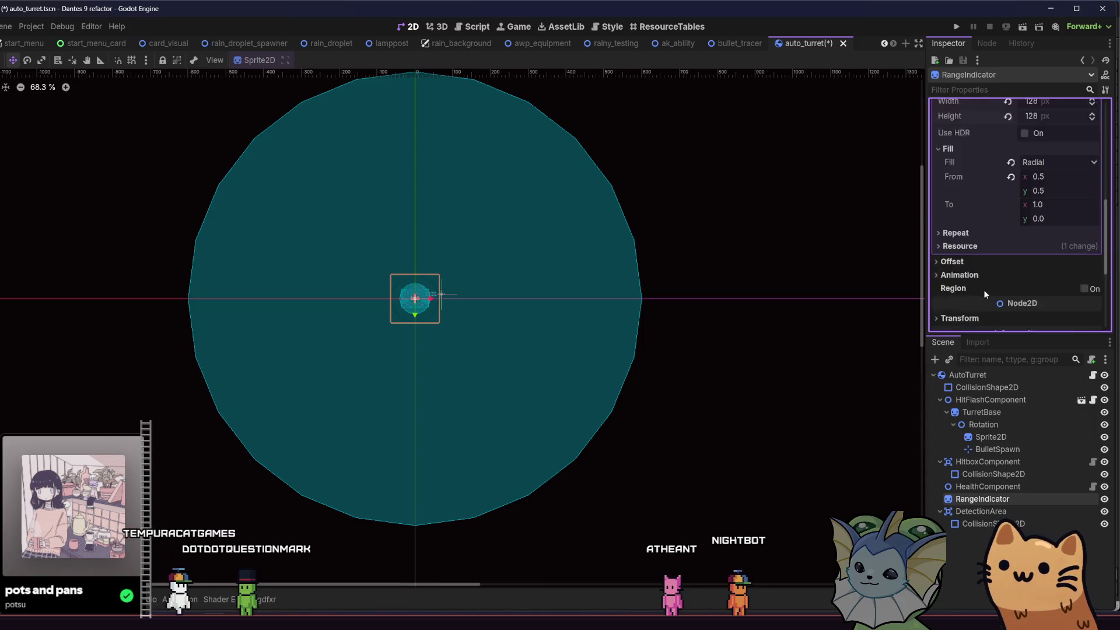
pyautogui.scroll(-3, 1044, 314)
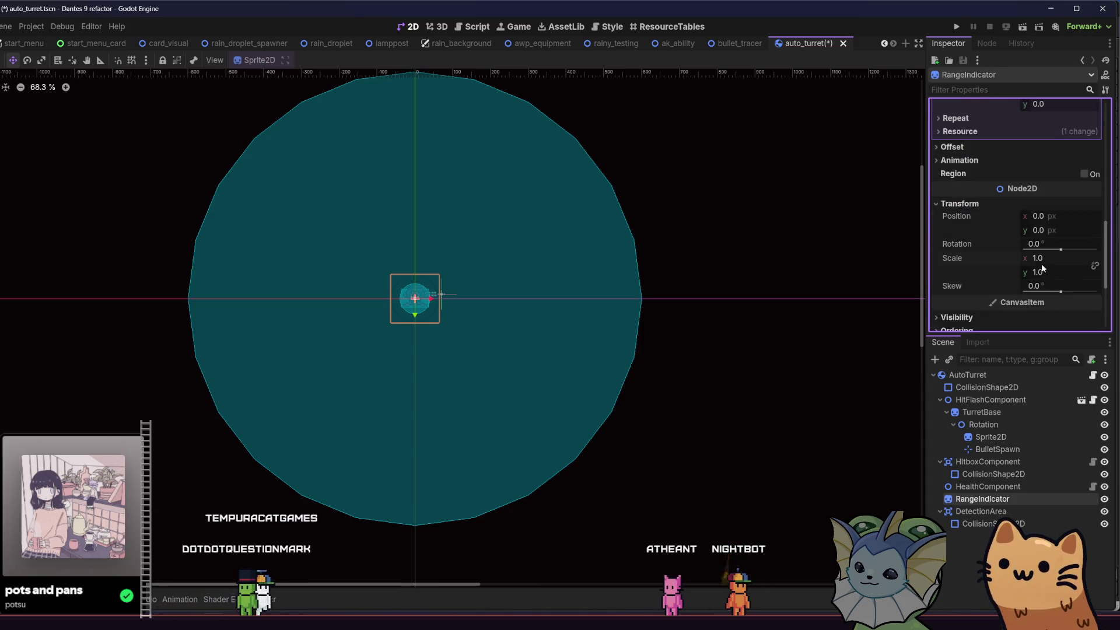
pyautogui.write('4')
pyautogui.press('Return')
pyautogui.hotkey('ctrl', 's')
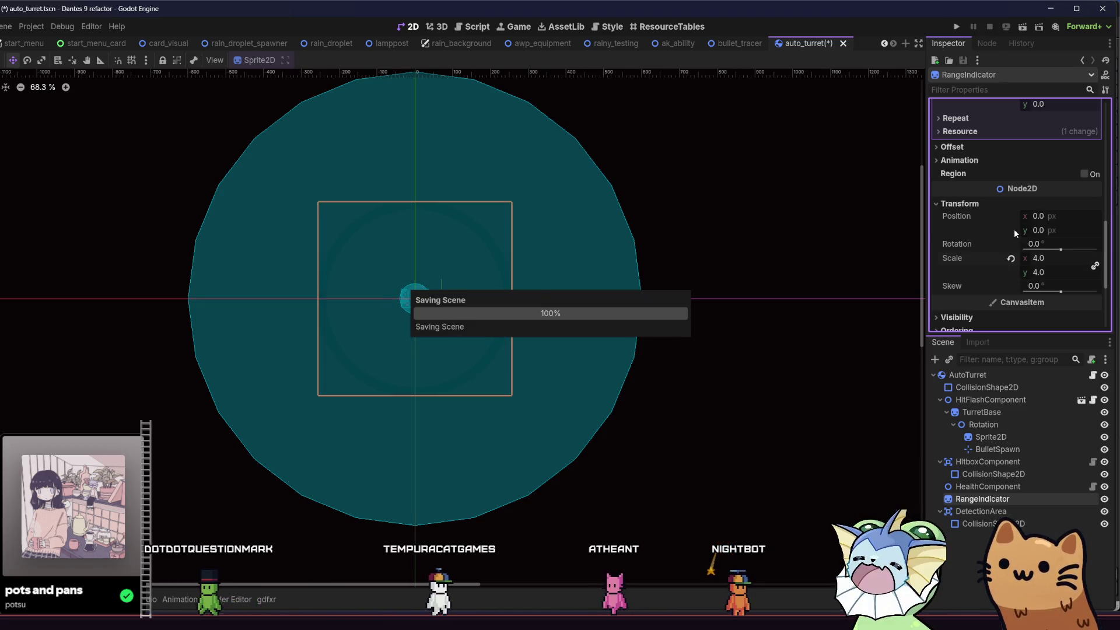
# Resize the gradient texture to 300 × 300 px and save the scene
pyautogui.scroll(6, 1014, 229)
pyautogui.click(1032, 216)
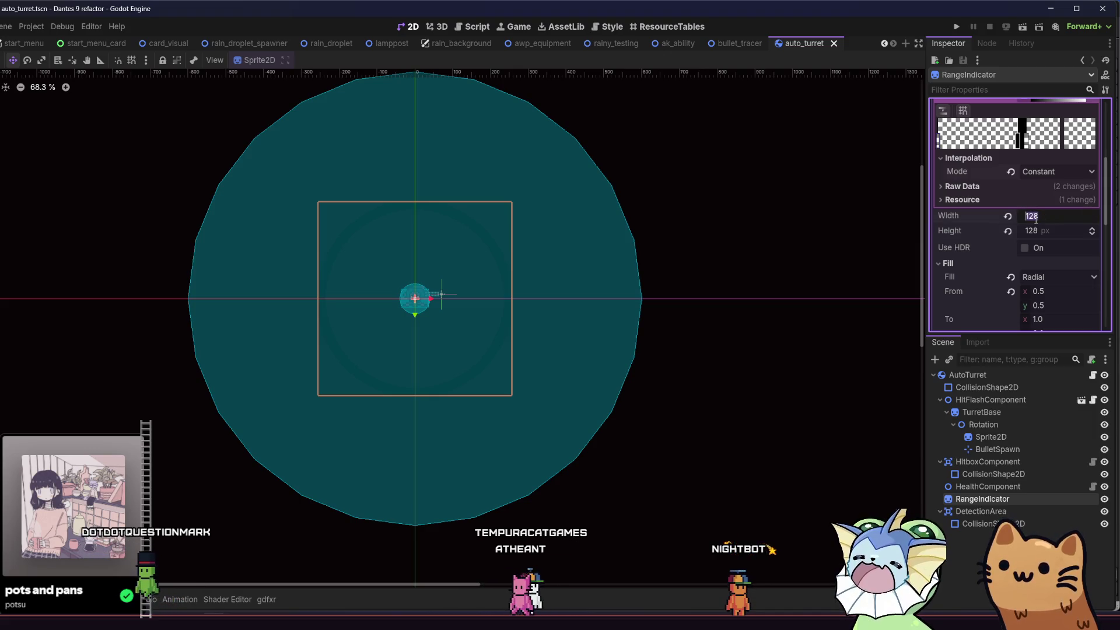
pyautogui.write('256')
pyautogui.press('Return')
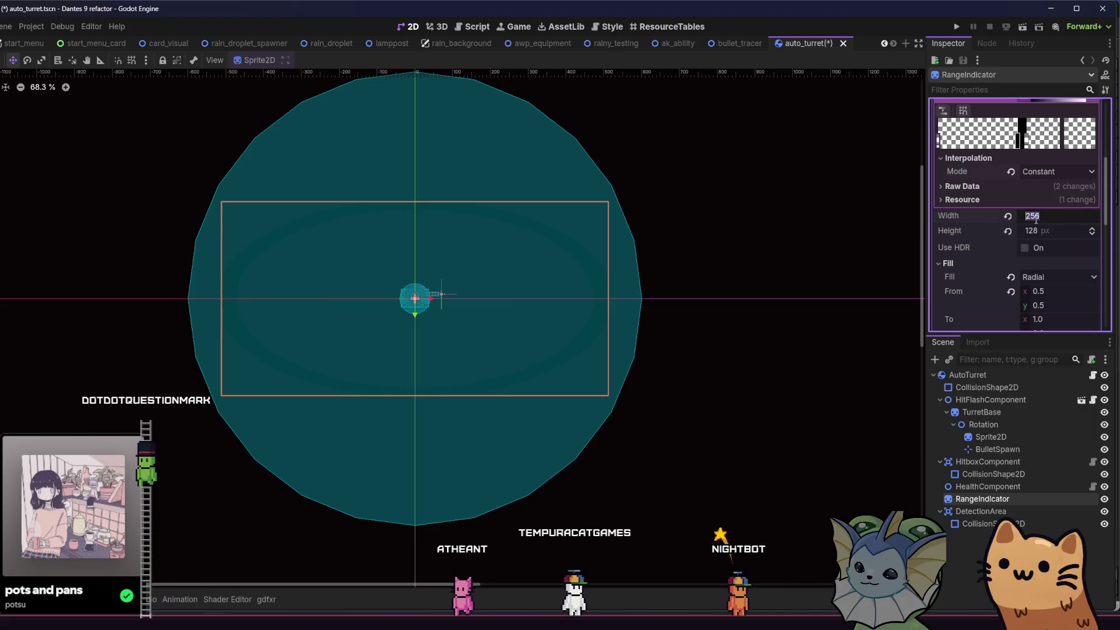
pyautogui.write('30')
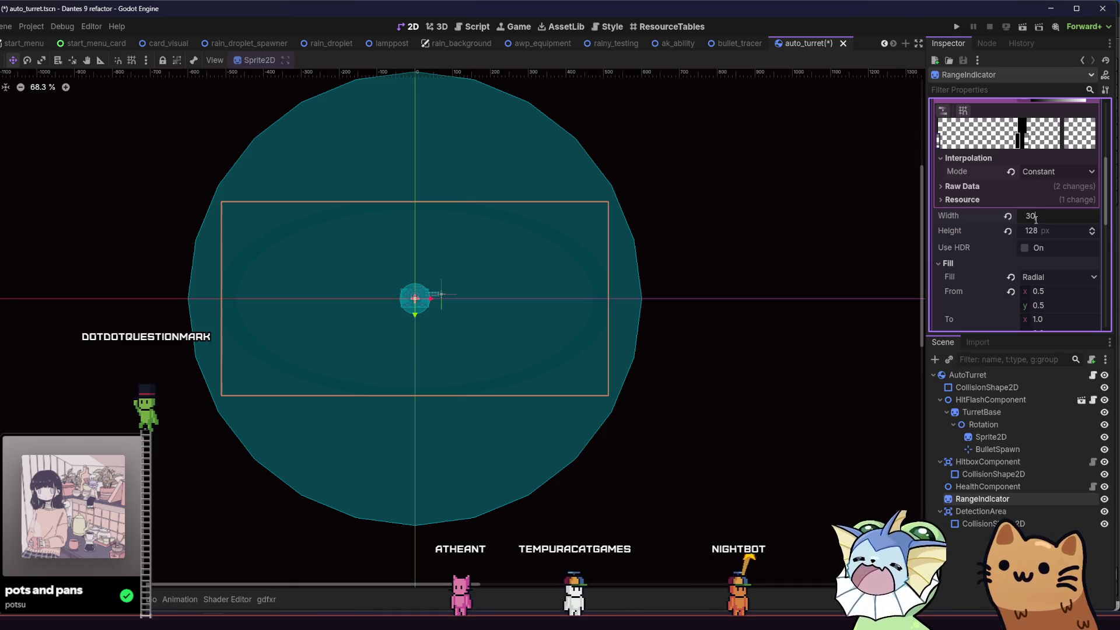
pyautogui.write('0')
pyautogui.press('Return')
pyautogui.click(1034, 231)
pyautogui.write('30')
pyautogui.press('Return')
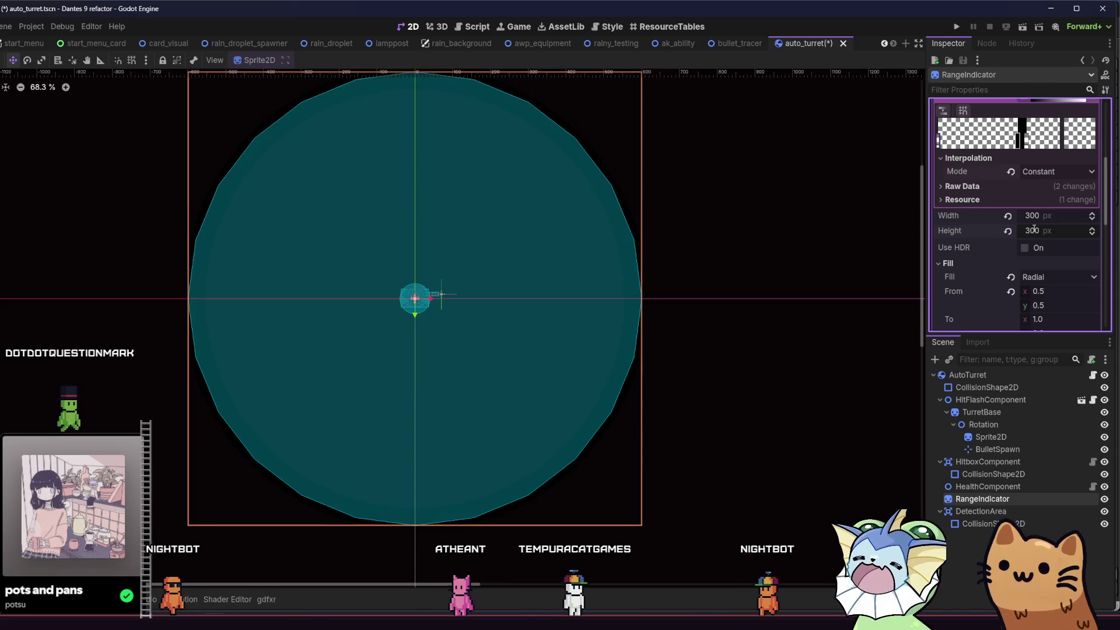
pyautogui.hotkey('ctrl', 's')
# Drag the two gradient stops to narrow the ring band, then save the scene
pyautogui.scroll(2, 954, 242)
pyautogui.hscroll(-2, 793, 263)
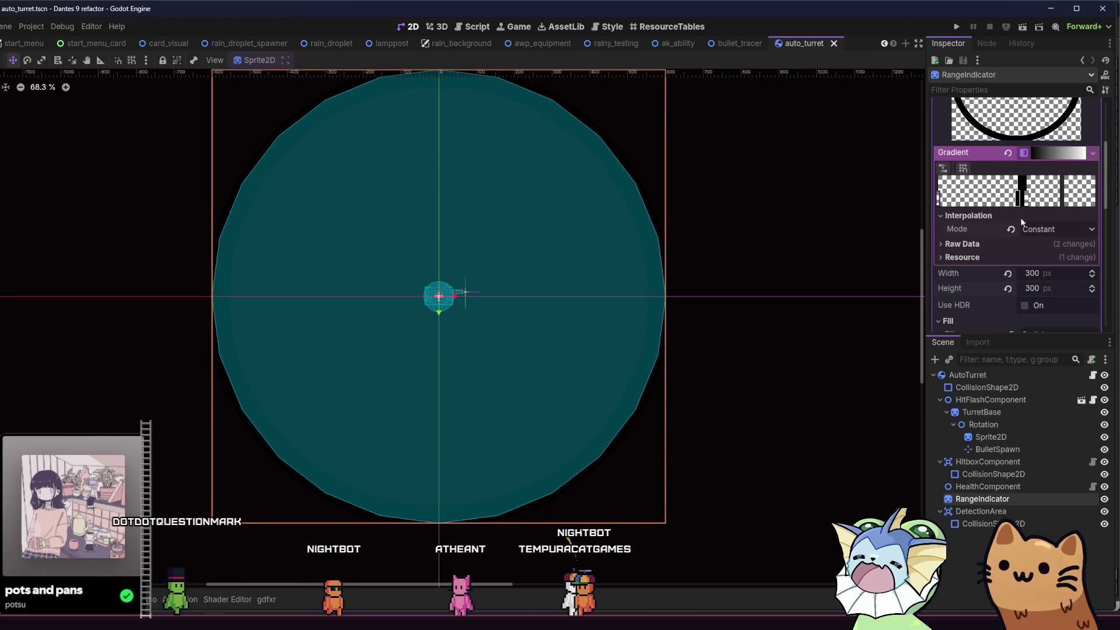
pyautogui.moveTo(1028, 208); pyautogui.dragTo(1021, 209)
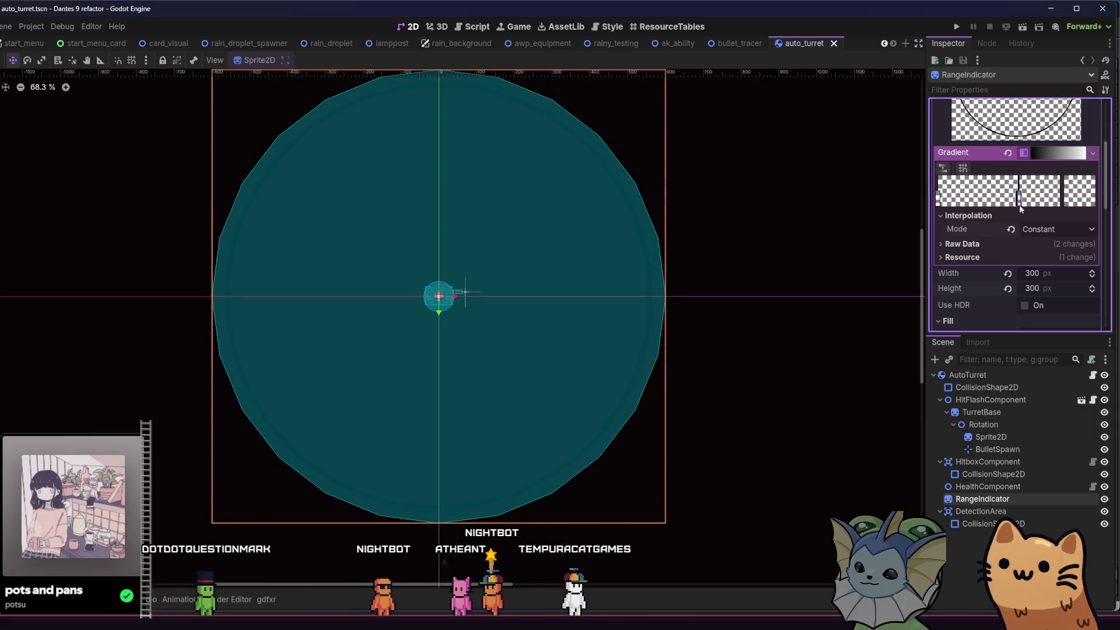
pyautogui.click(1018, 206)
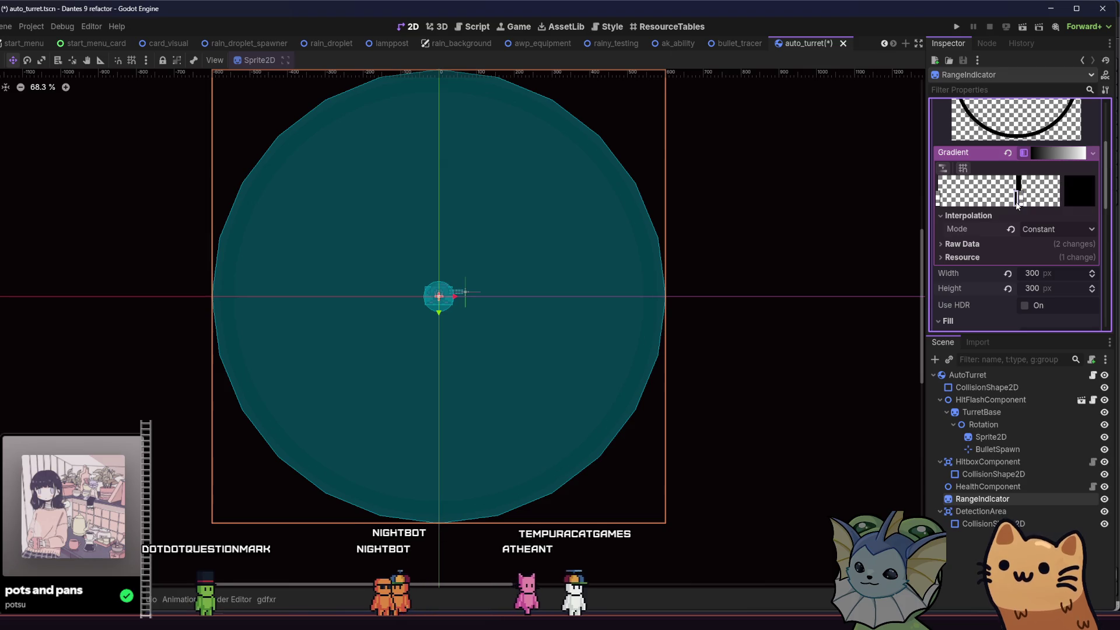
pyautogui.moveTo(1022, 205); pyautogui.dragTo(1023, 203)
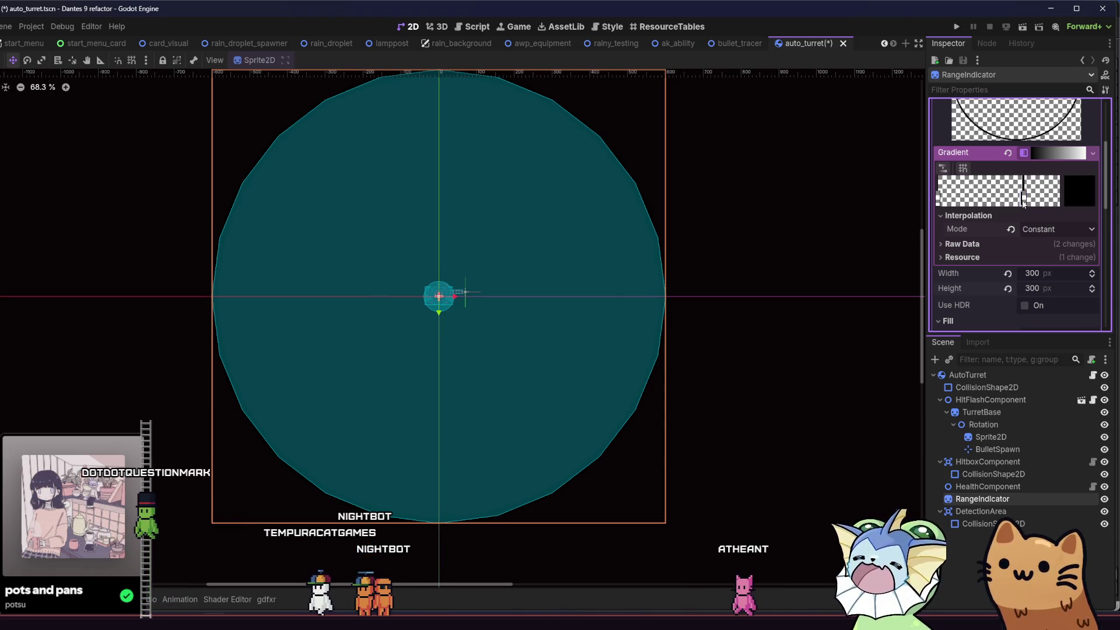
pyautogui.hotkey('ctrl', 's')
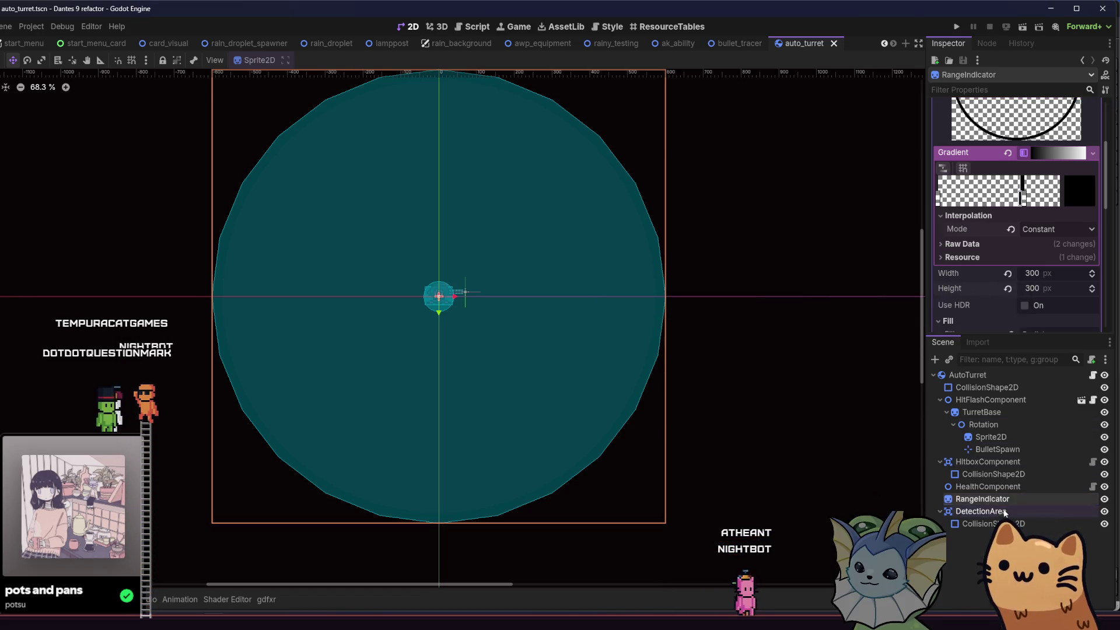
# Set the DetectionArea CollisionShape2D circle radius to 400
pyautogui.click(981, 511)
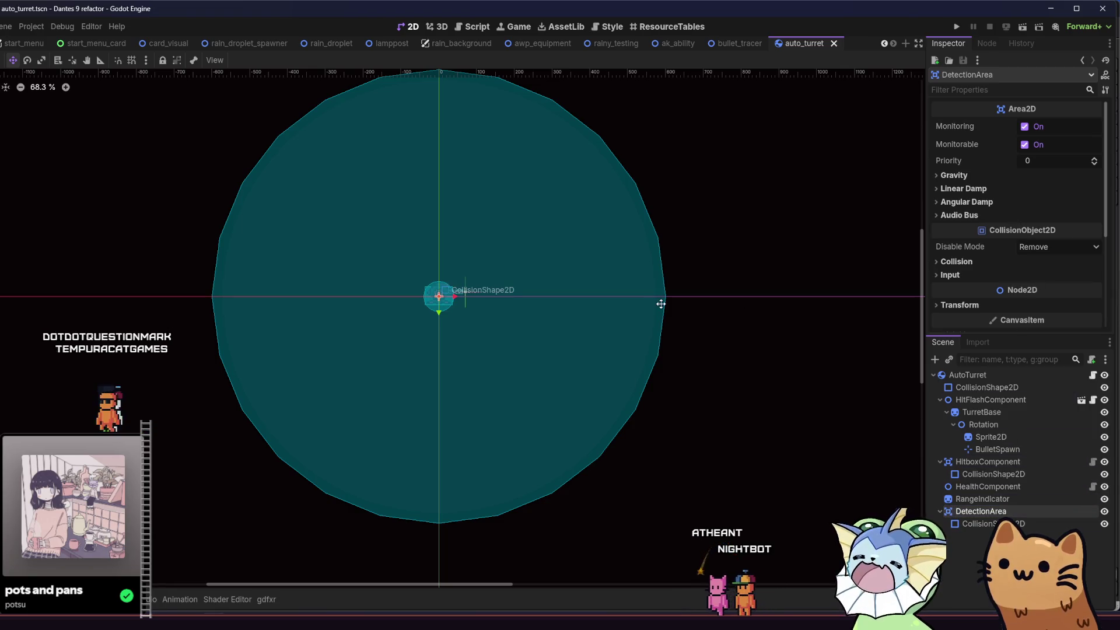
pyautogui.click(1012, 499)
pyautogui.click(986, 511)
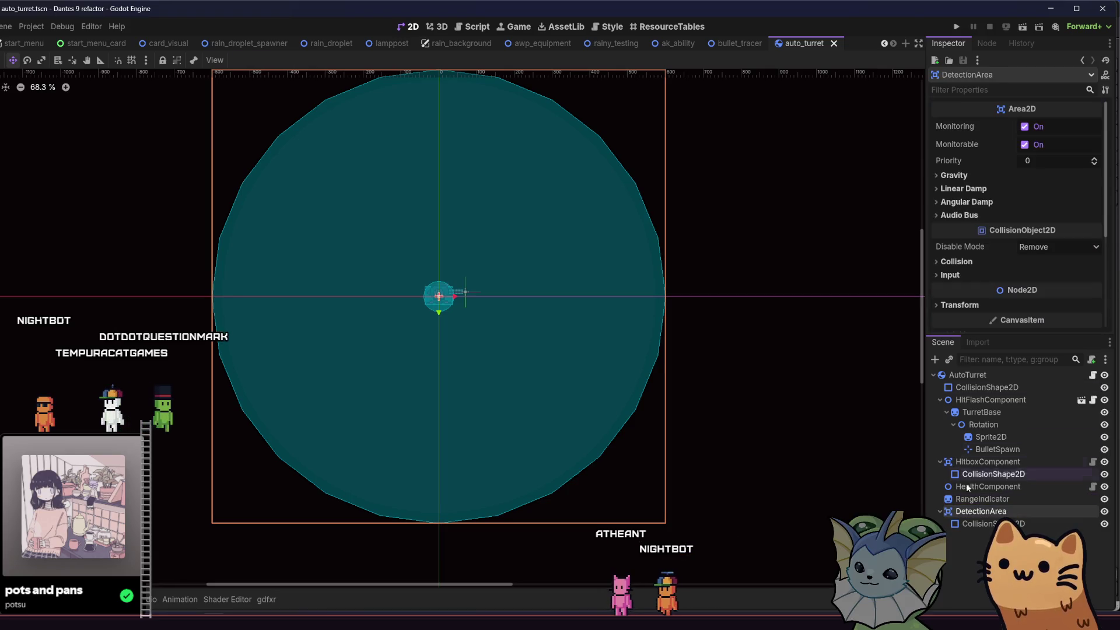
pyautogui.click(980, 524)
pyautogui.click(1037, 130)
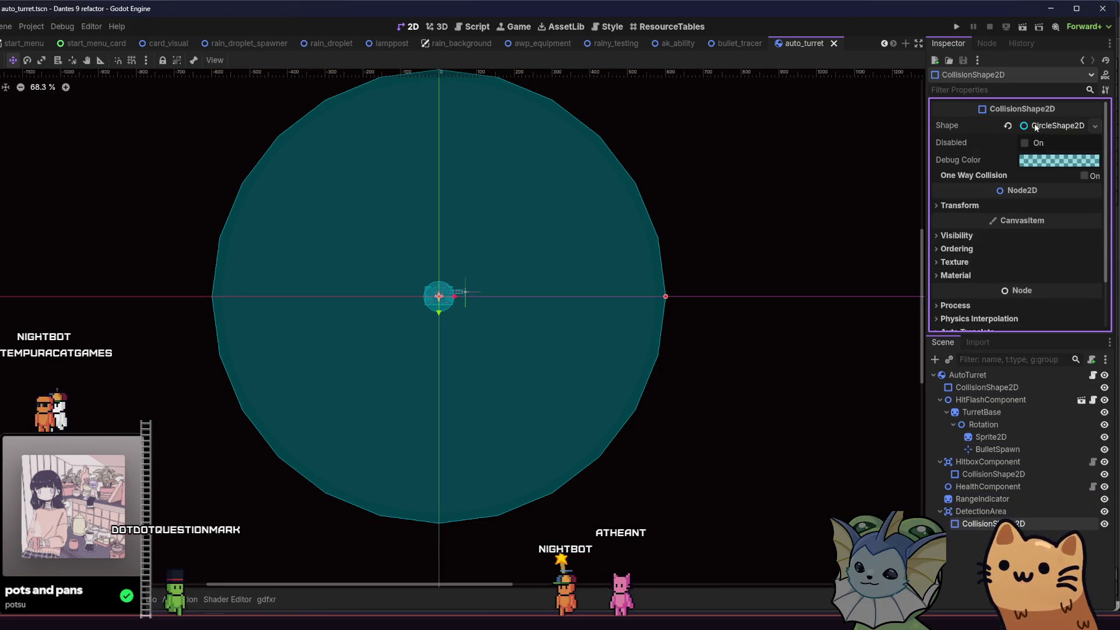
pyautogui.click(1038, 129)
pyautogui.click(1039, 143)
pyautogui.write('400')
pyautogui.press('Return')
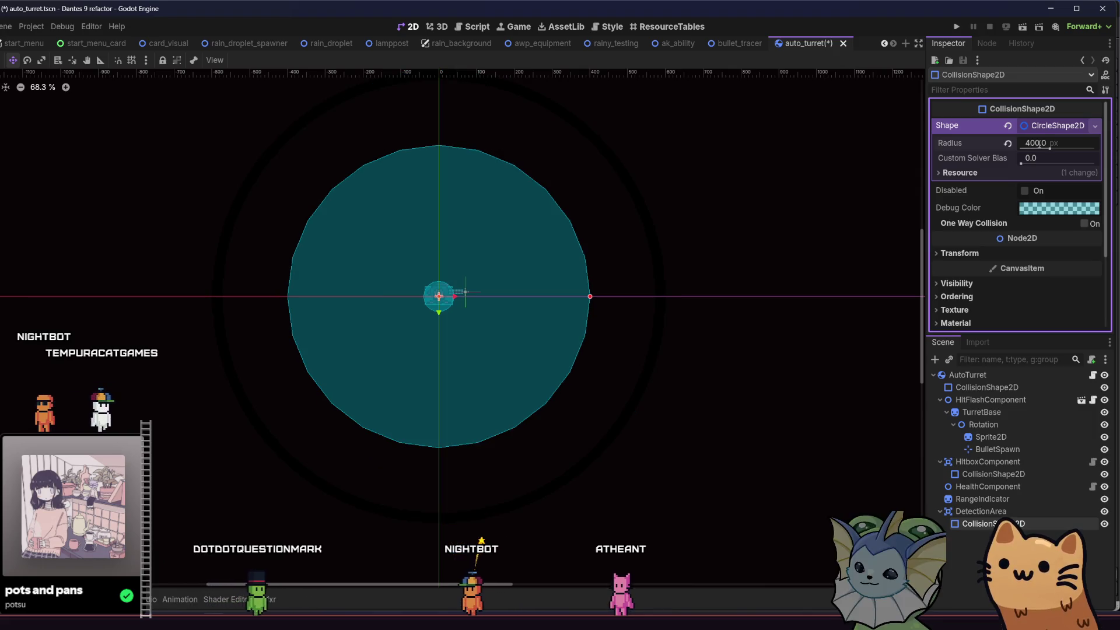
# Set the RangeIndicator gradient texture width and height to 200 px
pyautogui.click(1011, 500)
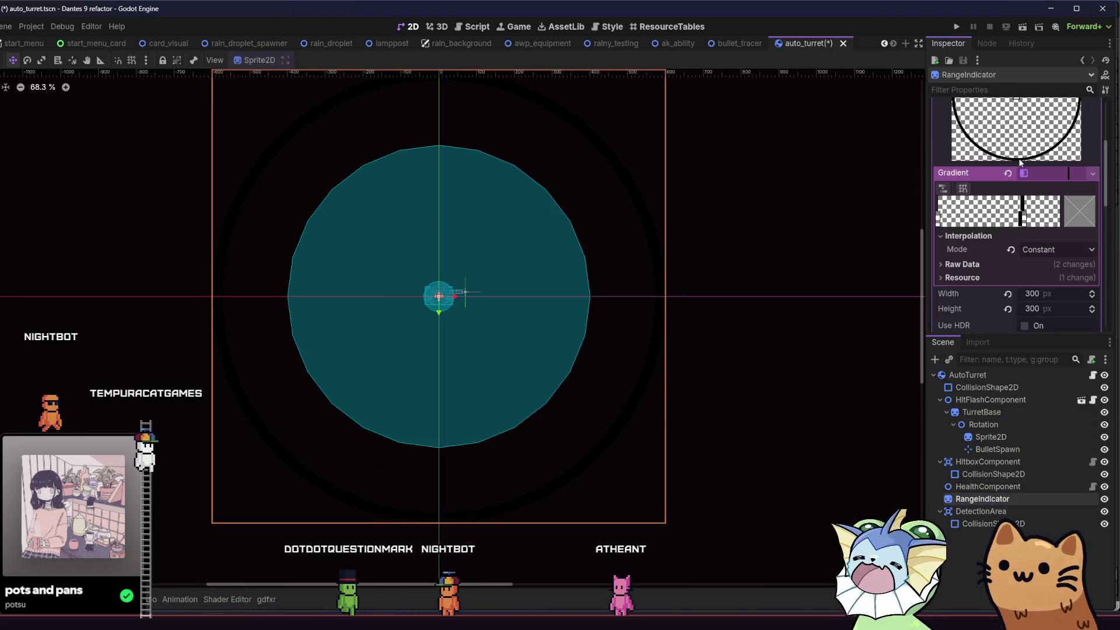
pyautogui.click(1038, 294)
pyautogui.write('200')
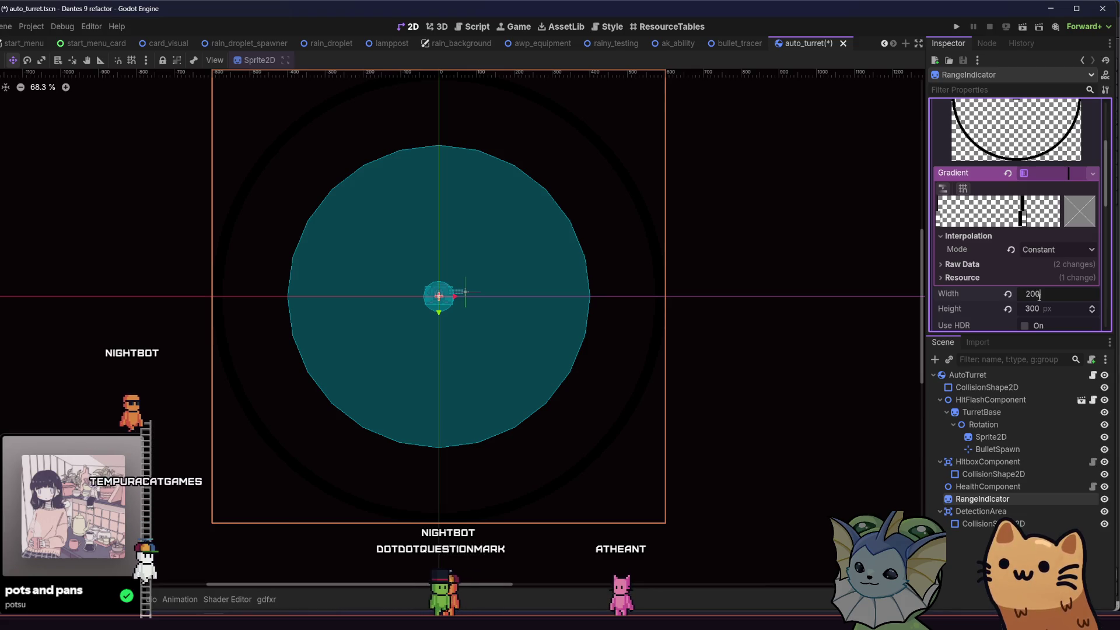
pyautogui.press('Tab')
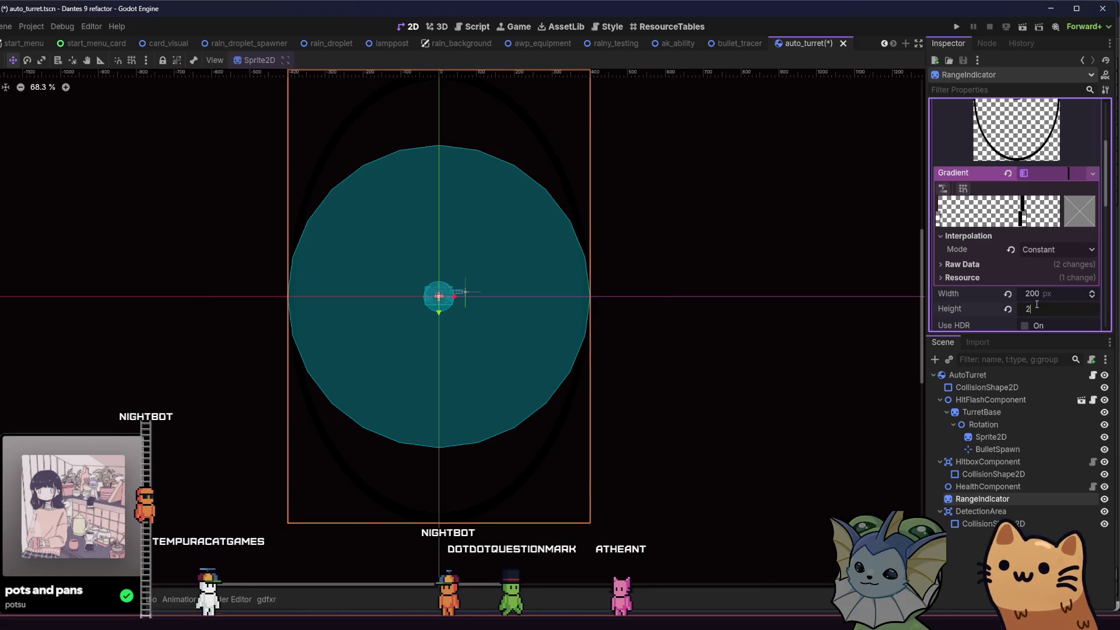
pyautogui.write('200')
pyautogui.press('Return')
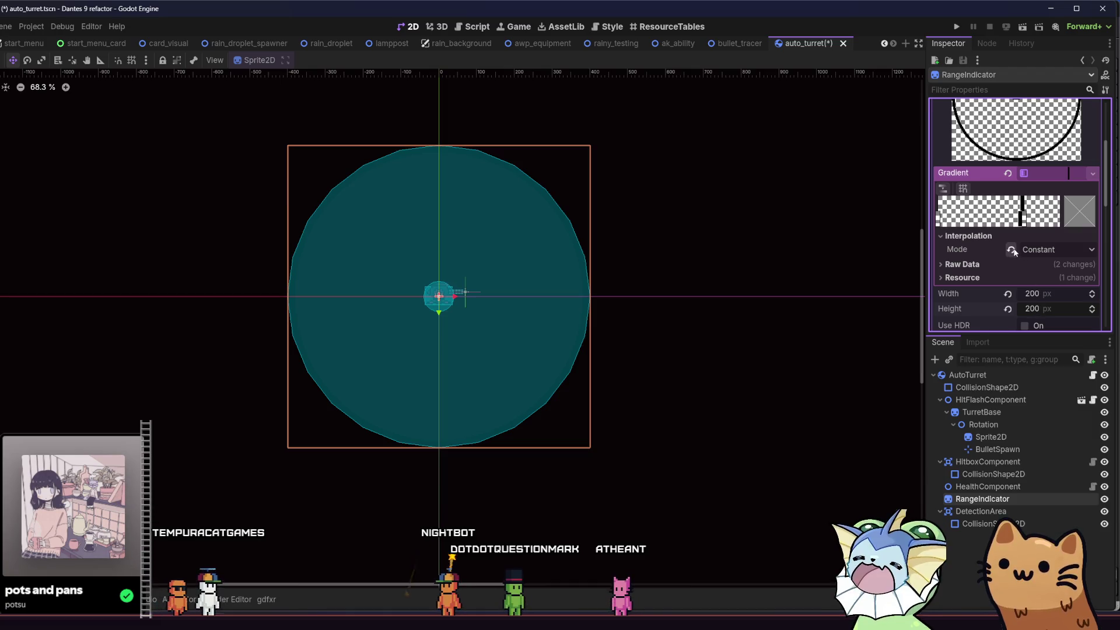
# Recolour the ring's gradient stop to palette grey-teal a8b5b2 at alpha 22, then save
pyautogui.doubleClick(1022, 219)
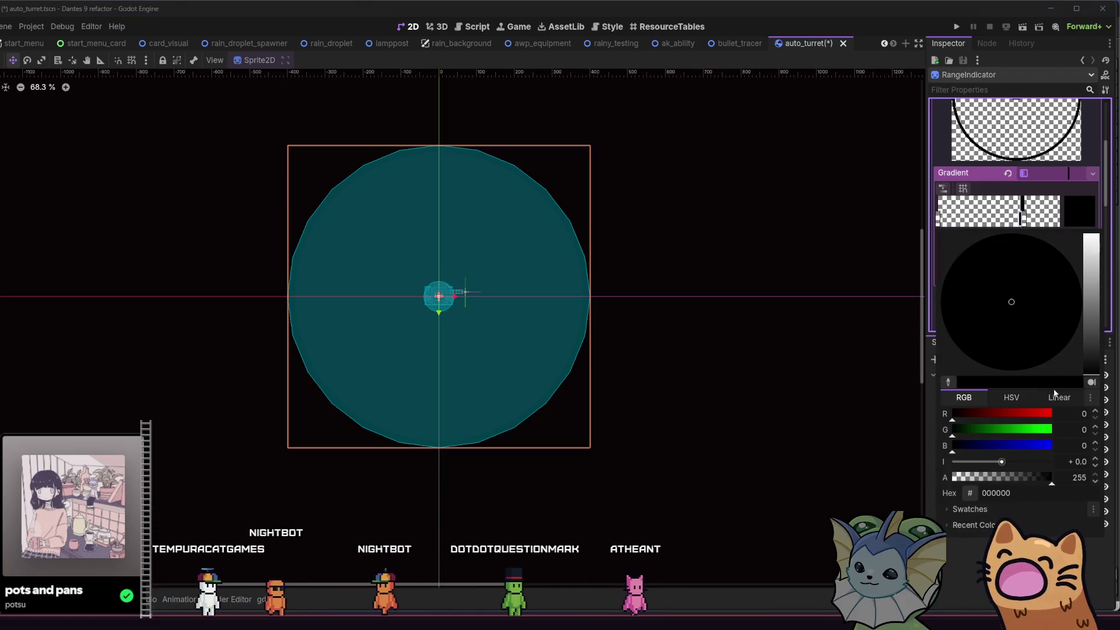
pyautogui.click(1087, 304)
pyautogui.moveTo(1091, 264); pyautogui.dragTo(1091, 239)
pyautogui.click(969, 510)
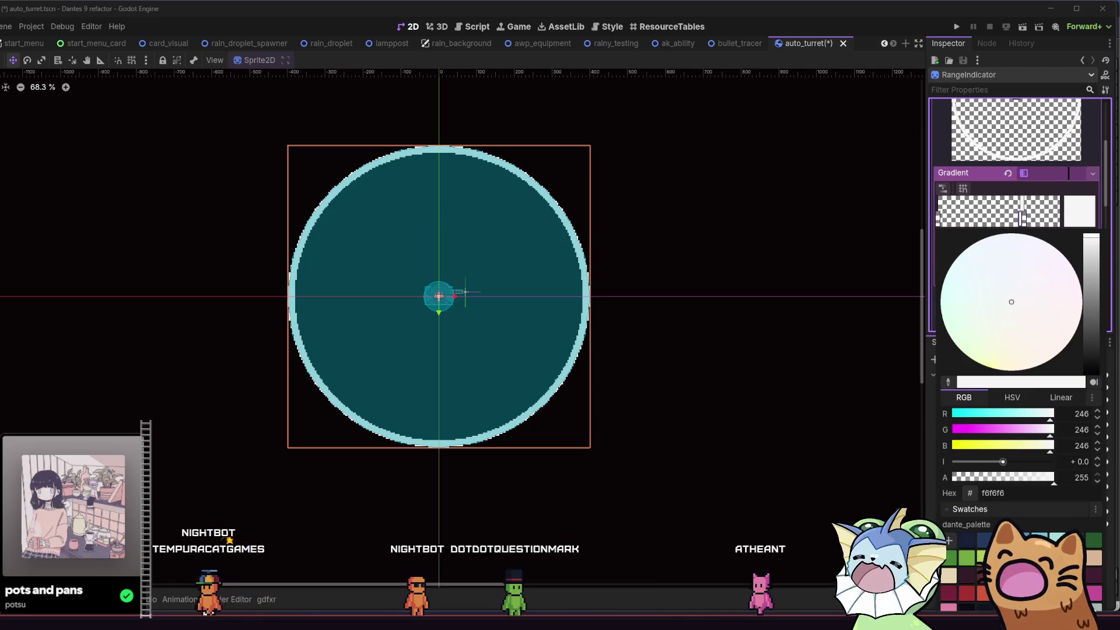
pyautogui.click(1096, 607)
pyautogui.moveTo(1011, 480); pyautogui.dragTo(972, 478)
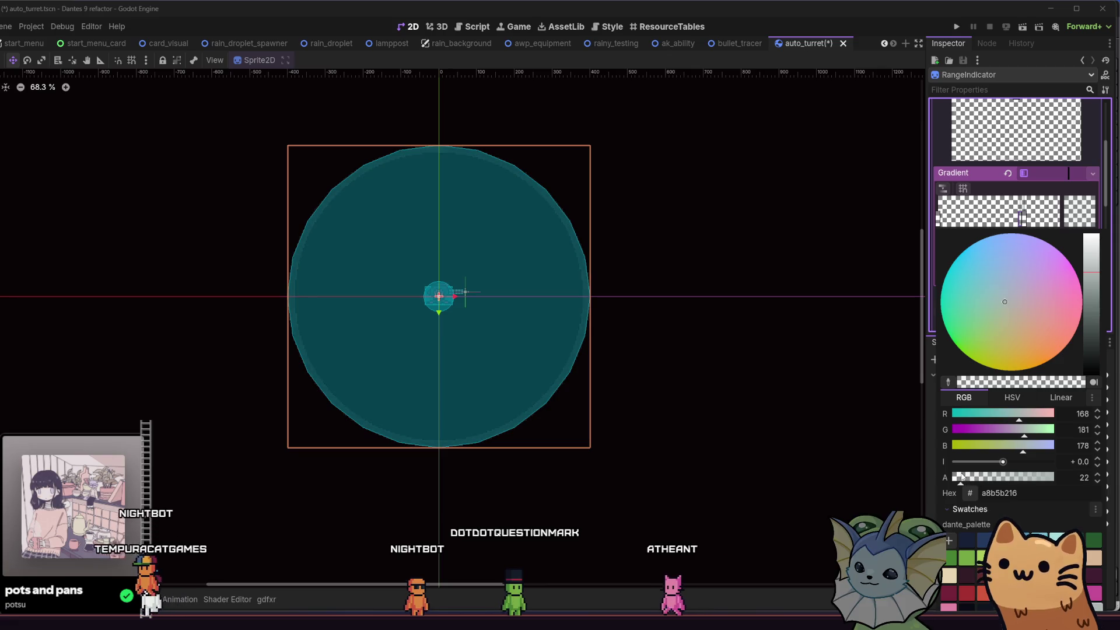
pyautogui.click(800, 433)
pyautogui.hotkey('ctrl', 's')
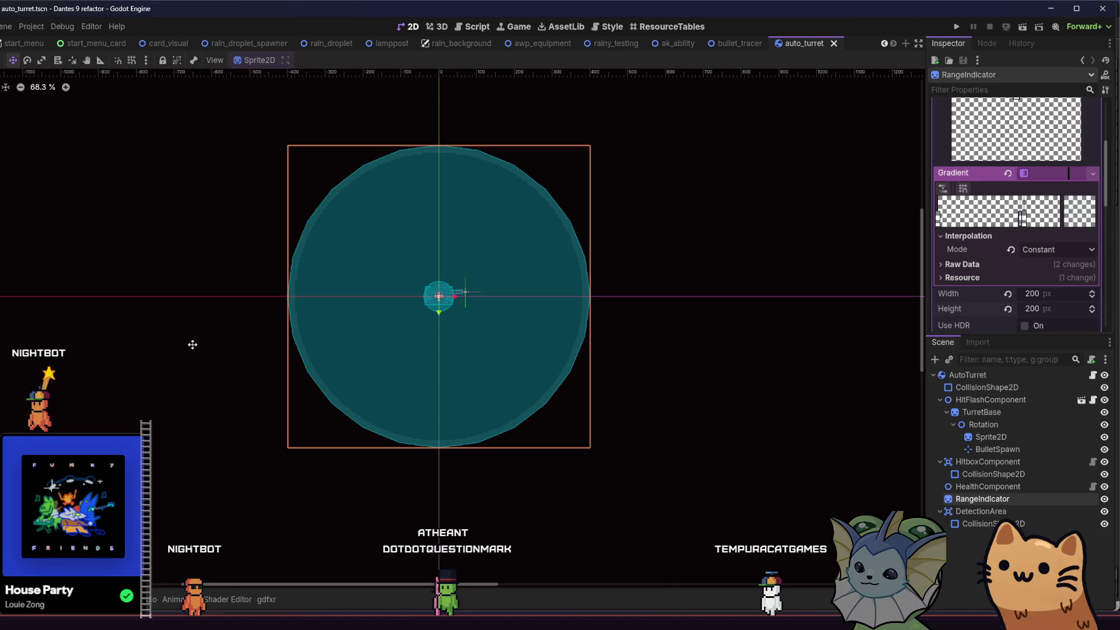
pyautogui.hotkey('ctrl', 's')
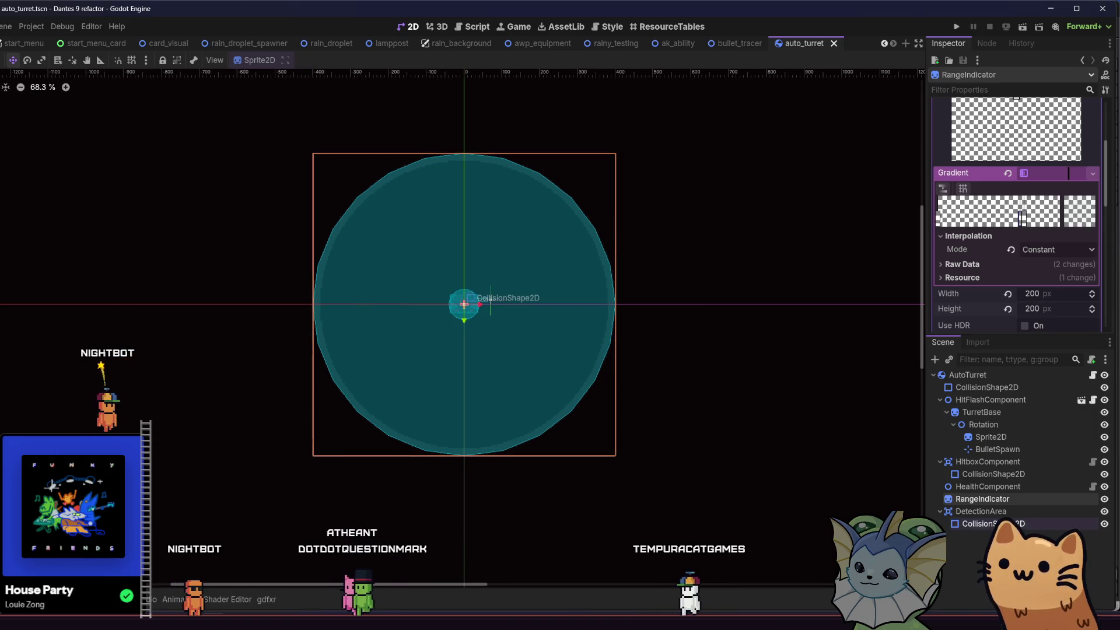
# In auto_turret.gd, add a _physics_process(delta: float) function via autocomplete
pyautogui.click(1092, 375)
pyautogui.scroll(3, 328, 401)
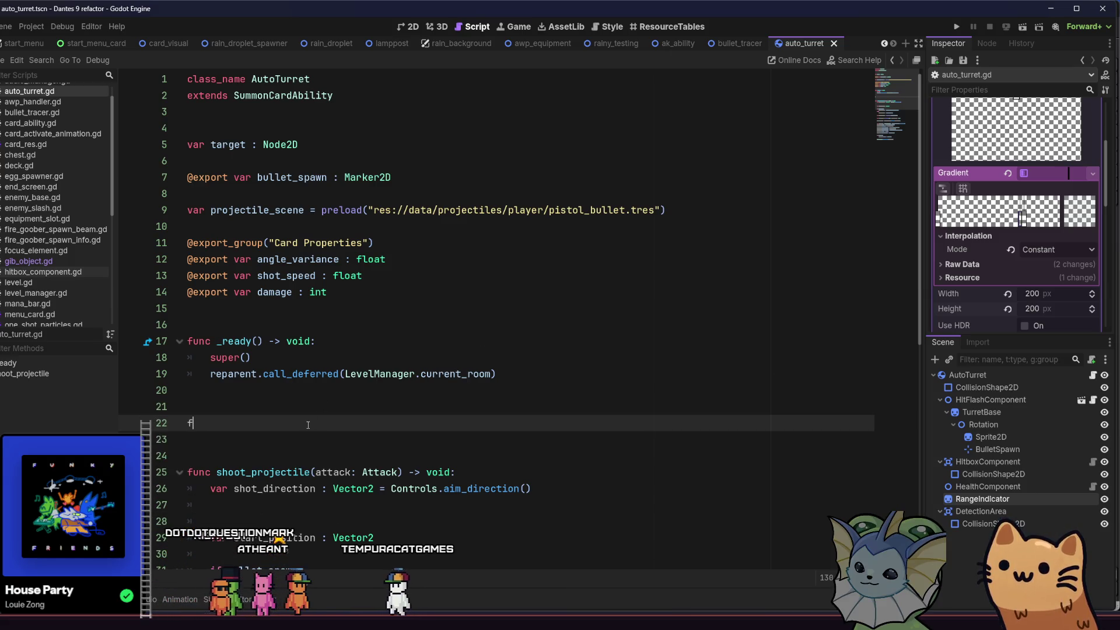
pyautogui.write('ro')
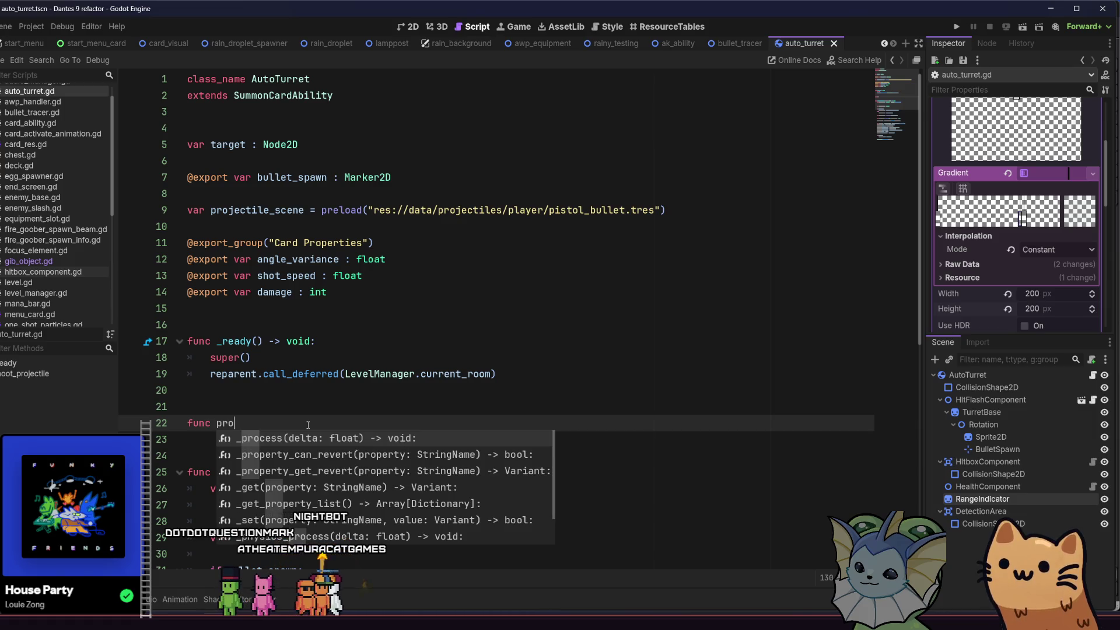
pyautogui.press('BackSpace')
pyautogui.write('h')
pyautogui.press('Return')
pyautogui.press('Return')
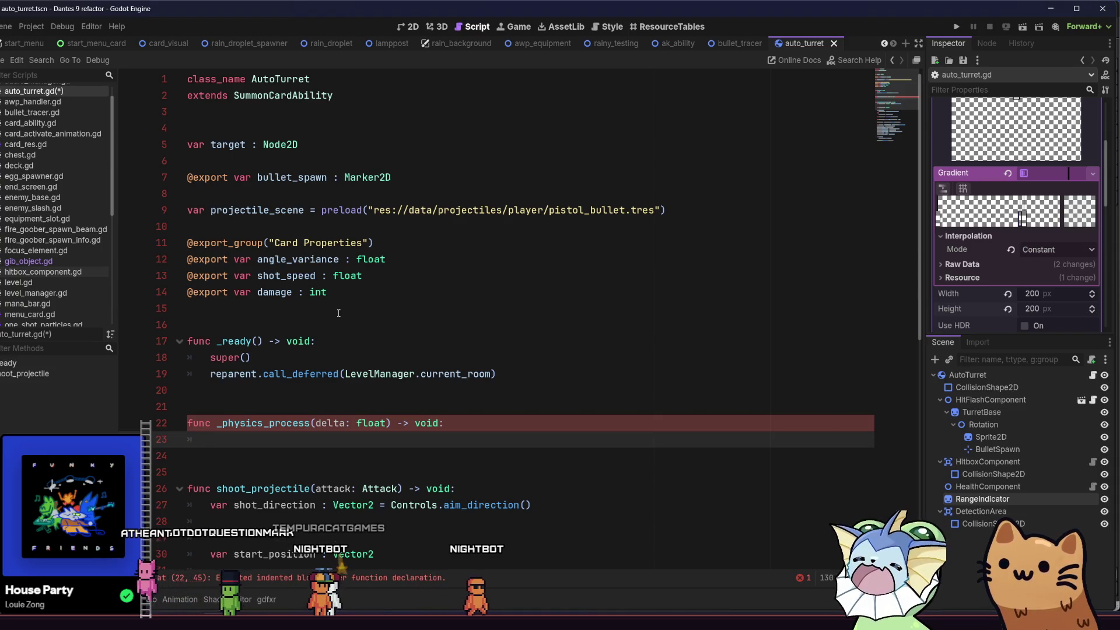
# Begin a 'var current_' declaration on a new line after the exports
pyautogui.click(373, 312)
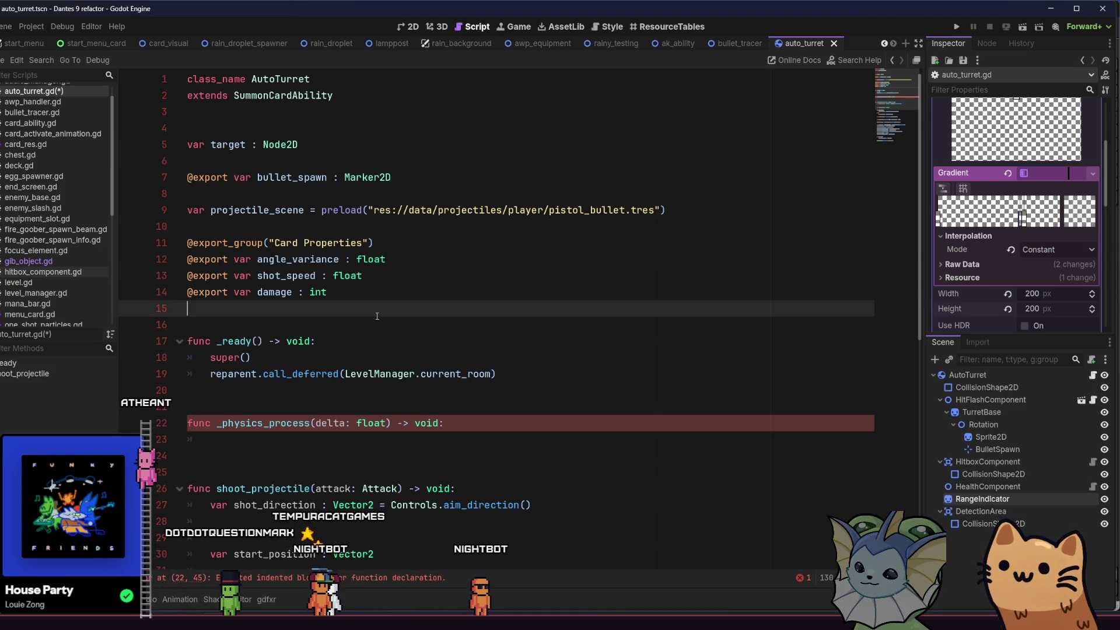
pyautogui.press('Return')
pyautogui.write('var cur')
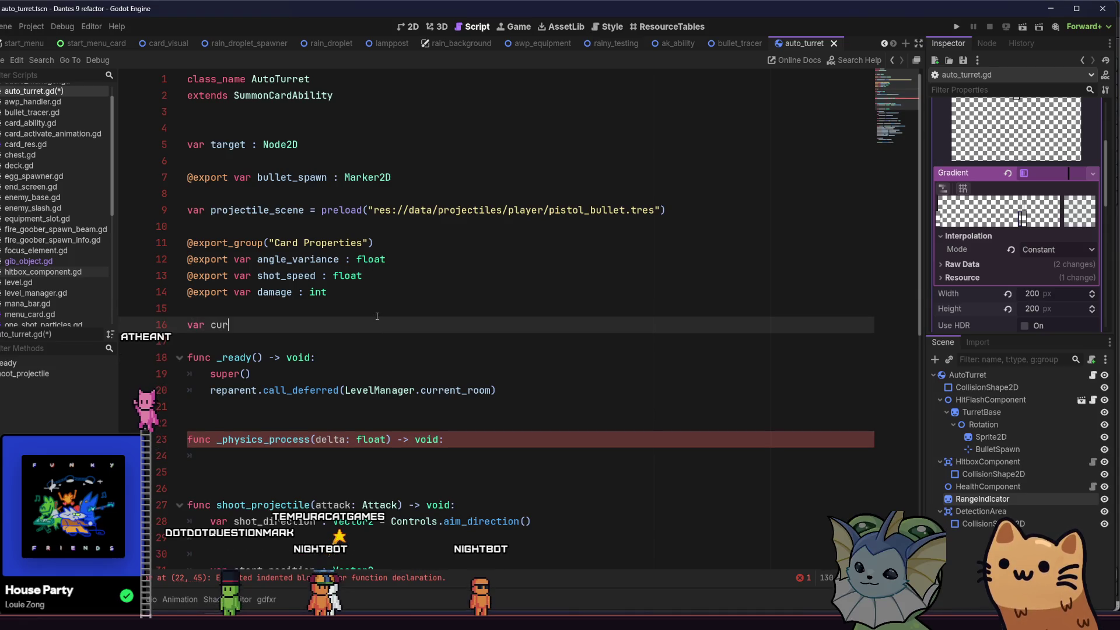
pyautogui.write('rent_time')
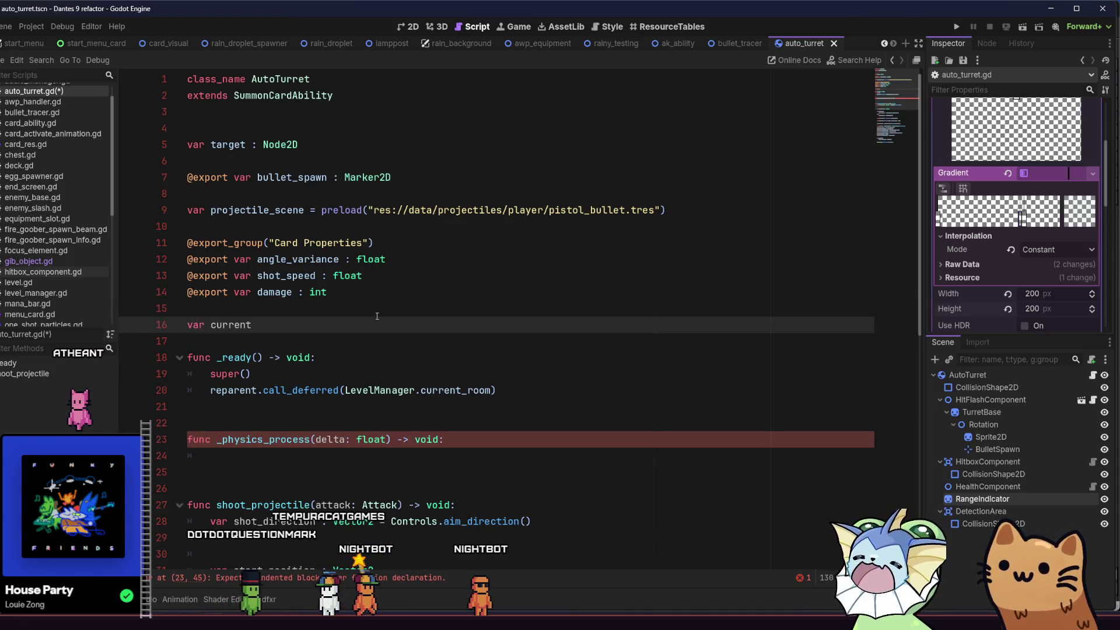